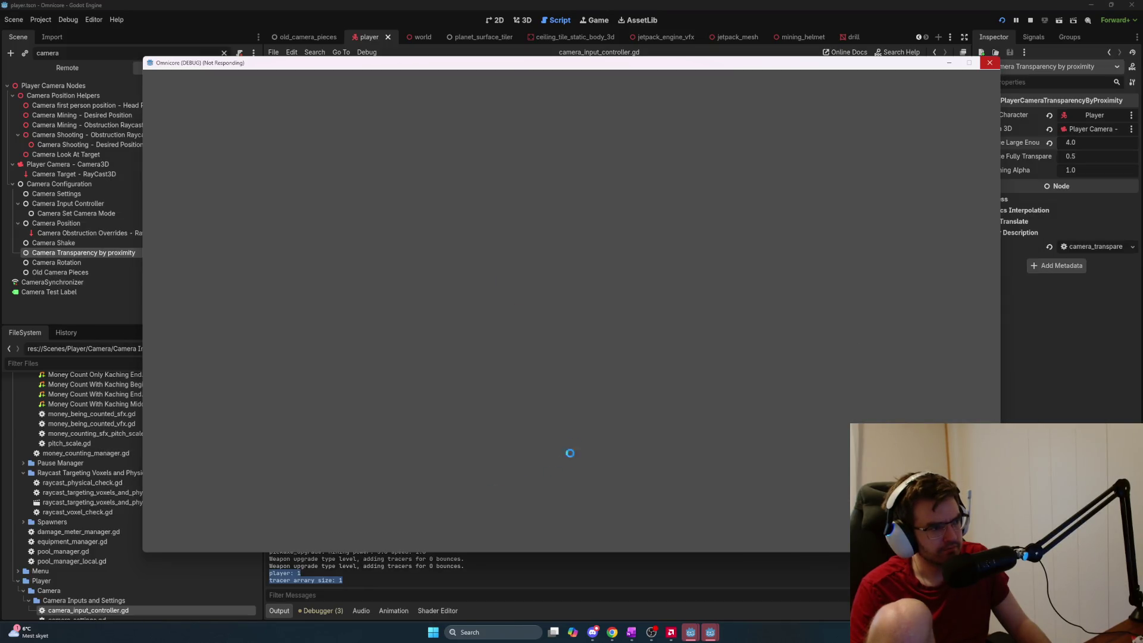
Try connecting the Omnicore debug game window, then force-close it once it freezes
{"action": "key", "text": "alt+Tab"}
{"action": "left_click", "coordinate": [891, 368]}
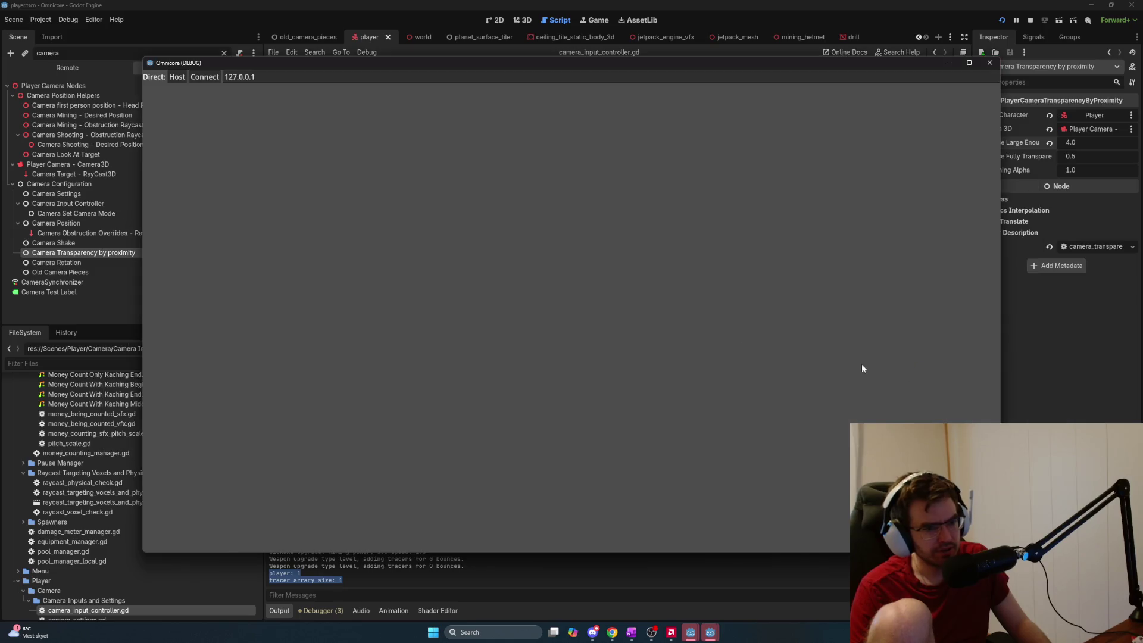
{"action": "left_click", "coordinate": [213, 80]}
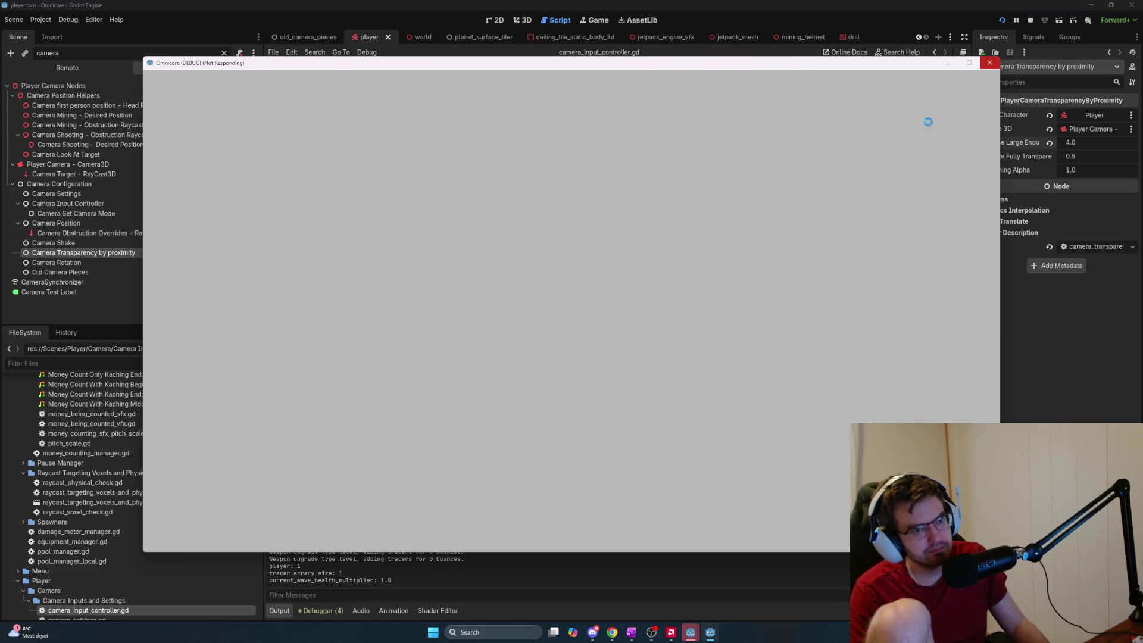
{"action": "left_click", "coordinate": [990, 63]}
{"action": "left_click", "coordinate": [569, 315]}
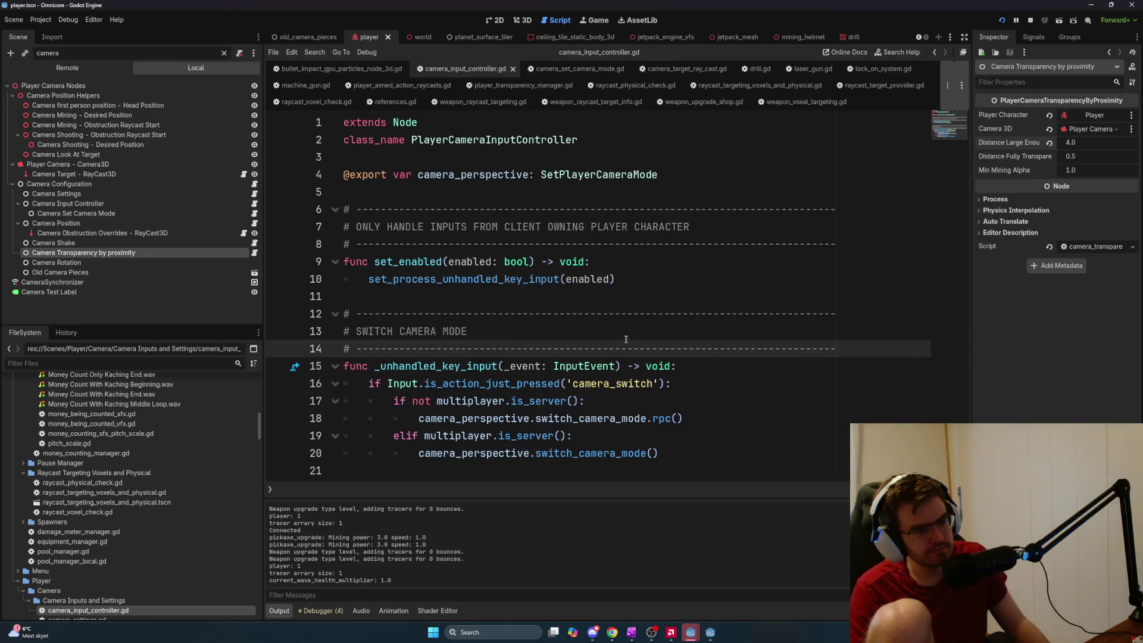
Force-close the second frozen game window and shut the remaining debug window
{"action": "key", "text": "alt+Tab"}
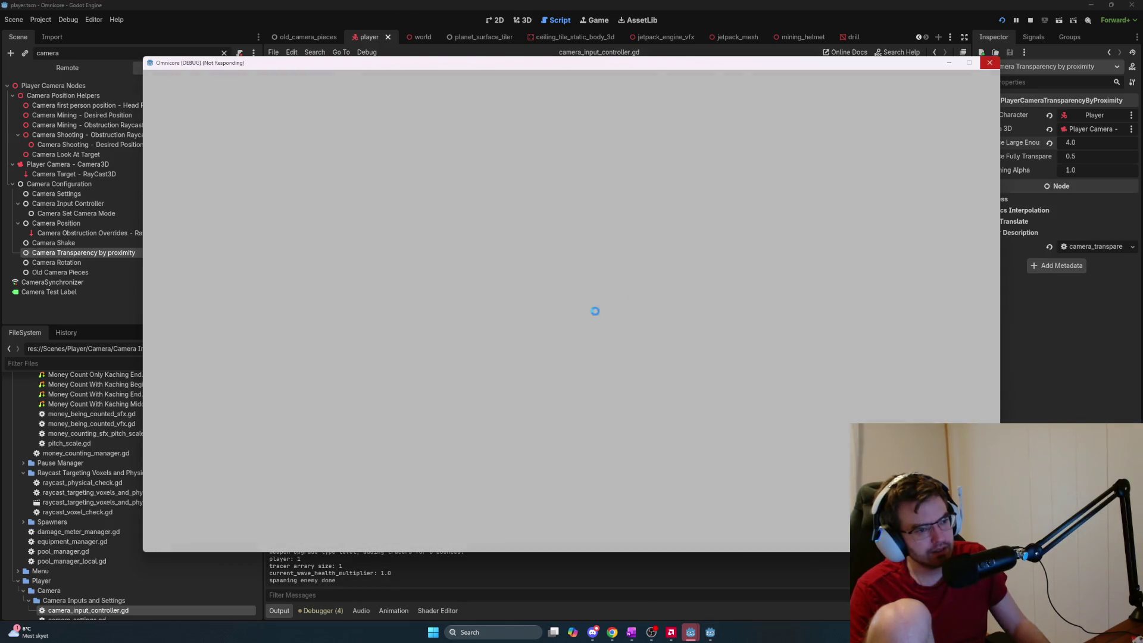
{"action": "left_click", "coordinate": [827, 183]}
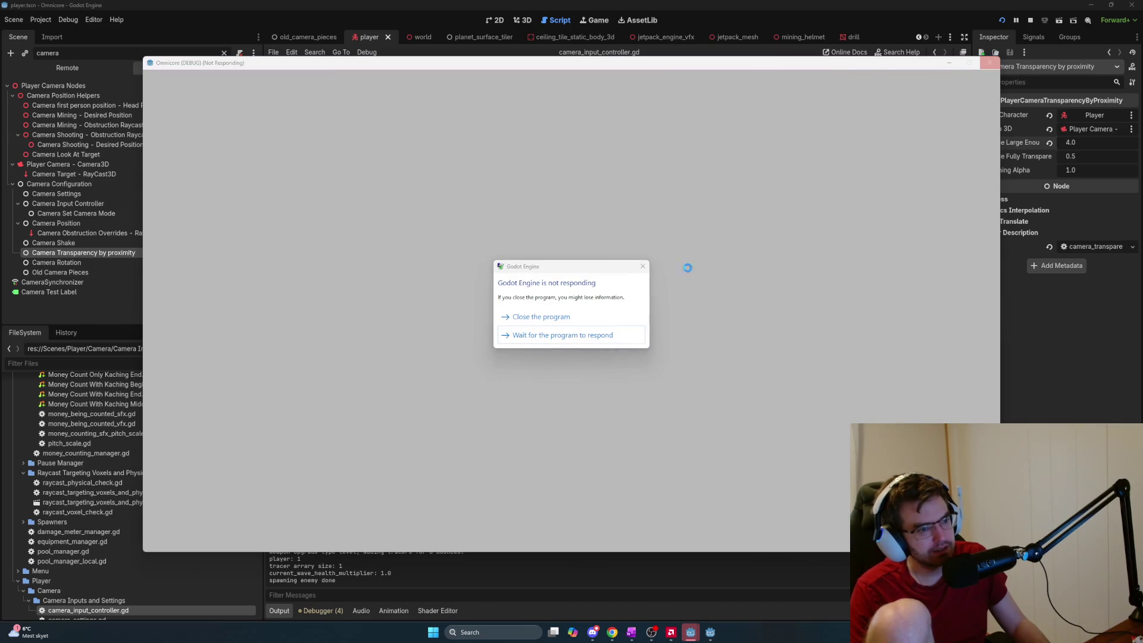
{"action": "left_click", "coordinate": [571, 316]}
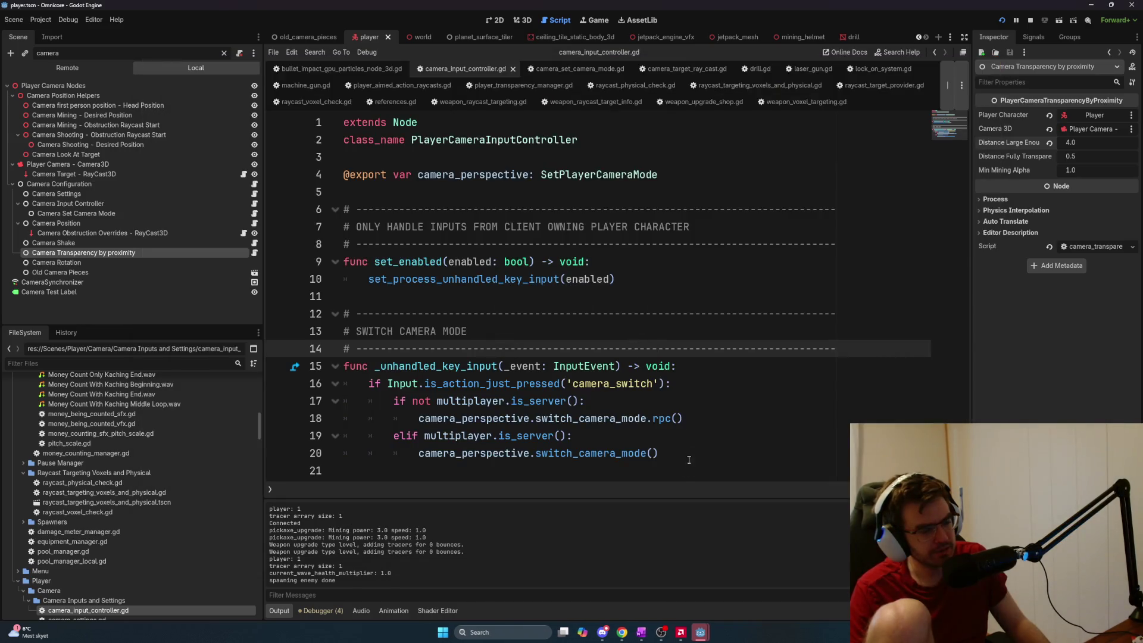
{"action": "key", "text": "alt+Tab"}
{"action": "key", "text": "alt+Tab"}
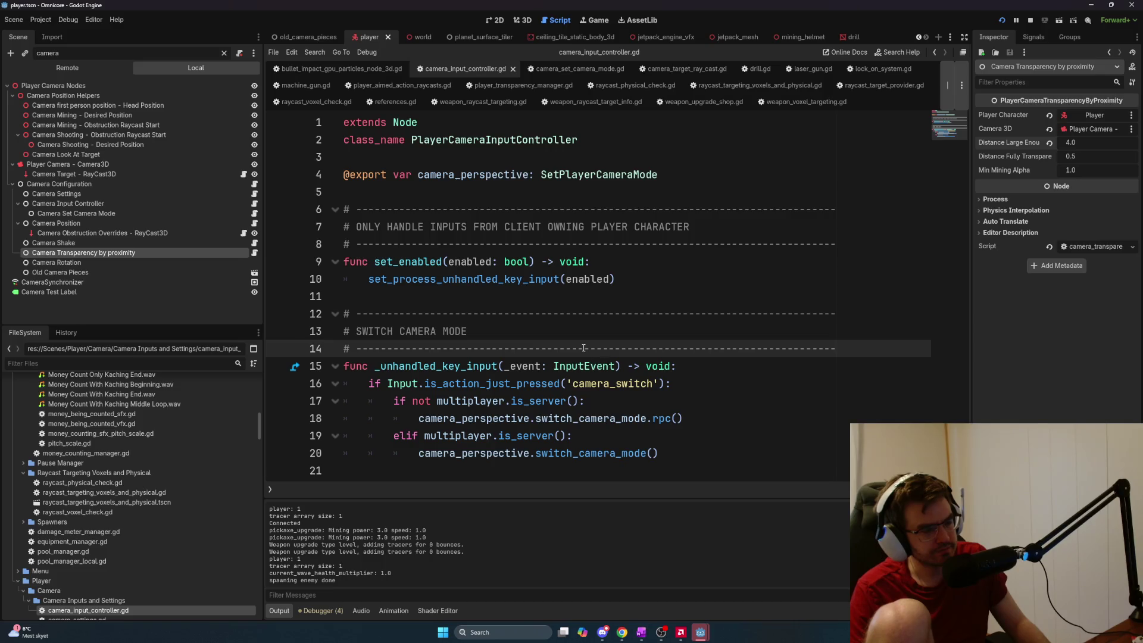
{"action": "key", "text": "alt+Tab"}
{"action": "key", "text": "alt+F4"}
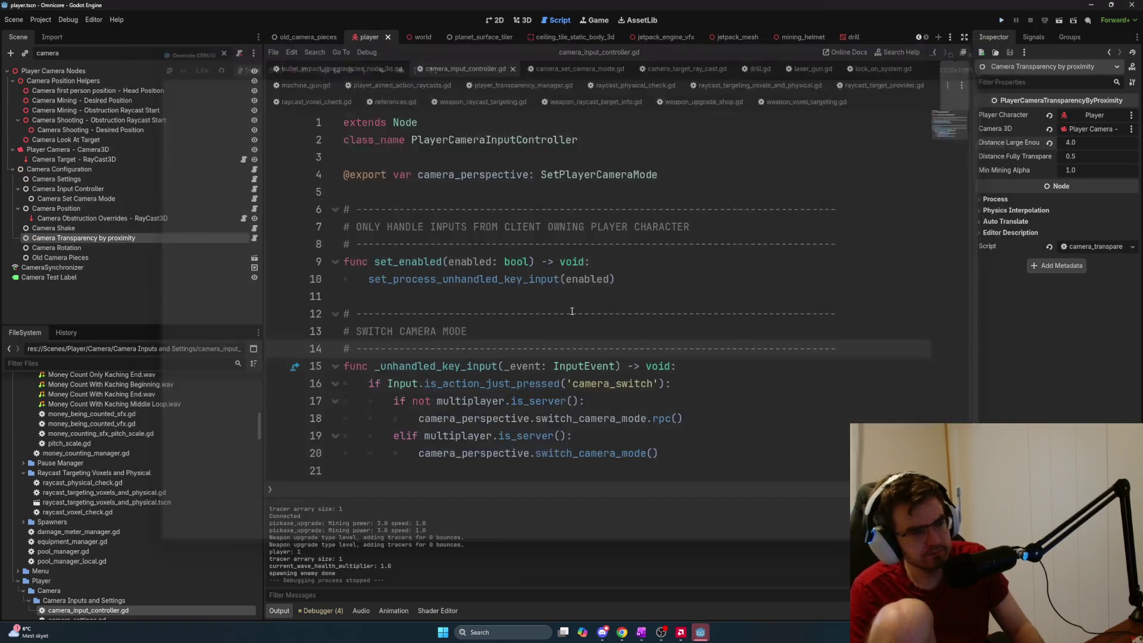
Start exporting the Windows Desktop preset from the Project Export settings
{"action": "left_click", "coordinate": [14, 19]}
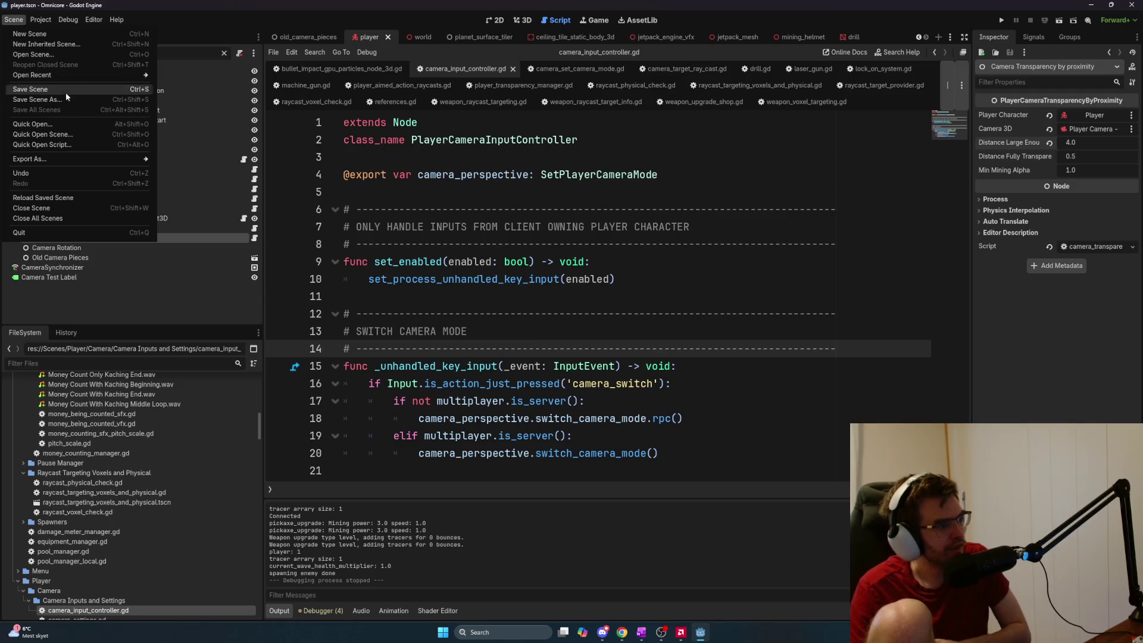
{"action": "mouse_move", "coordinate": [41, 20]}
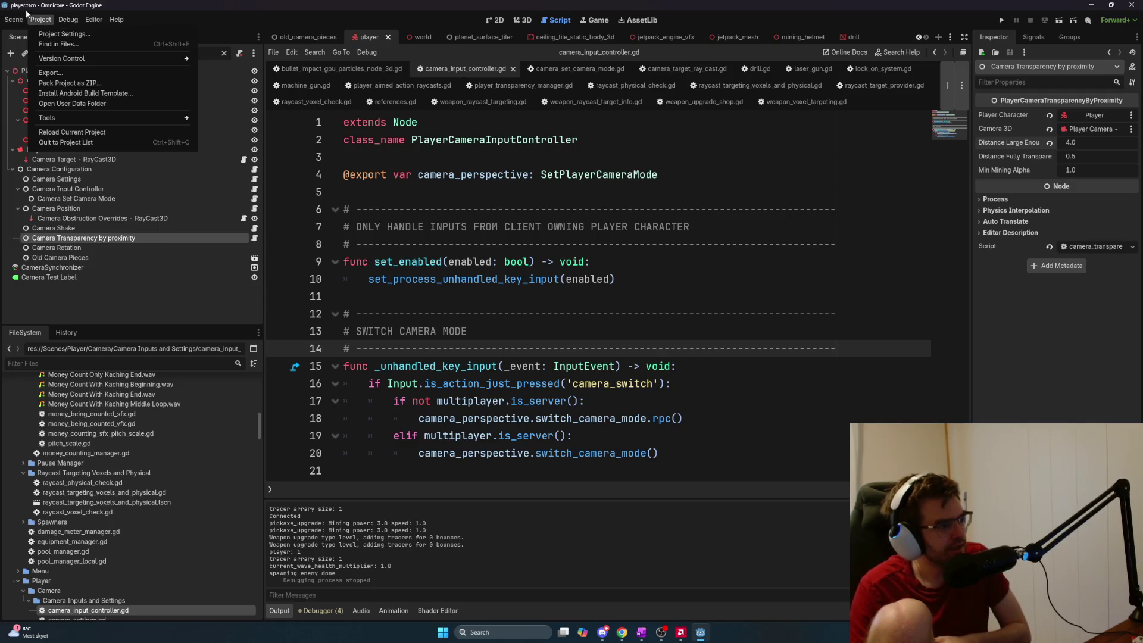
{"action": "left_click", "coordinate": [129, 71]}
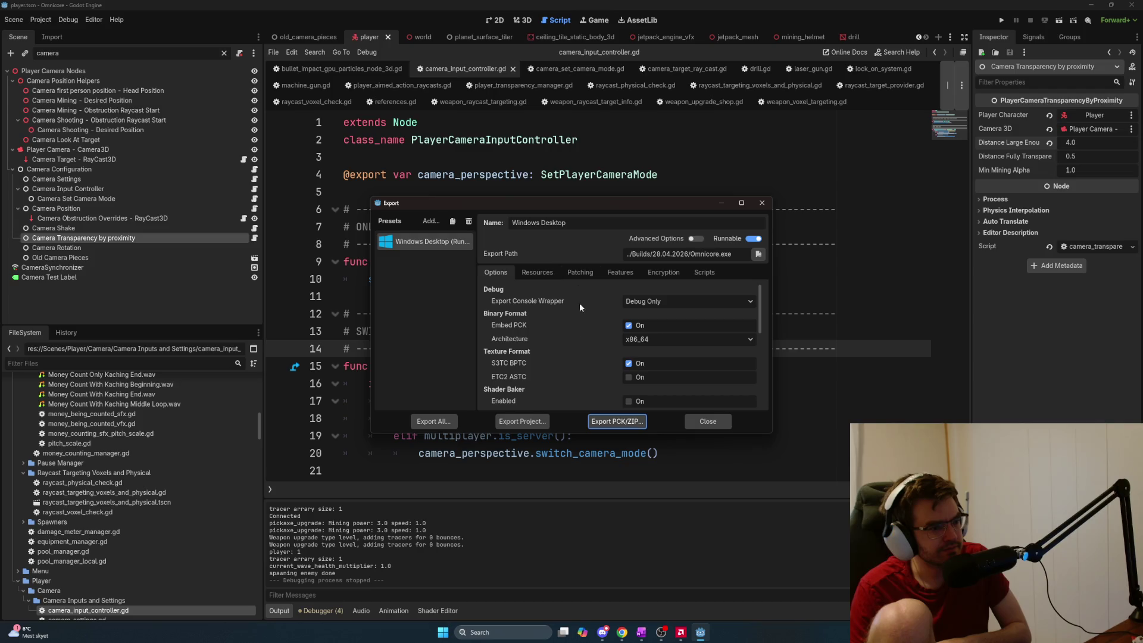
{"action": "left_click", "coordinate": [533, 423]}
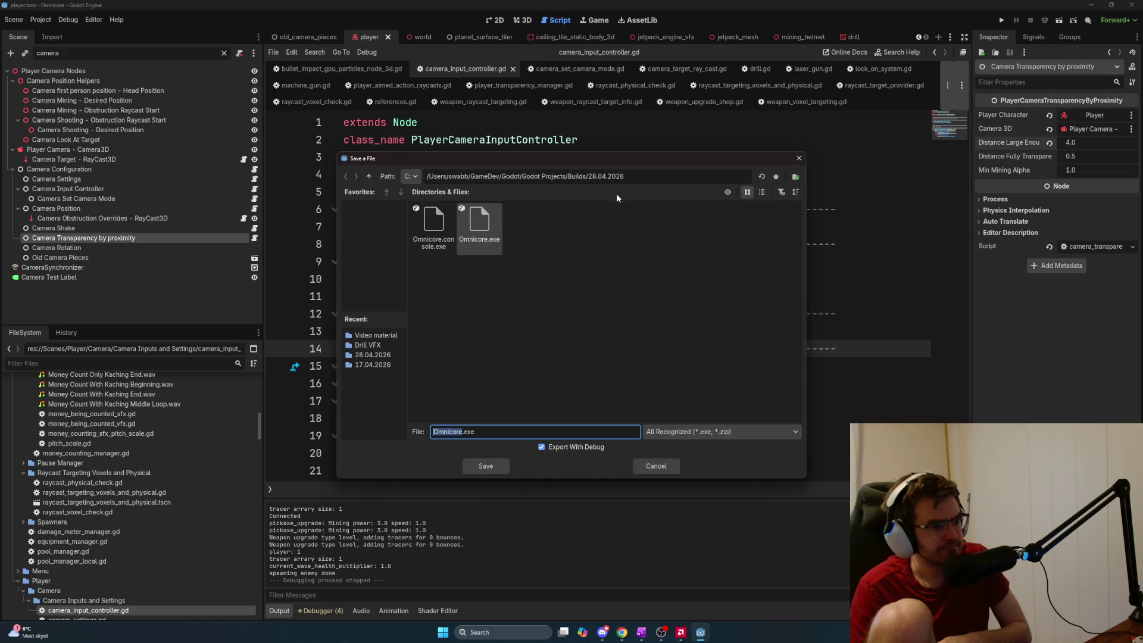
Create a new '18.05.2026' folder inside Builds and save the export there
{"action": "left_click_drag", "start_coordinate": [591, 177], "coordinate": [730, 179]}
{"action": "key", "text": "Return"}
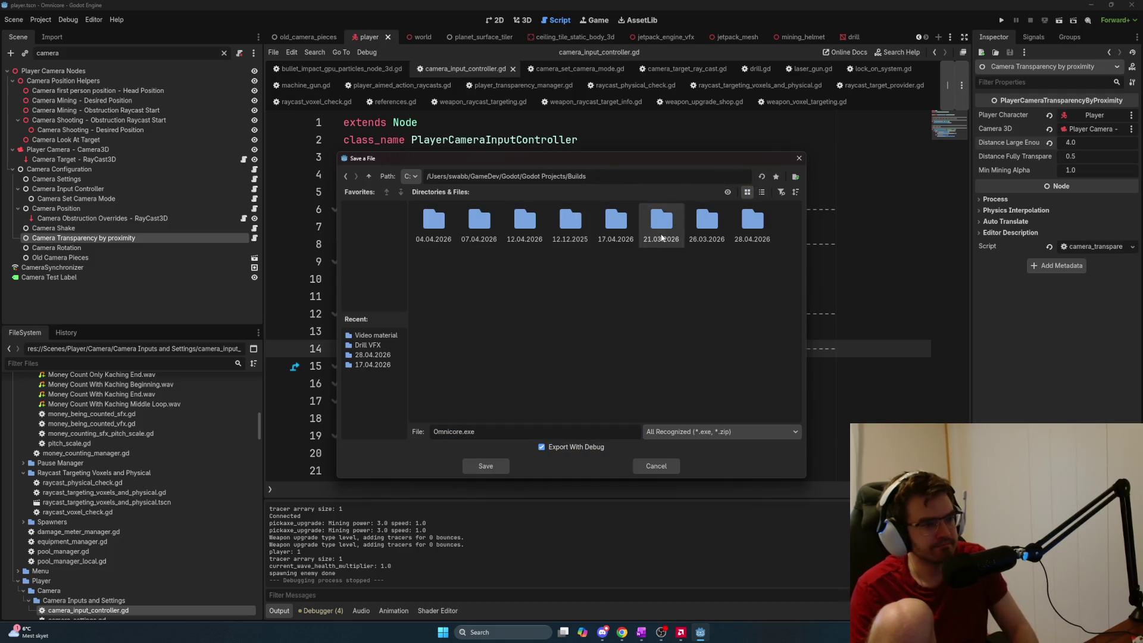
{"action": "right_click", "coordinate": [617, 315]}
{"action": "left_click", "coordinate": [658, 324]}
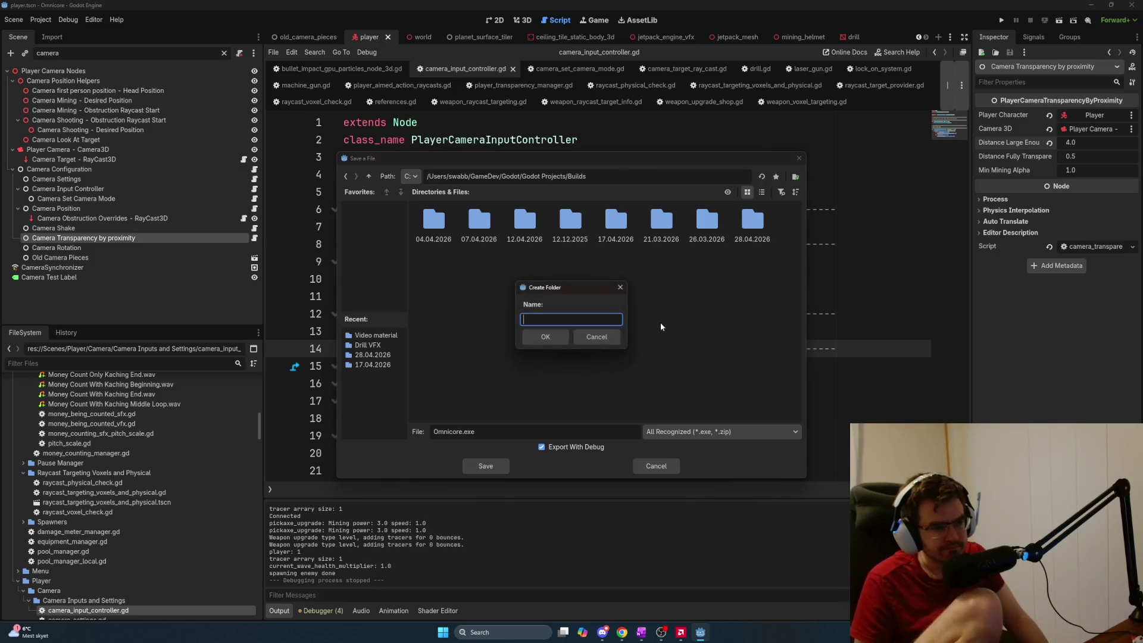
{"action": "type", "text": "18.05.2026"}
{"action": "key", "text": "Return"}
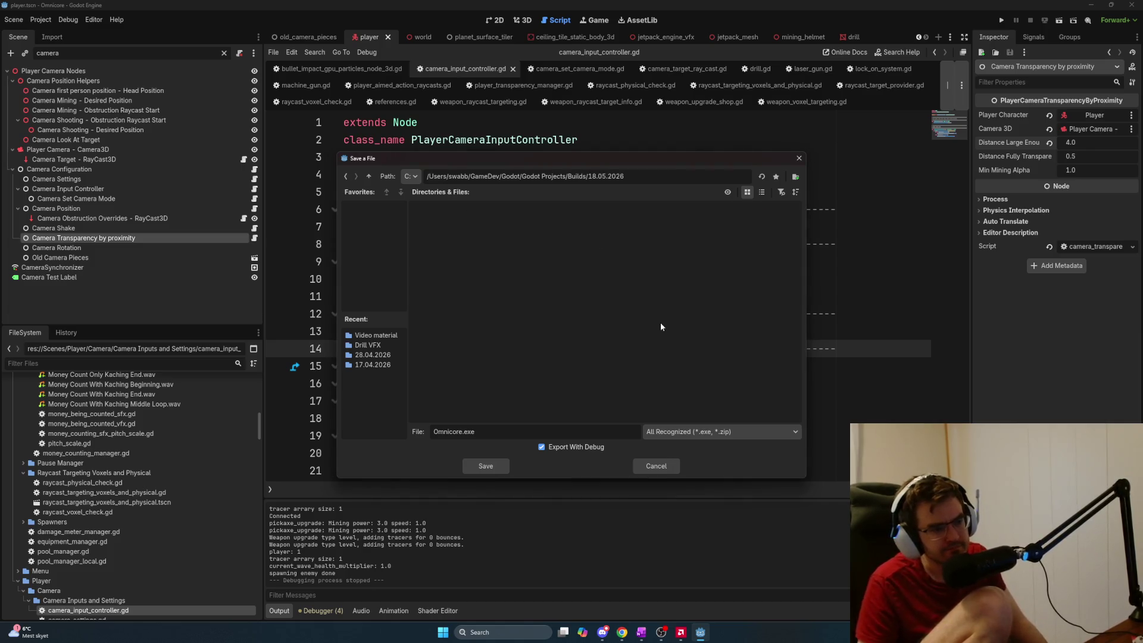
{"action": "left_click", "coordinate": [486, 465]}
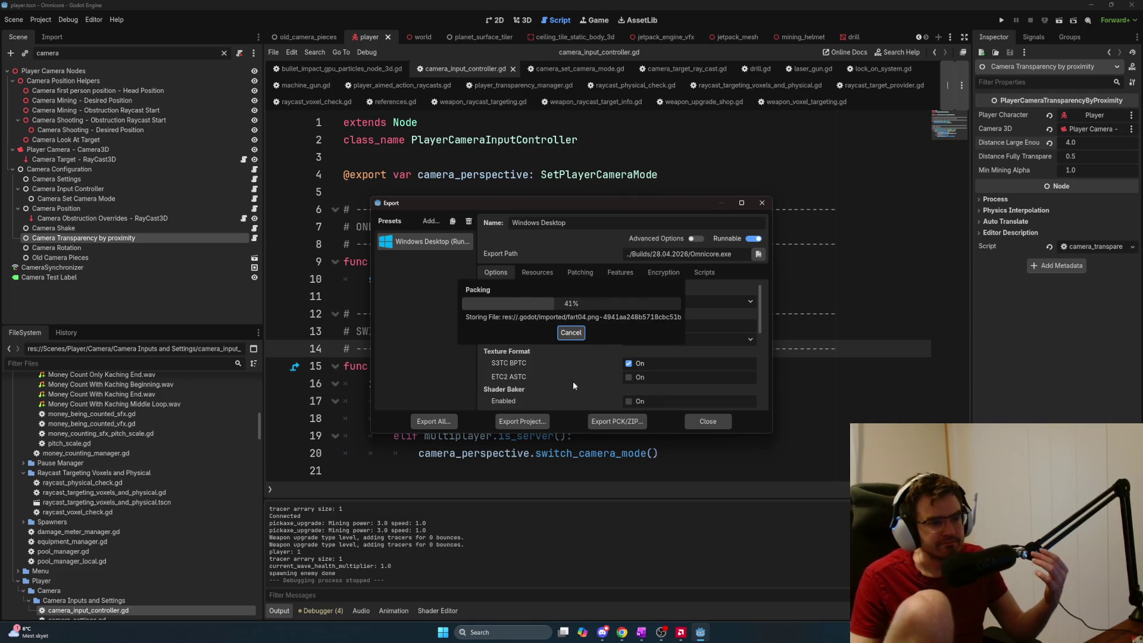
{"action": "mouse_move", "coordinate": [603, 631]}
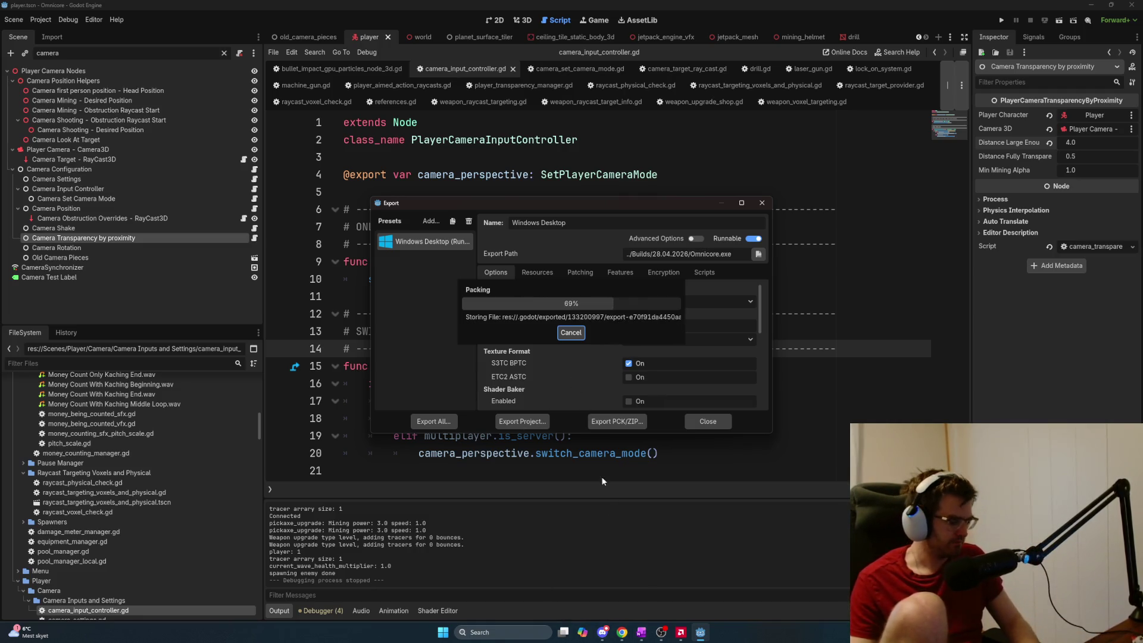
{"action": "key", "text": "super+e"}
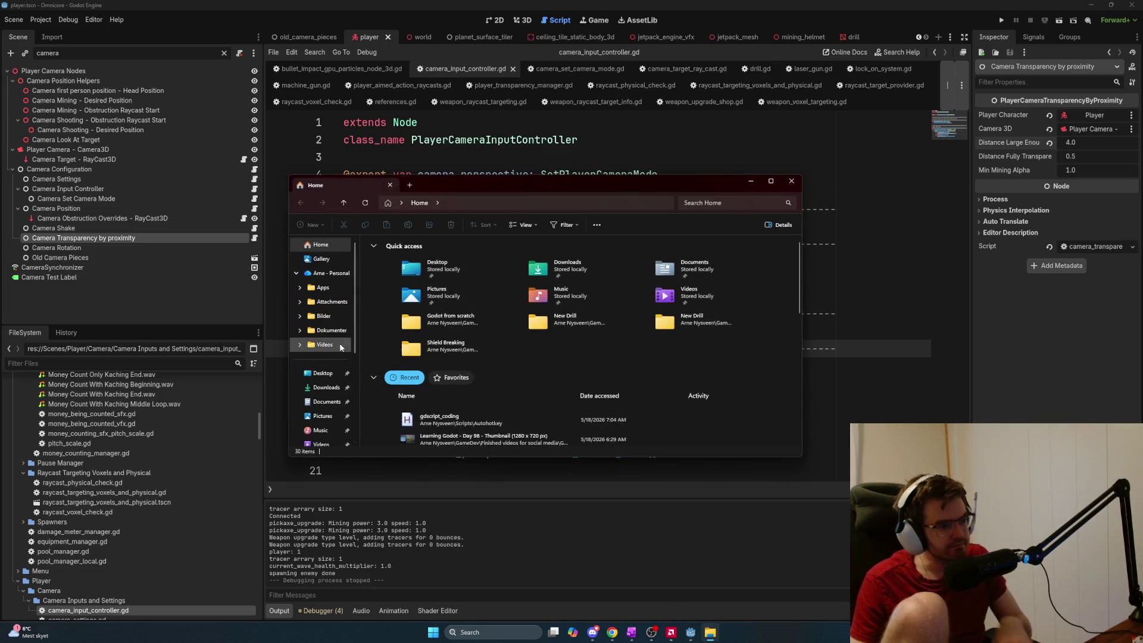
Browse GameDev > Godot > Godot Projects > Builds > 18.05.2026 and launch Omnicore.exe
{"action": "left_click", "coordinate": [792, 181]}
{"action": "key", "text": "super"}
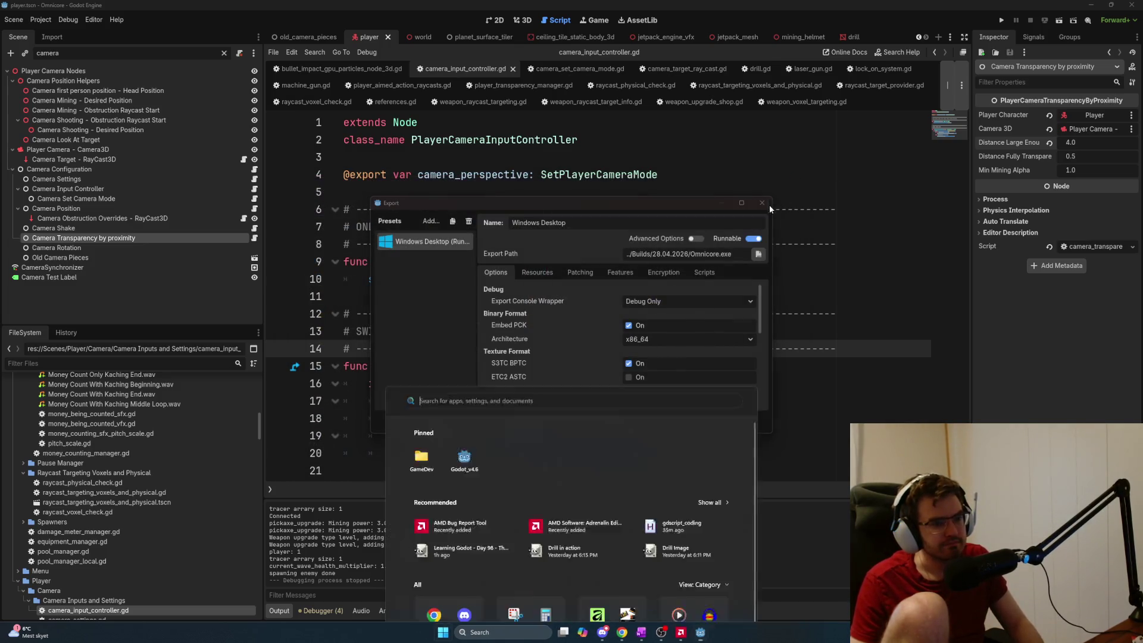
{"action": "left_click", "coordinate": [421, 304]}
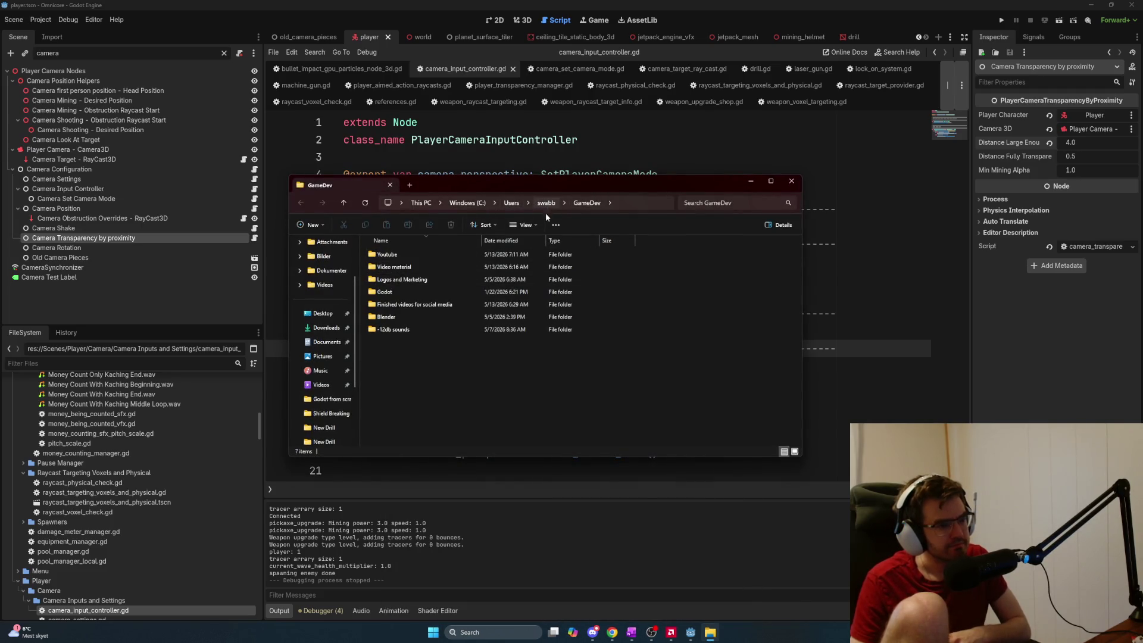
{"action": "double_click", "coordinate": [467, 292]}
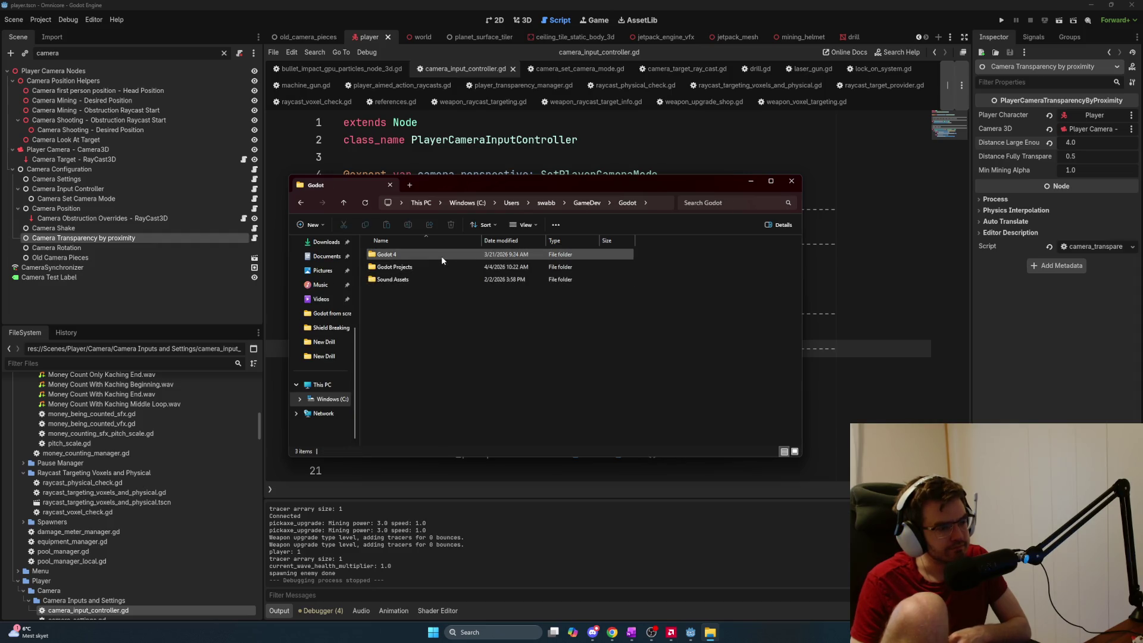
{"action": "double_click", "coordinate": [430, 268]}
{"action": "double_click", "coordinate": [420, 268]}
{"action": "double_click", "coordinate": [400, 316]}
{"action": "double_click", "coordinate": [402, 267]}
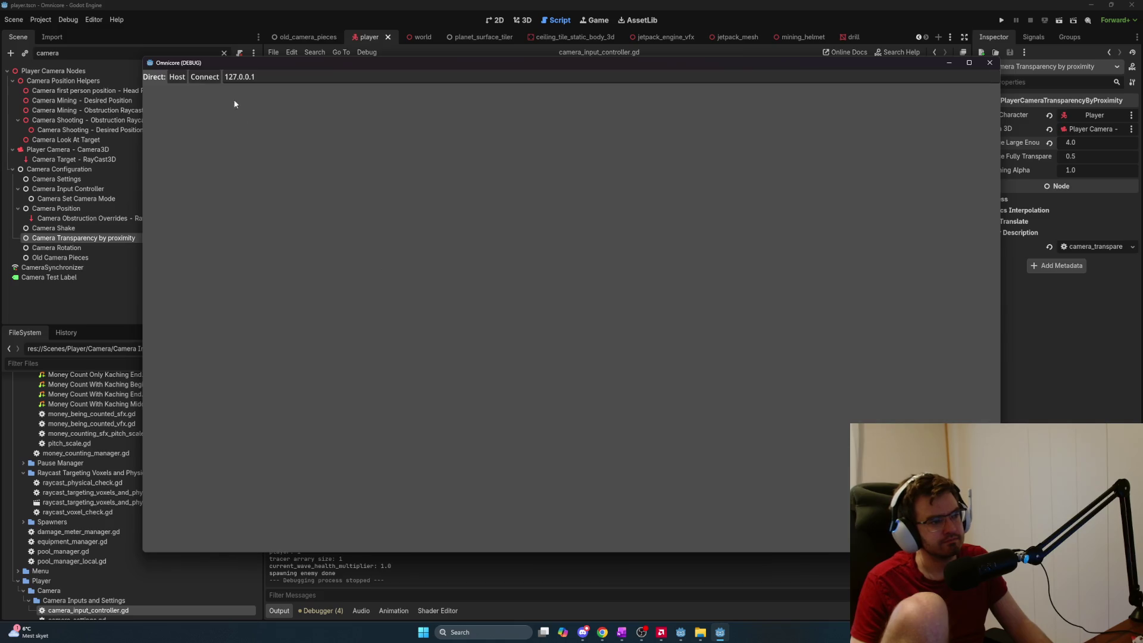
Host a session, allow Omnicore through the firewall, and start a second Omnicore copy
{"action": "left_click", "coordinate": [182, 78]}
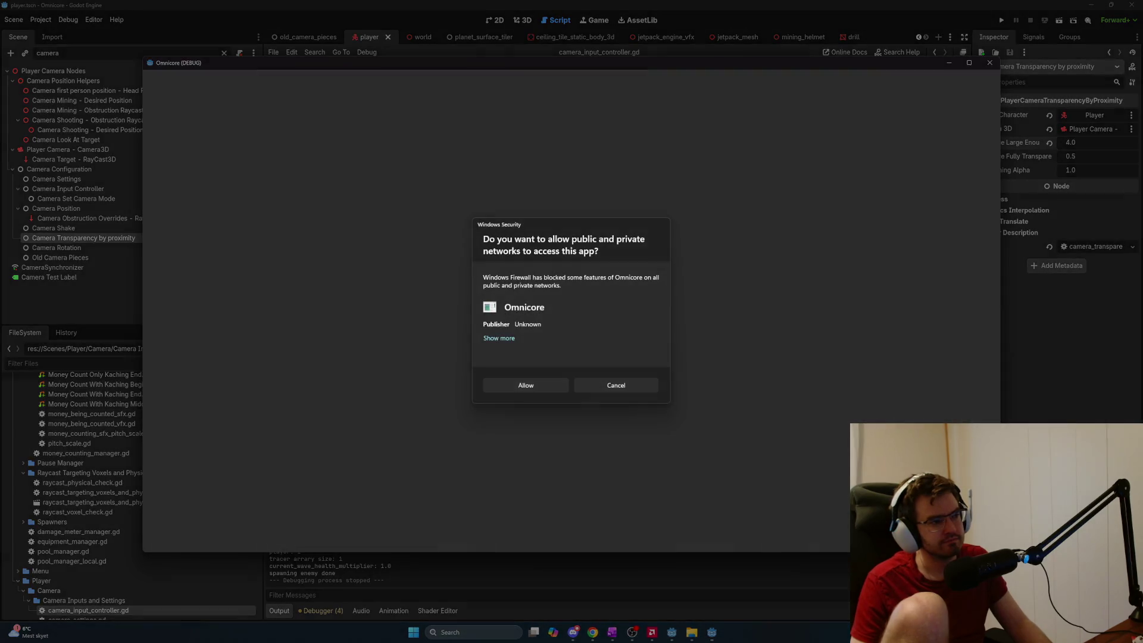
{"action": "left_click", "coordinate": [535, 390]}
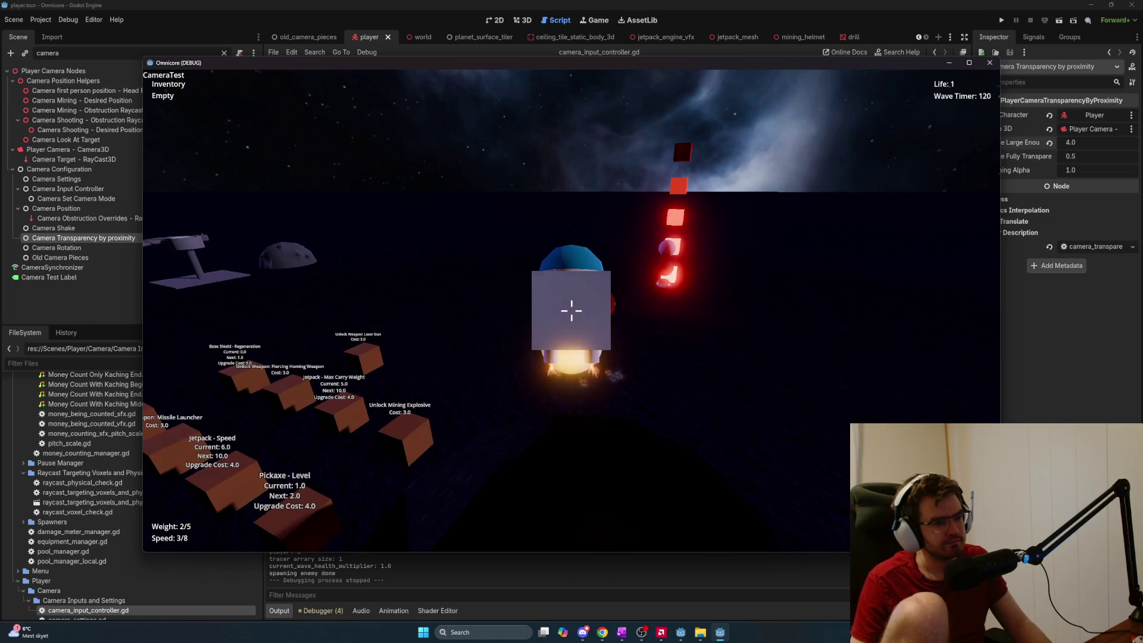
{"action": "key", "text": "alt+Tab"}
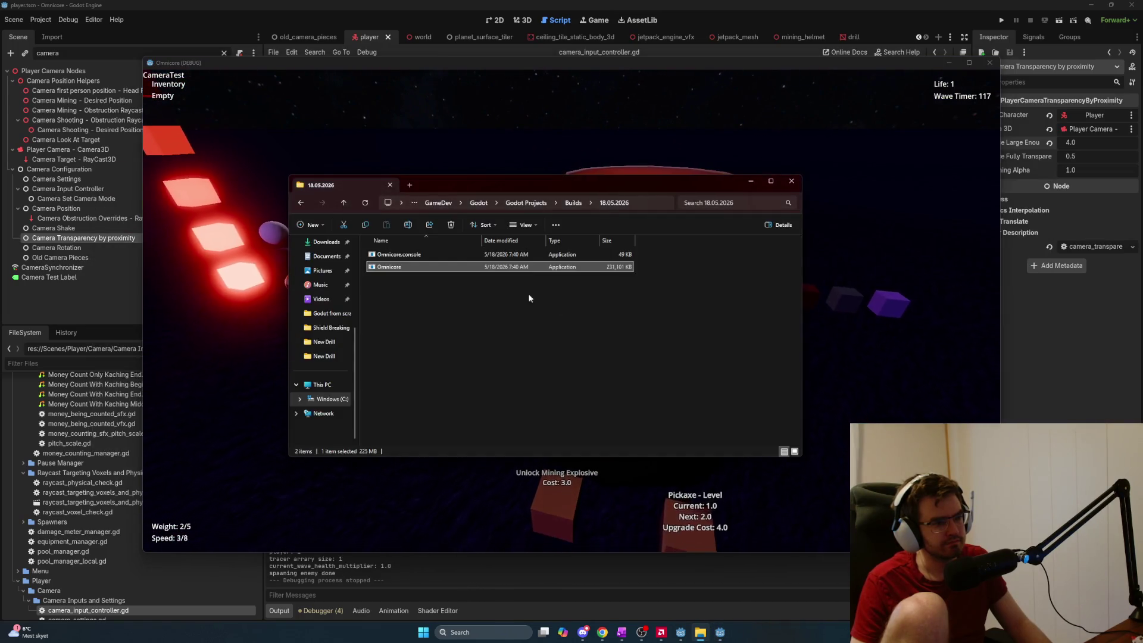
{"action": "double_click", "coordinate": [388, 267]}
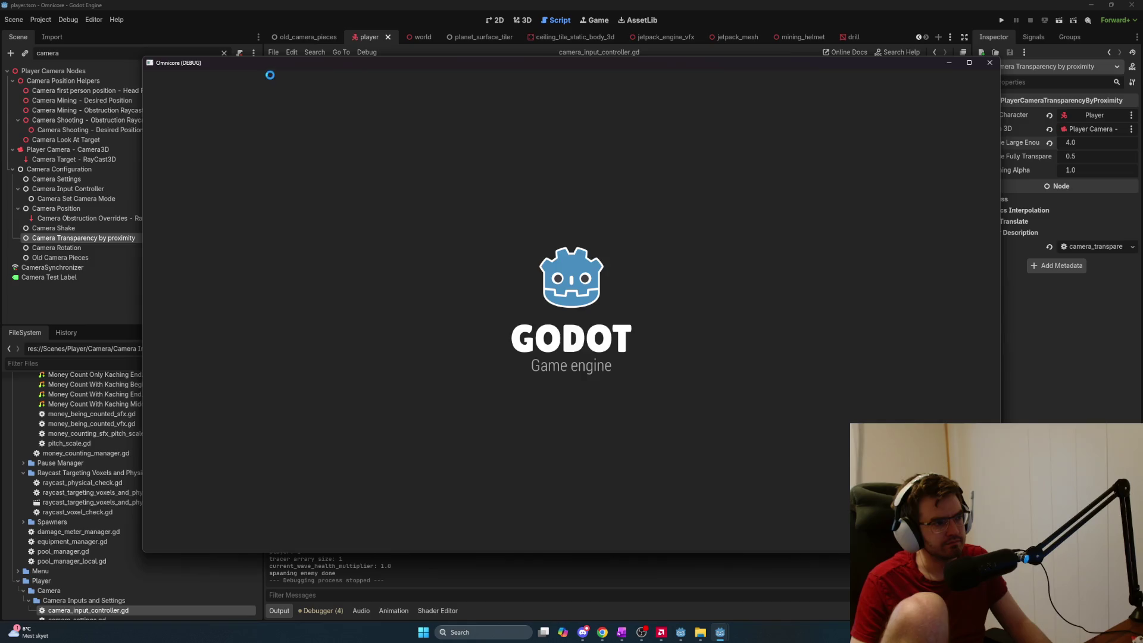
Snap the two game windows side by side, connect the second copy, and fly its character
{"action": "key", "text": "super+Right"}
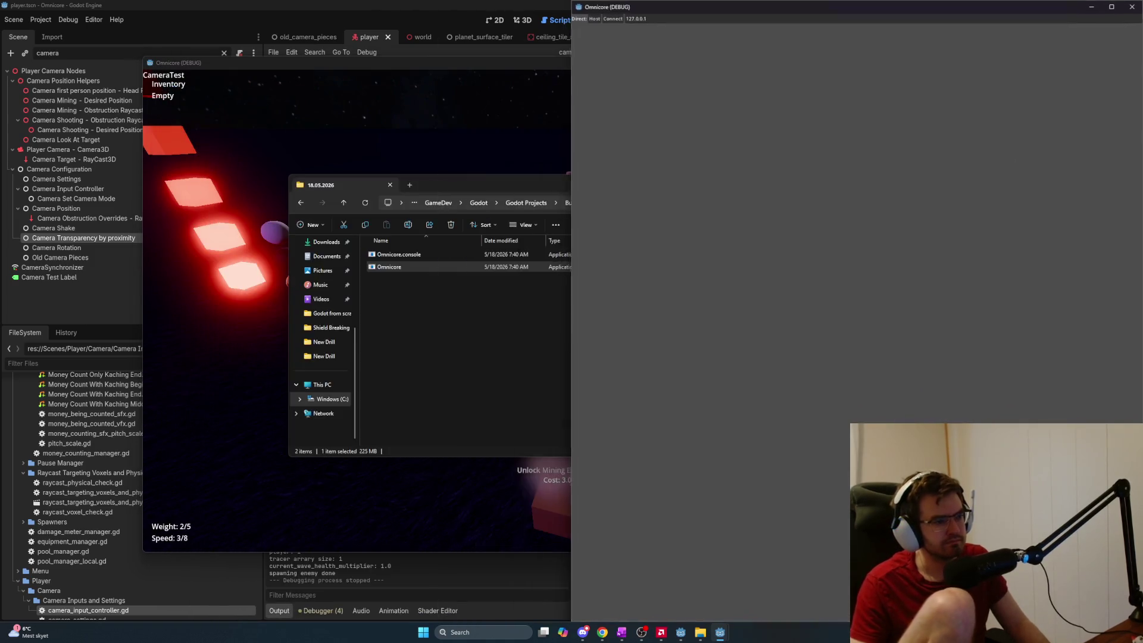
{"action": "key", "text": "super"}
{"action": "key", "text": "super"}
{"action": "key", "text": "alt+Tab"}
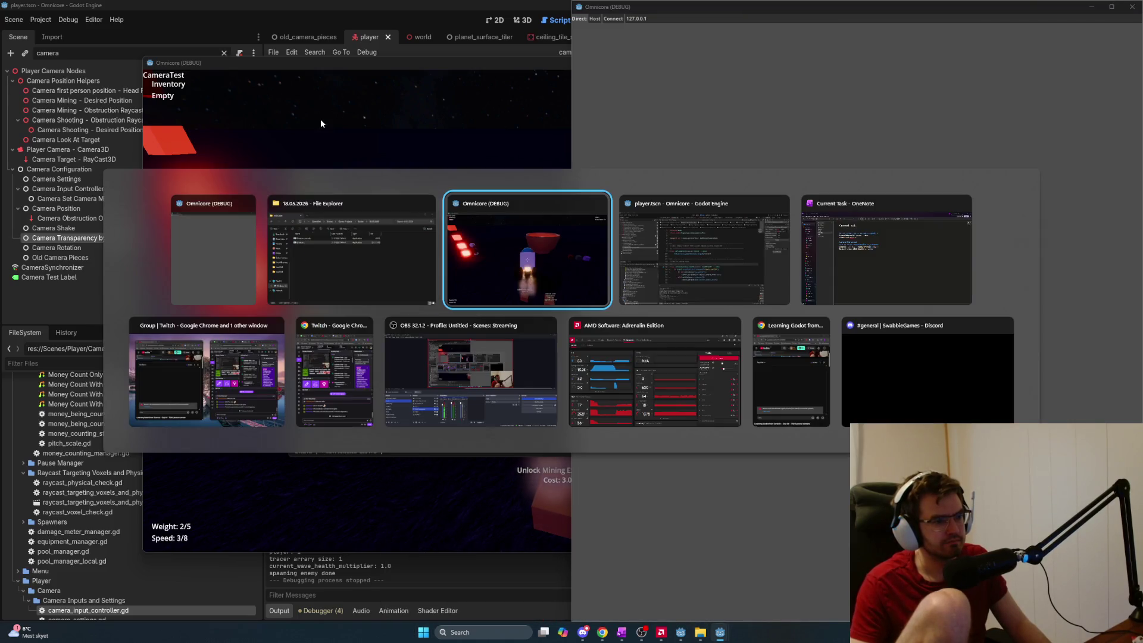
{"action": "key", "text": "alt+Tab"}
{"action": "key", "text": "super+Left"}
{"action": "key", "text": "super"}
{"action": "key", "text": "super"}
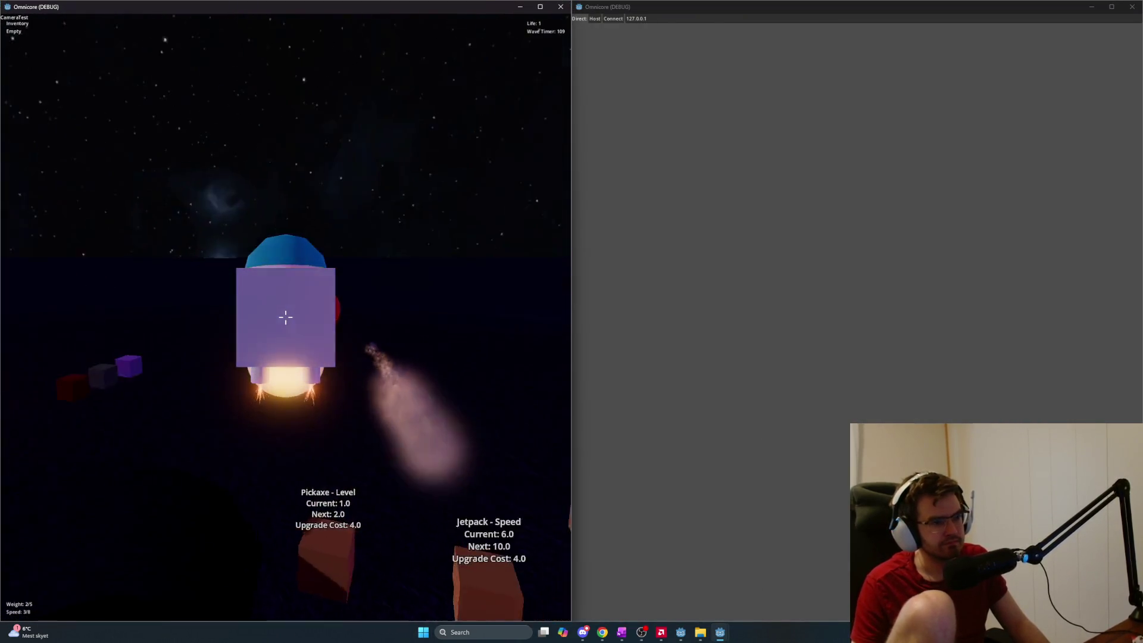
{"action": "left_click", "coordinate": [613, 18]}
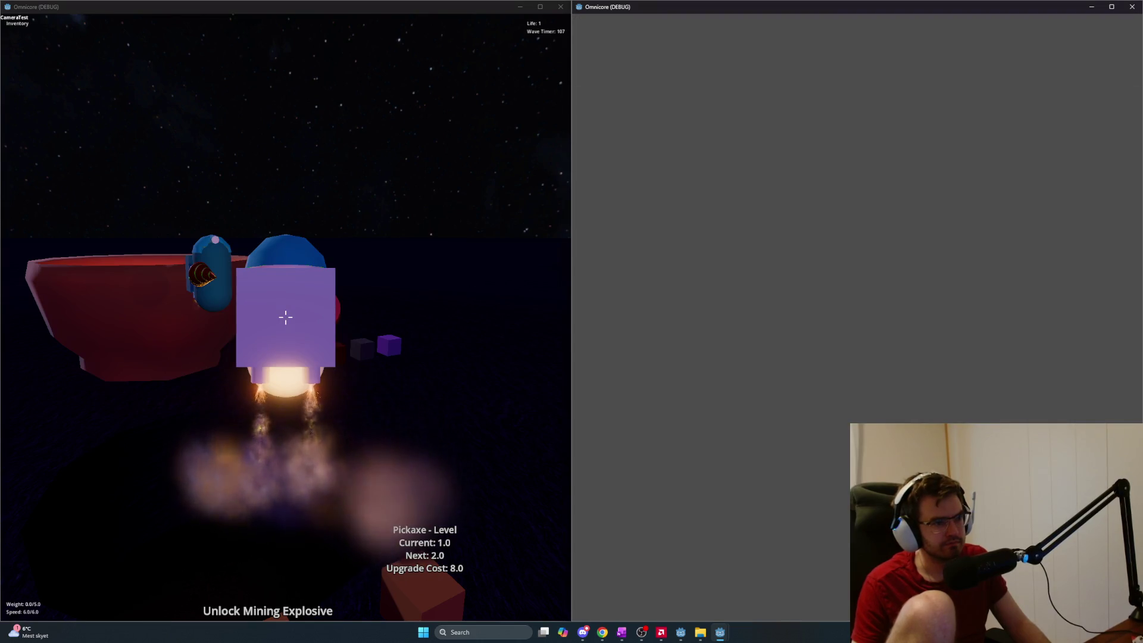
{"action": "key", "text": "w"}
{"action": "key", "text": "w"}
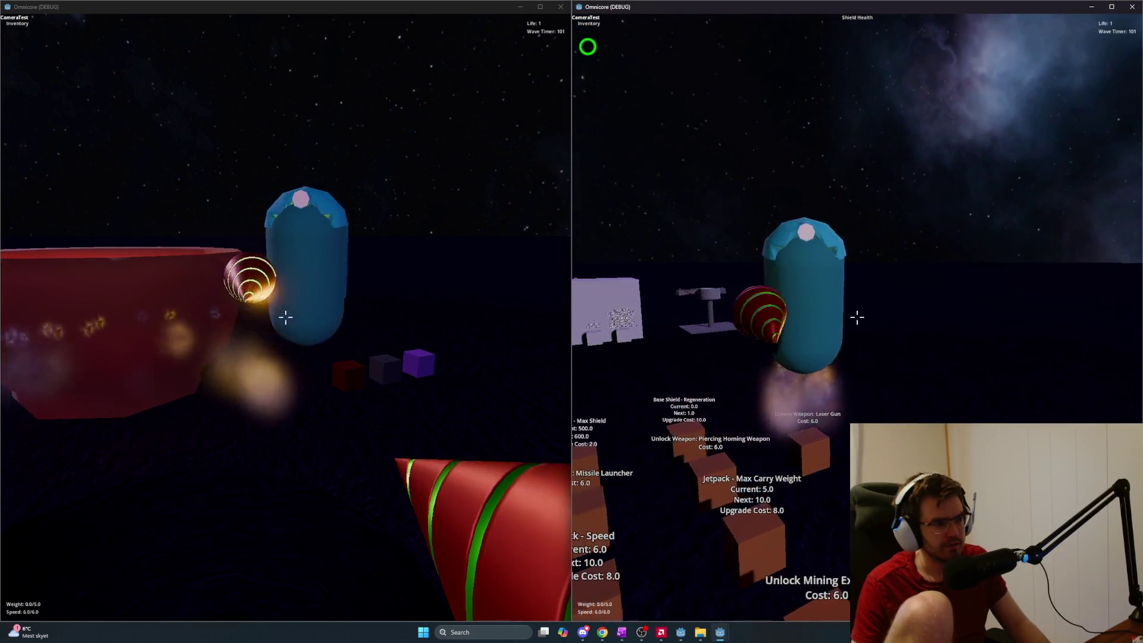
{"action": "key", "text": "w"}
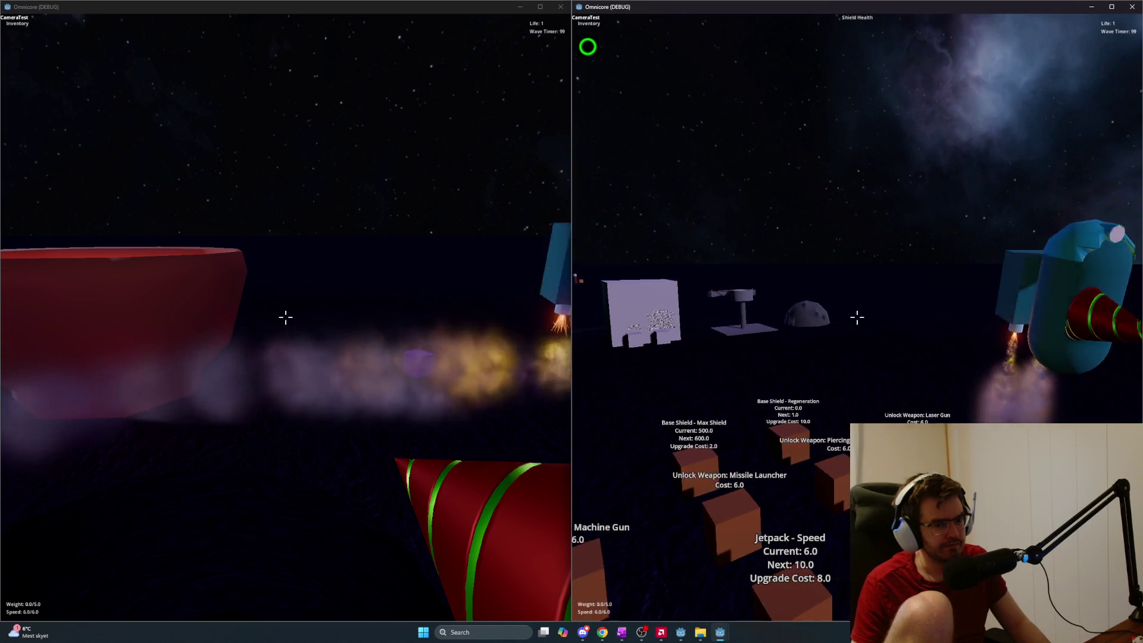
Launch a third Omnicore copy, pause it with Esc, and close it
{"action": "key", "text": "alt+Tab"}
{"action": "key", "text": "alt+Tab"}
{"action": "key", "text": "alt+Tab"}
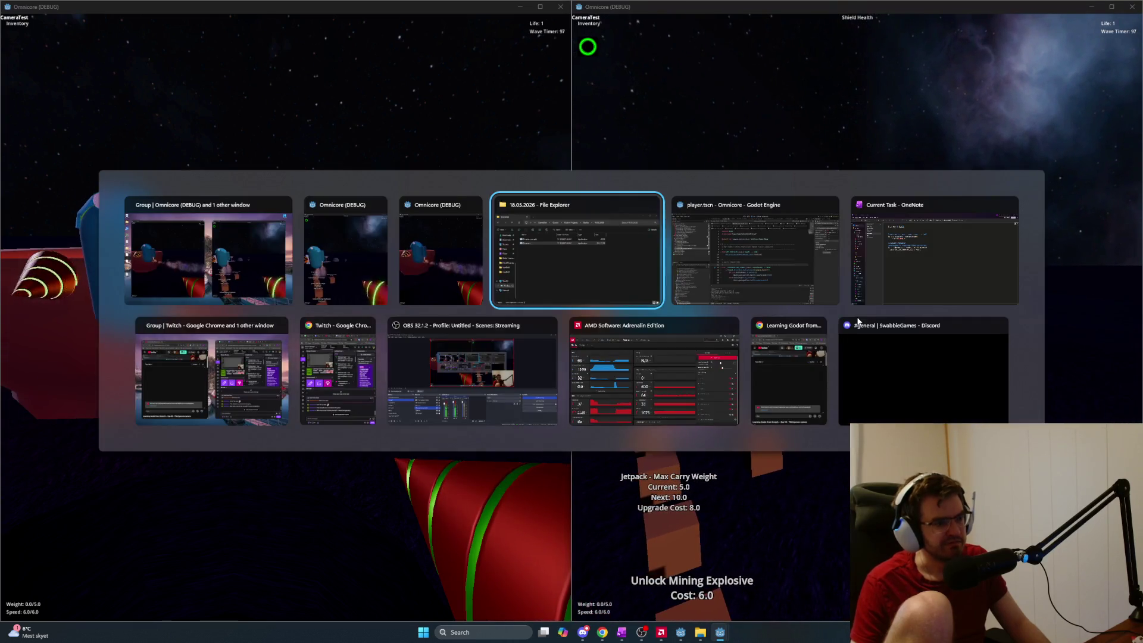
{"action": "double_click", "coordinate": [486, 266]}
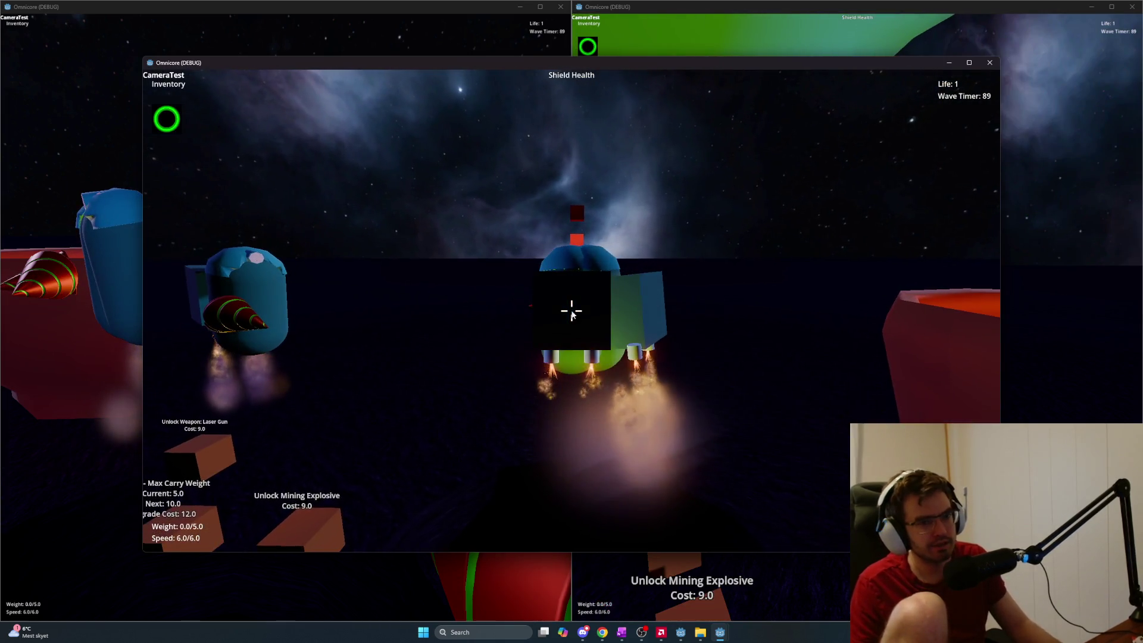
{"action": "key", "text": "Escape"}
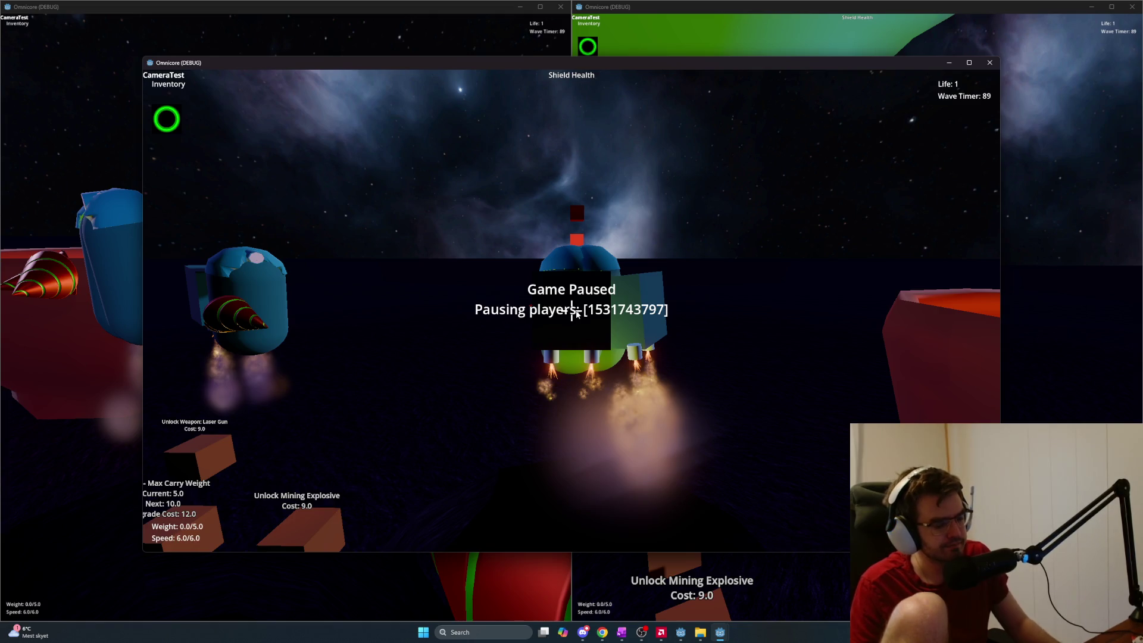
{"action": "key", "text": "alt+F4"}
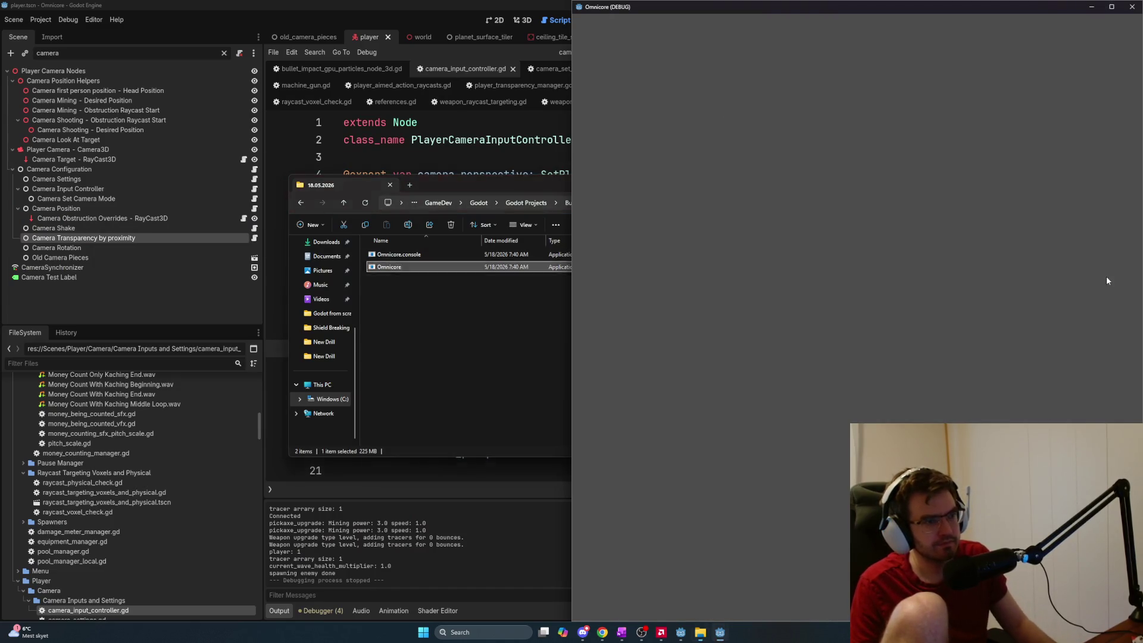
Launch two Omnicore copies, host in one and connect from the other
{"action": "key", "text": "alt+Tab"}
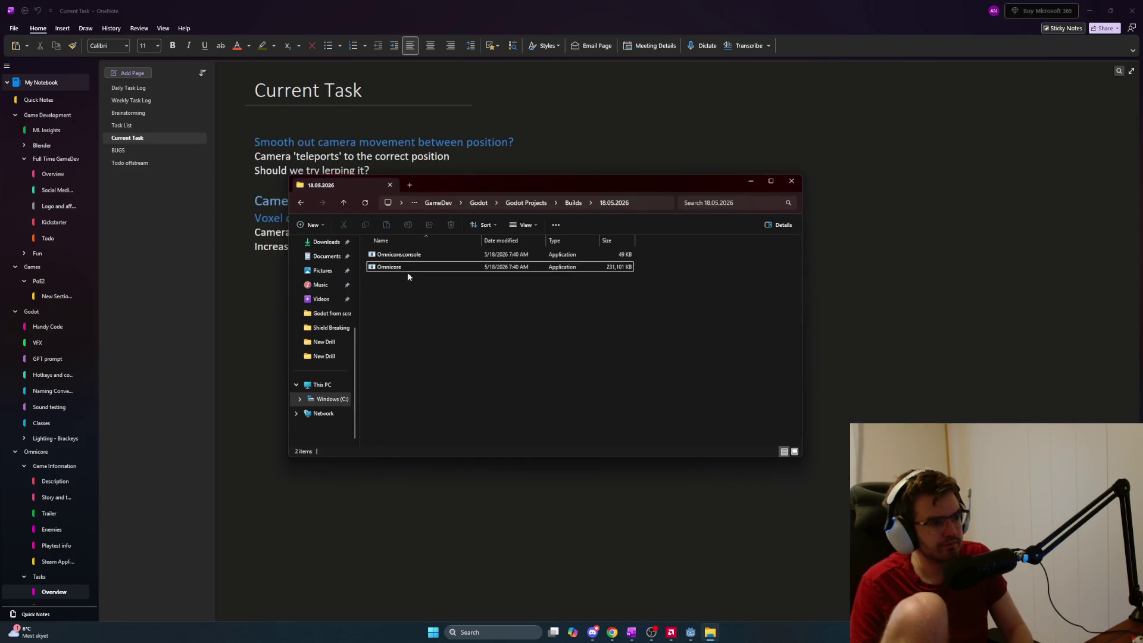
{"action": "double_click", "coordinate": [410, 270]}
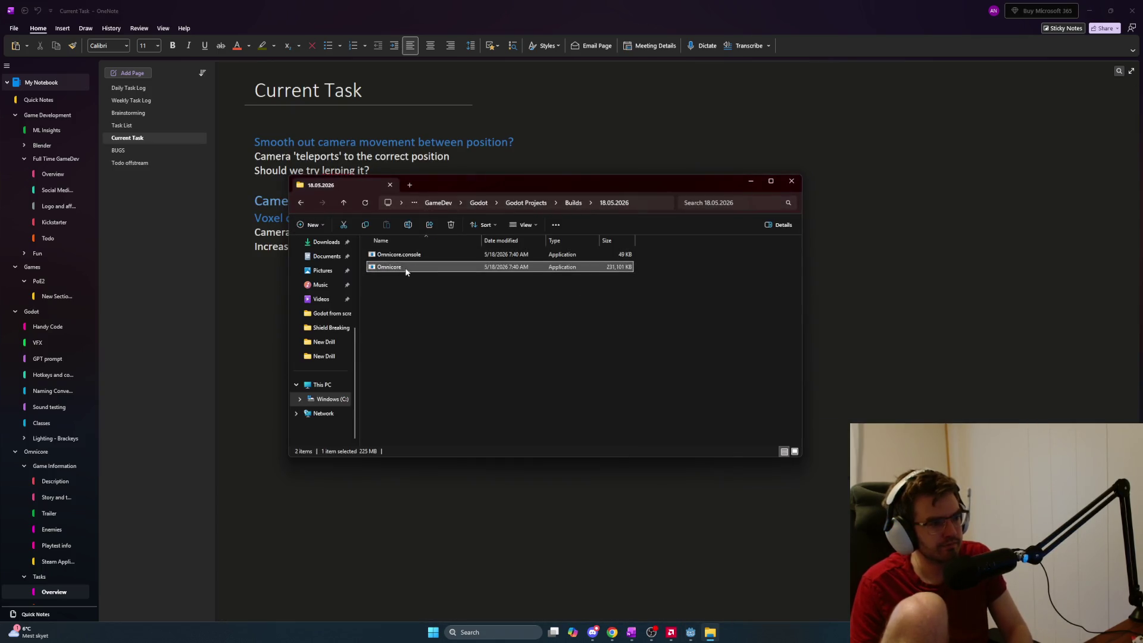
{"action": "key", "text": "alt+Tab"}
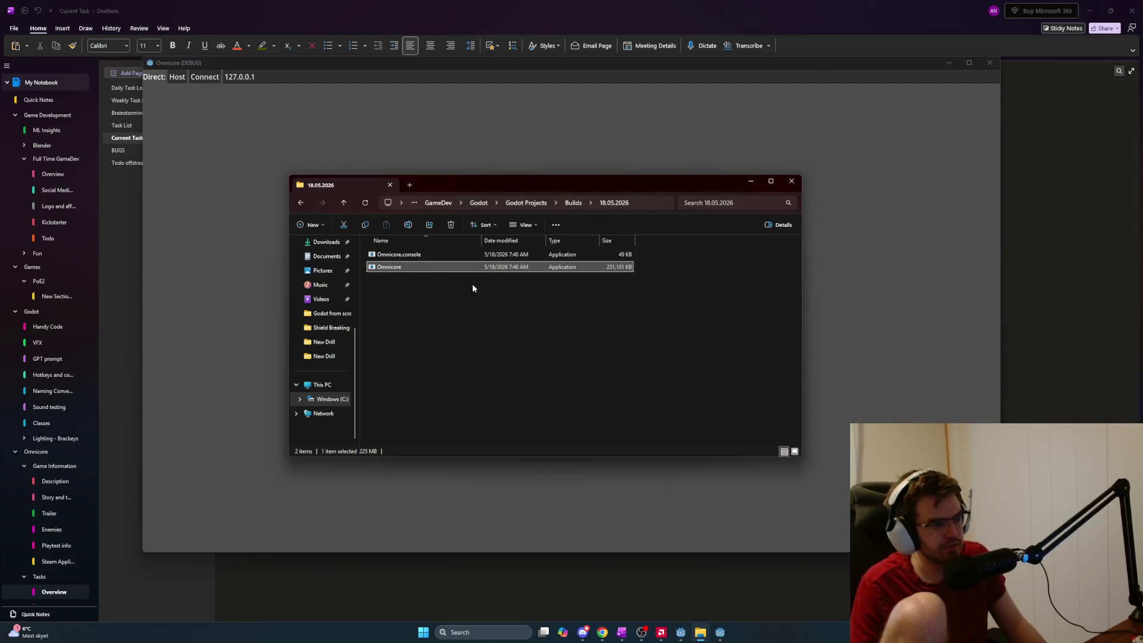
{"action": "double_click", "coordinate": [435, 266]}
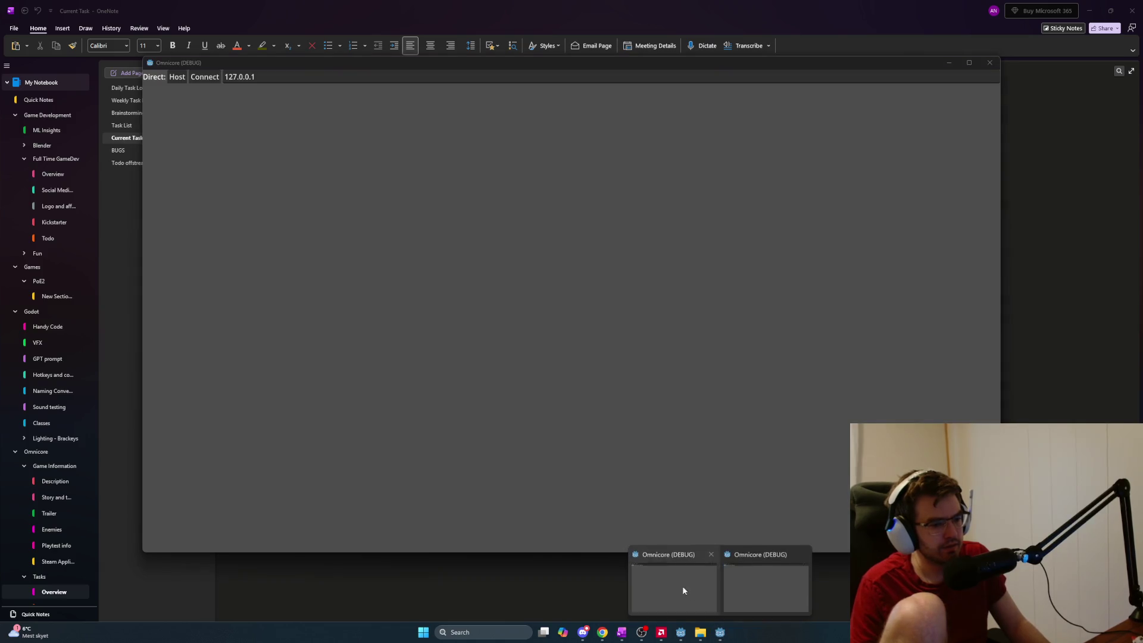
{"action": "left_click", "coordinate": [682, 586]}
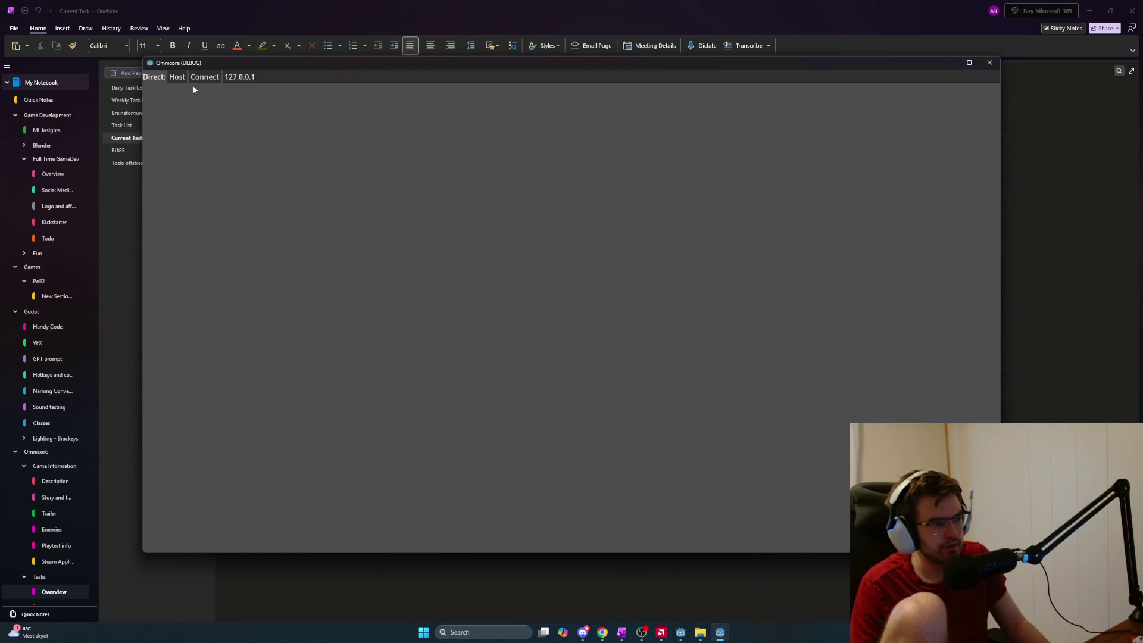
{"action": "left_click", "coordinate": [177, 77]}
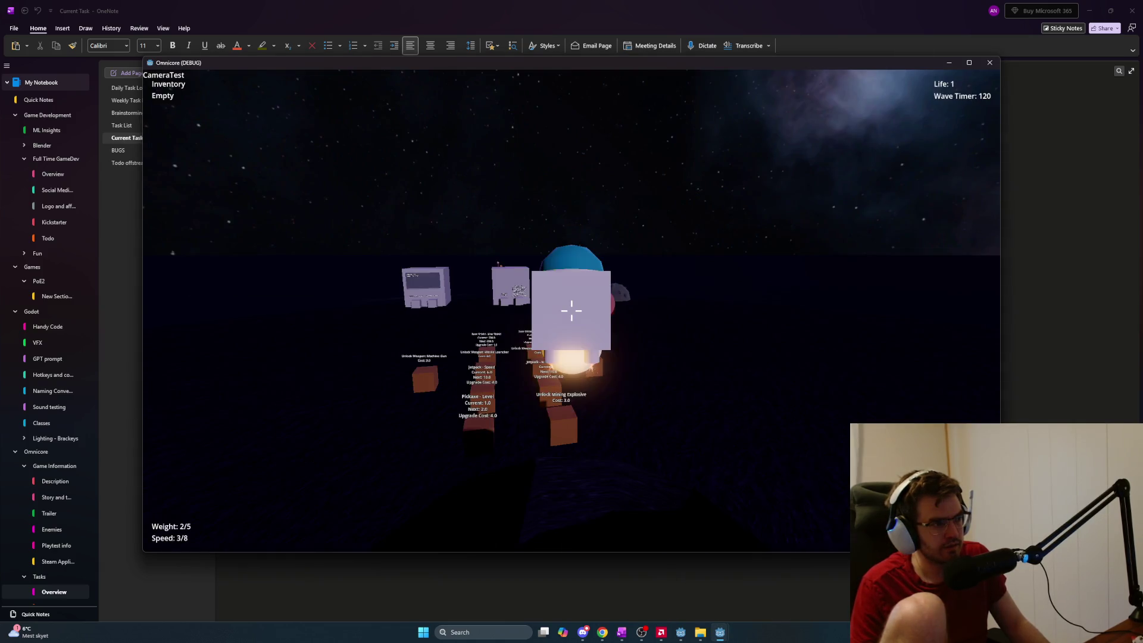
{"action": "key", "text": "alt+Tab"}
{"action": "left_click", "coordinate": [194, 78]}
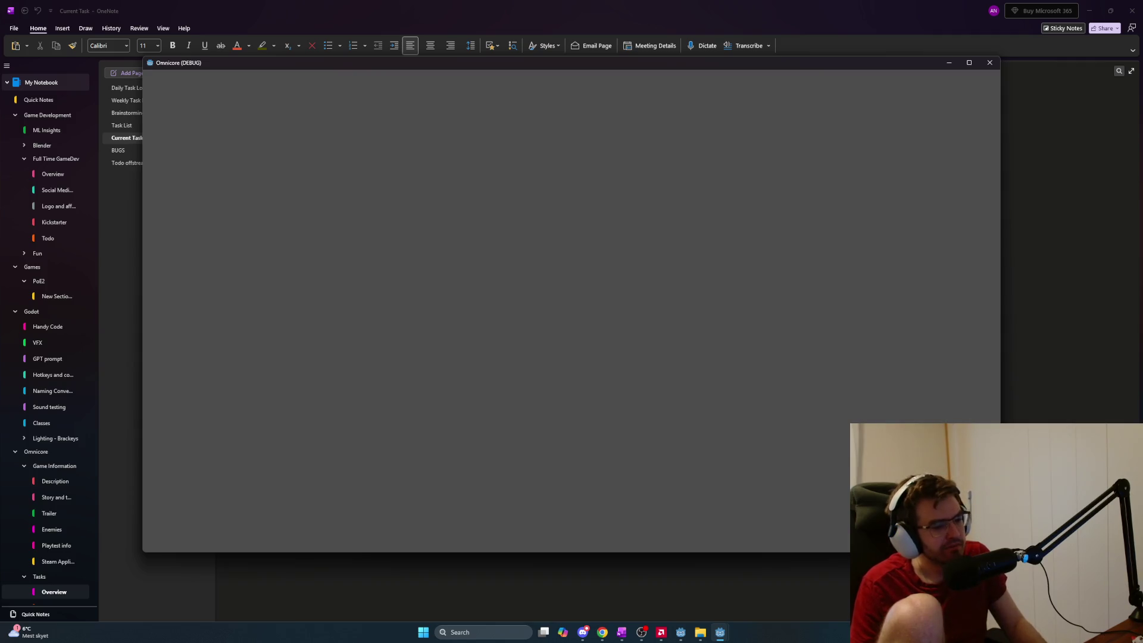
Force-close the frozen game window and host a new session in the remaining copy
{"action": "key", "text": "alt+Tab"}
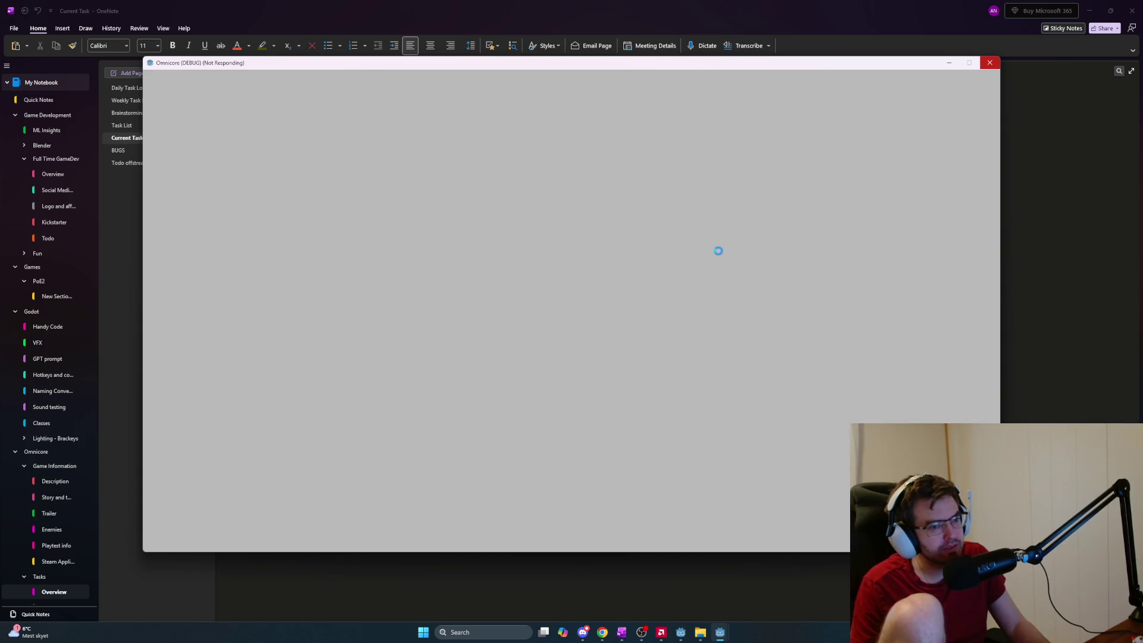
{"action": "left_click", "coordinate": [988, 65]}
{"action": "left_click", "coordinate": [559, 319]}
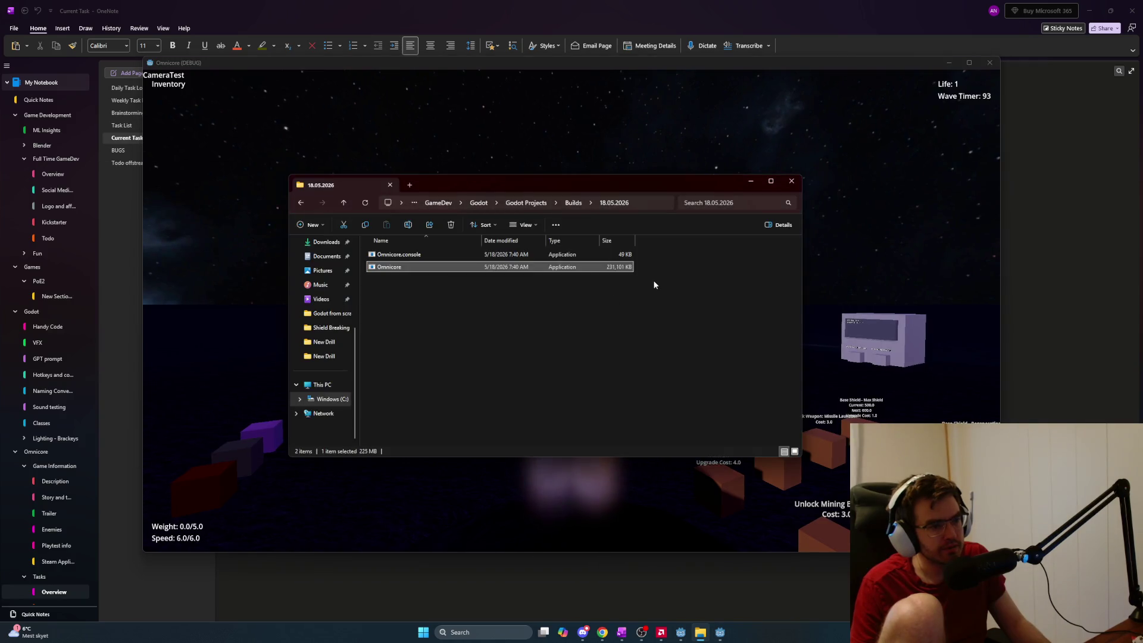
{"action": "key", "text": "Escape"}
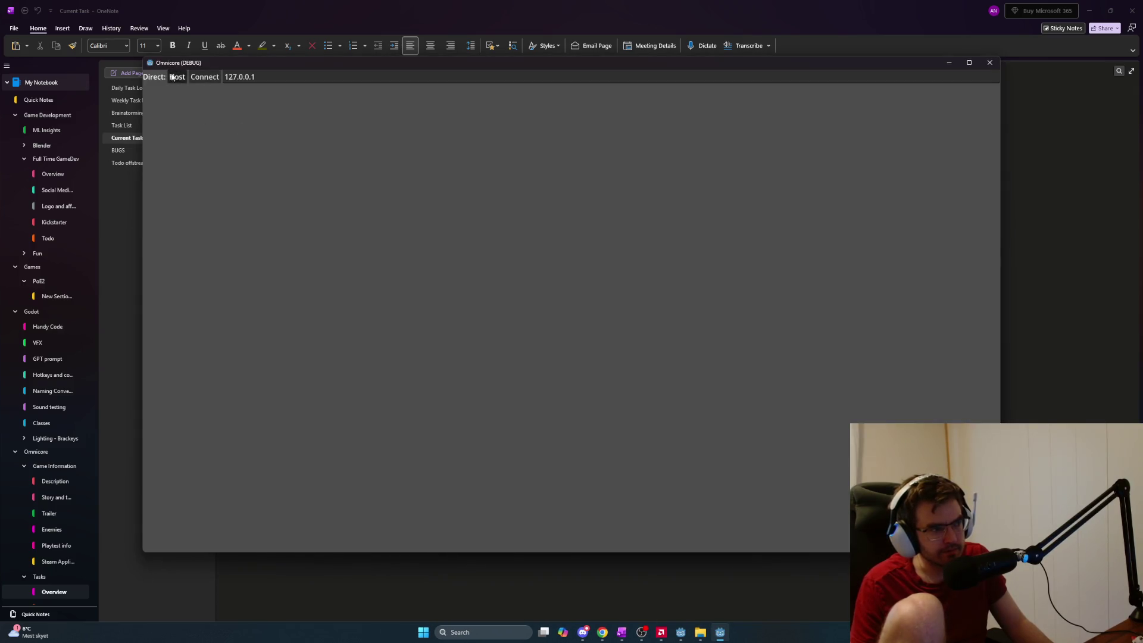
{"action": "left_click", "coordinate": [175, 77]}
Launch another copy, connect it to the host, then close File Explorer and one game instance
{"action": "key", "text": "alt+Tab"}
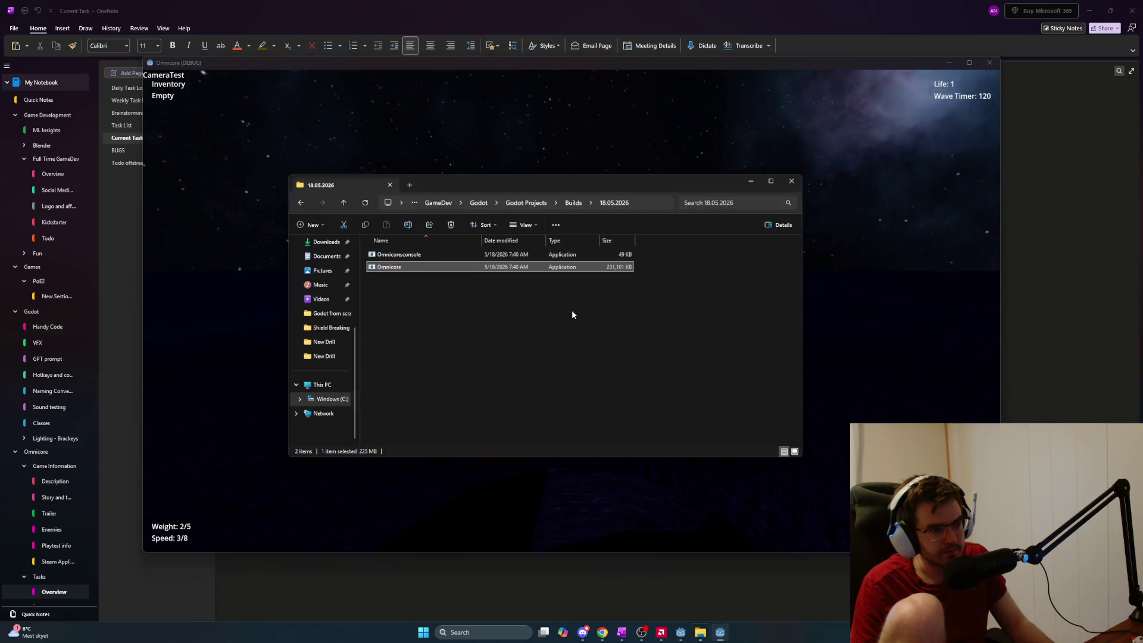
{"action": "double_click", "coordinate": [419, 271]}
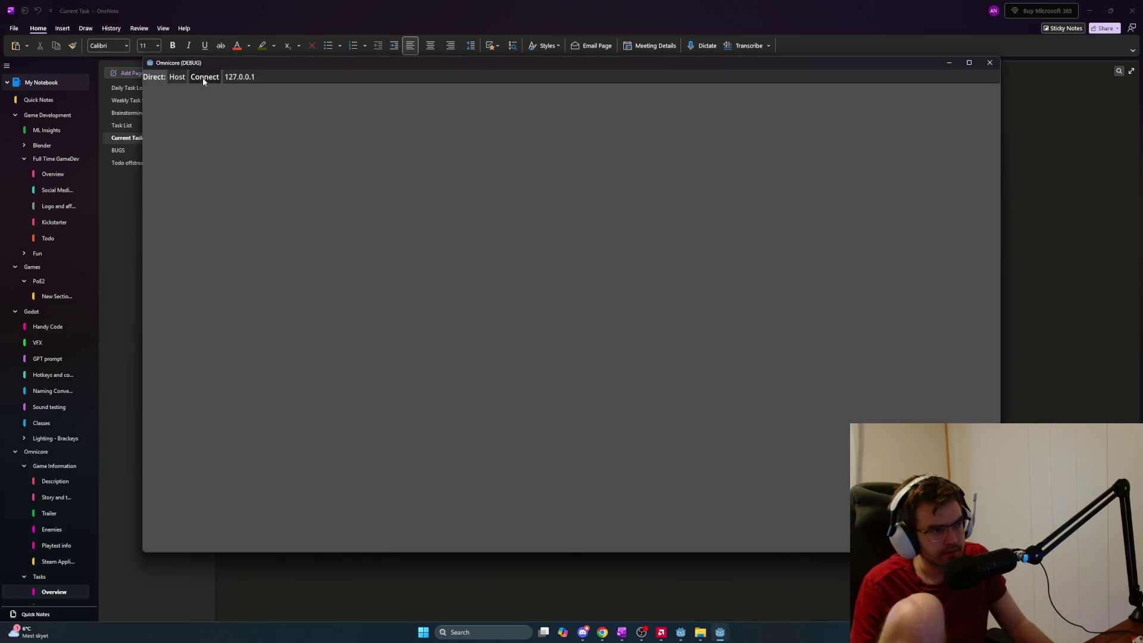
{"action": "left_click", "coordinate": [203, 78]}
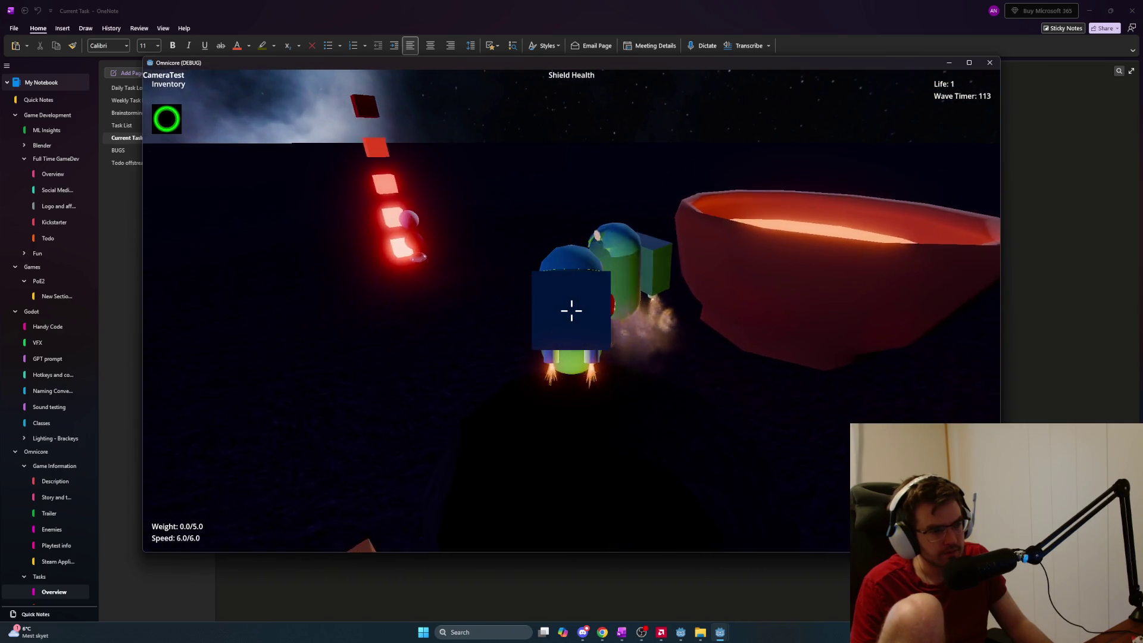
{"action": "key", "text": "alt+Tab"}
{"action": "left_click", "coordinate": [791, 181]}
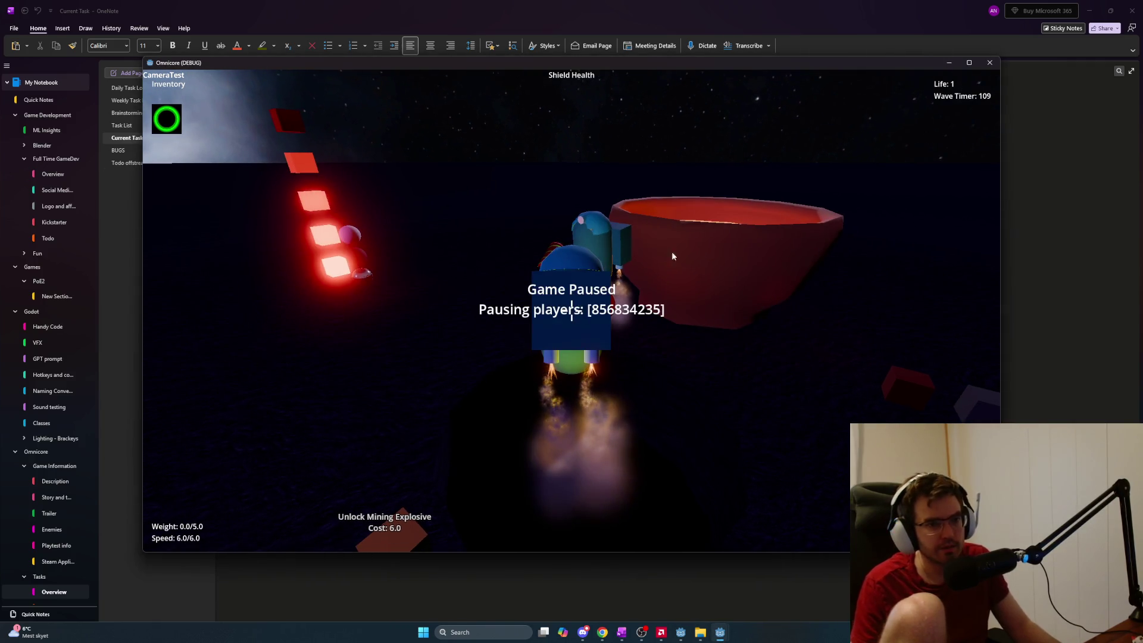
{"action": "key", "text": "alt+Tab"}
{"action": "key", "text": "alt+Tab"}
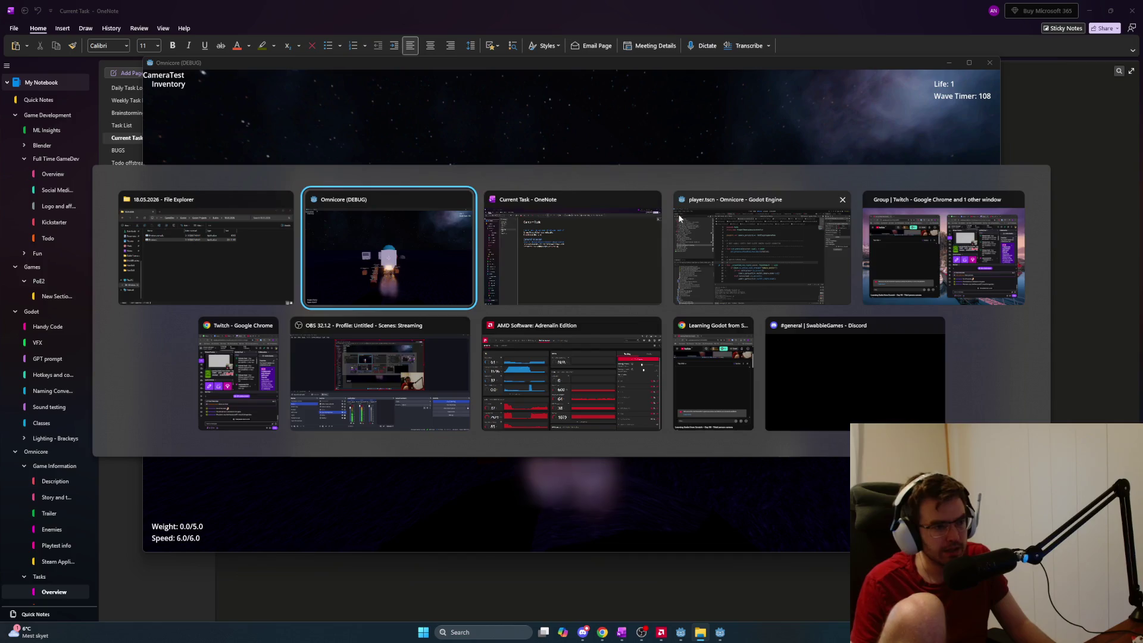
{"action": "left_click", "coordinate": [990, 66]}
Launch two Omnicore copies, connect the second to the host, pause briefly, then close the game
{"action": "double_click", "coordinate": [405, 267]}
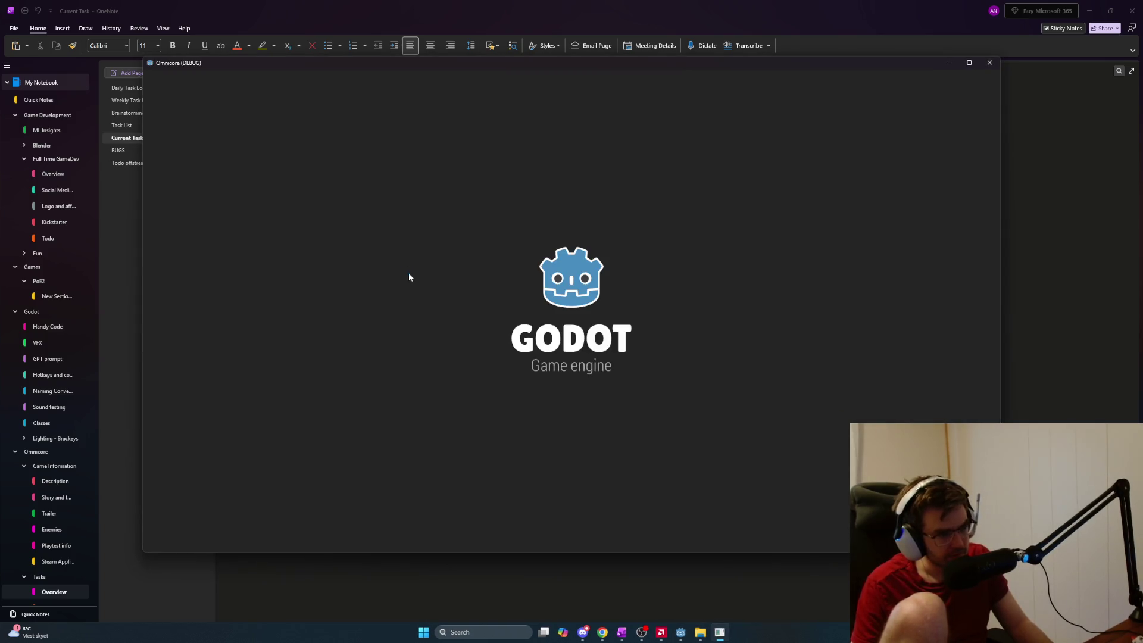
{"action": "key", "text": "alt+Tab"}
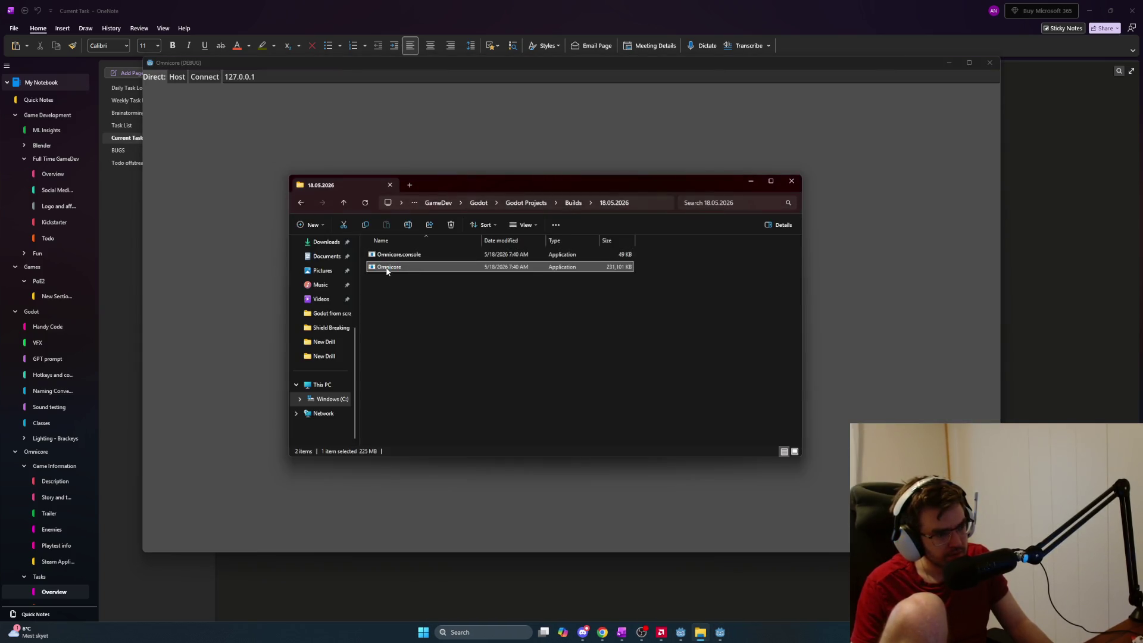
{"action": "double_click", "coordinate": [386, 267]}
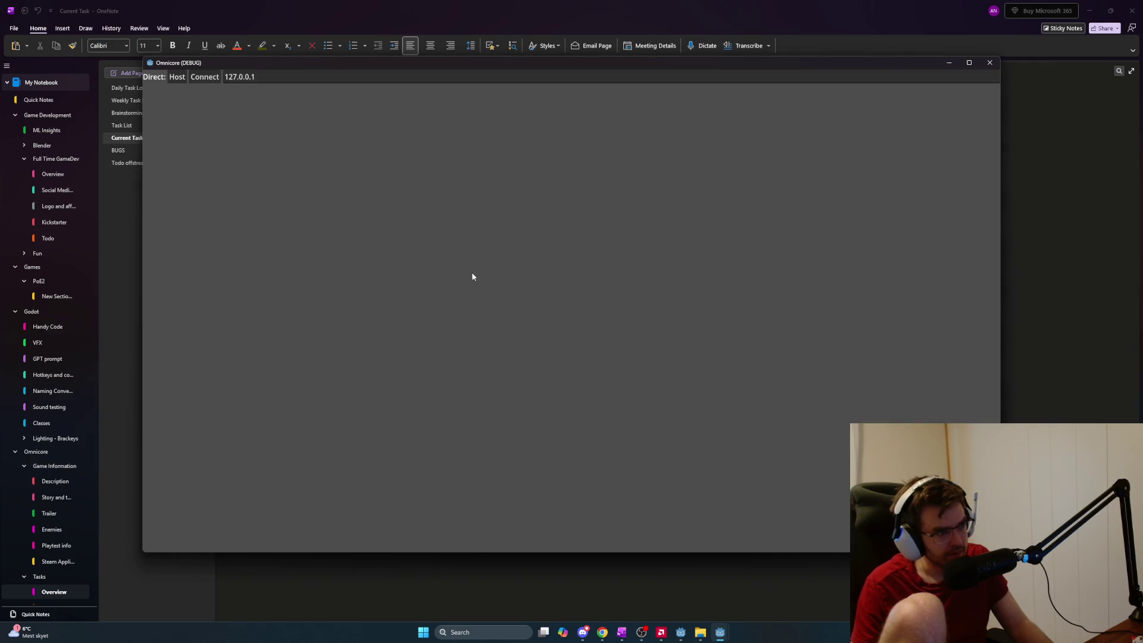
{"action": "left_click", "coordinate": [201, 79]}
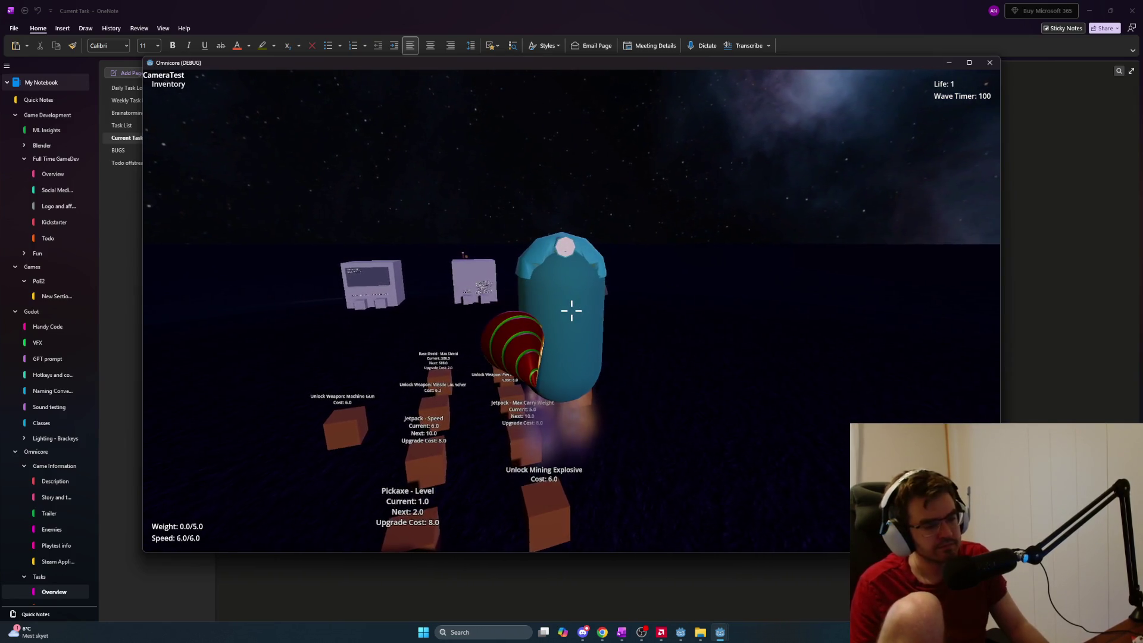
{"action": "key", "text": "Escape"}
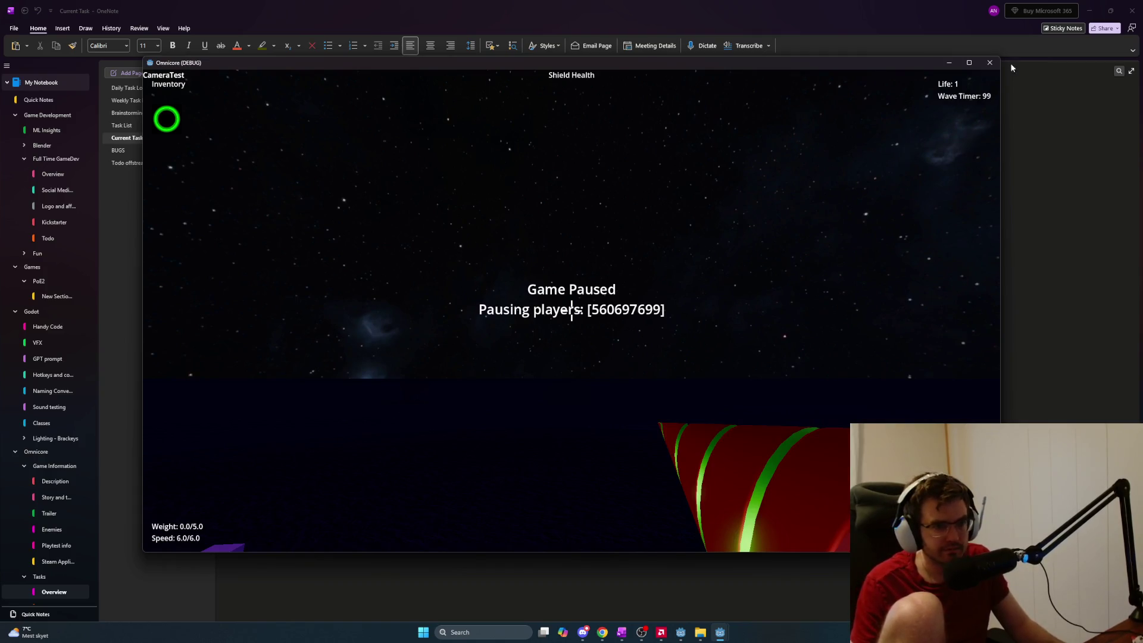
{"action": "key", "text": "Escape"}
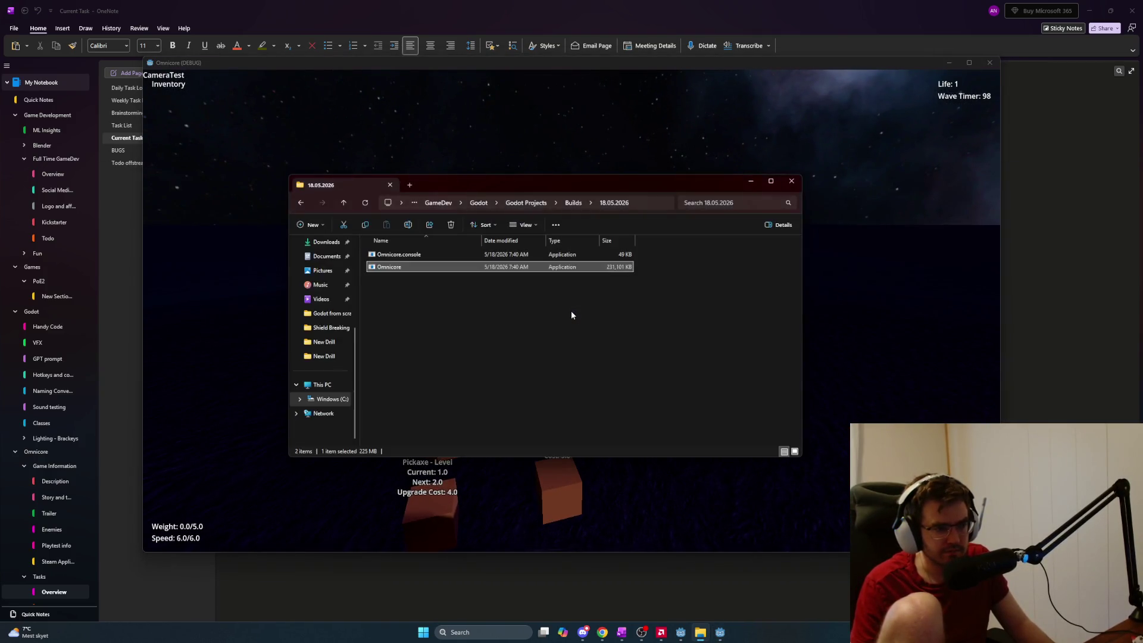
{"action": "key", "text": "Escape"}
{"action": "left_click", "coordinate": [991, 63]}
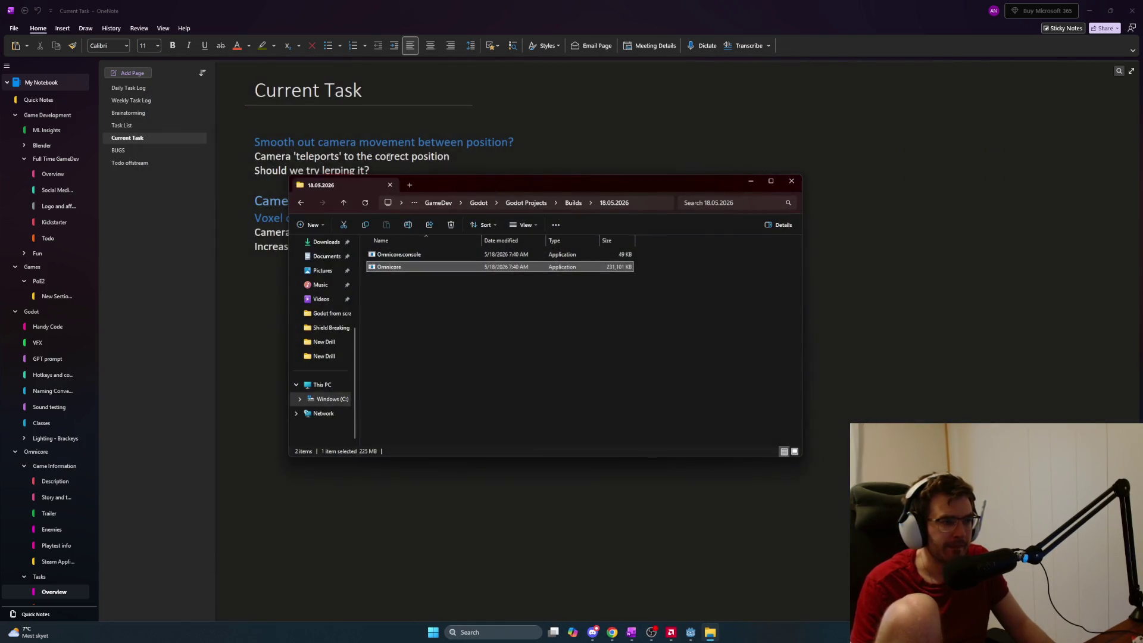
Select the 'Smooth out camera' note and the 'Camera first person' heading on OneNote's Current Task page
{"action": "left_click", "coordinate": [406, 173]}
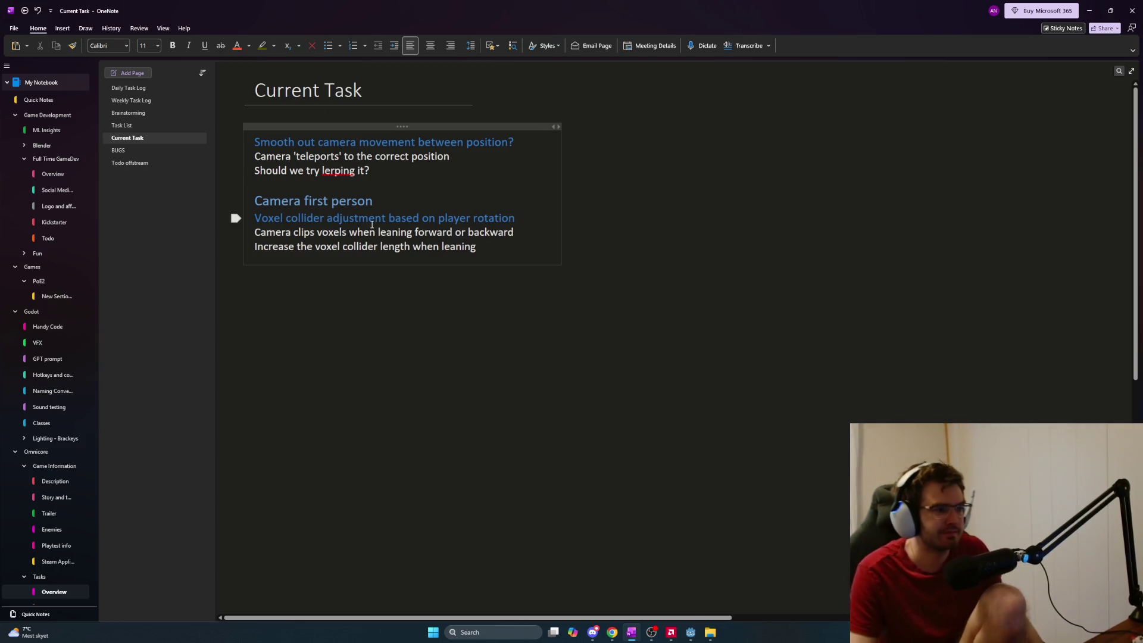
{"action": "left_click", "coordinate": [237, 142]}
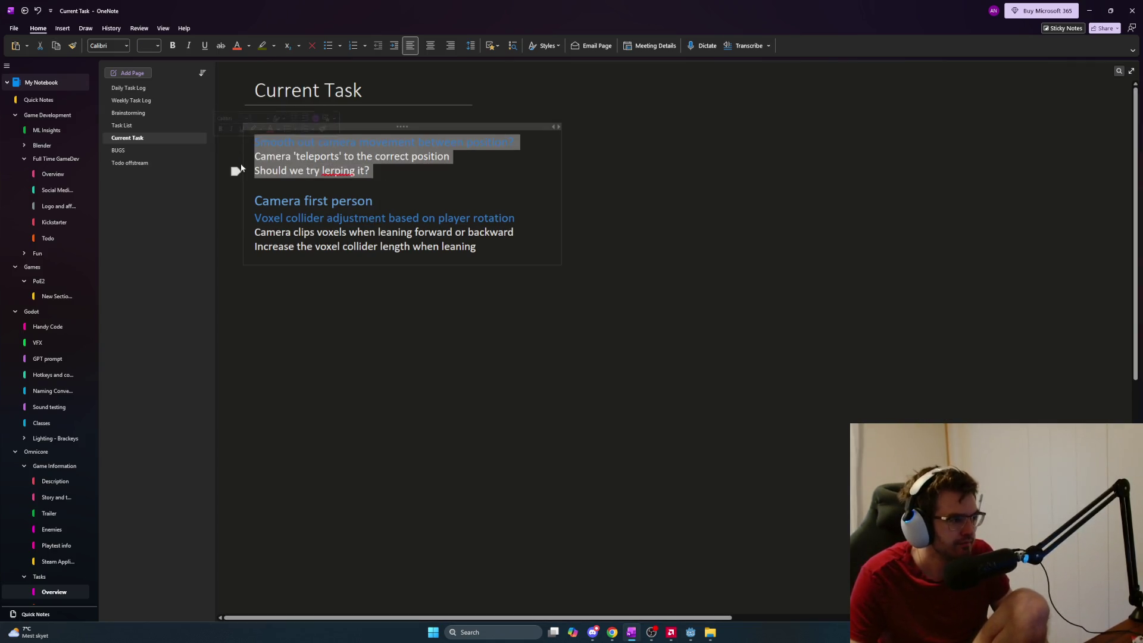
{"action": "left_click", "coordinate": [468, 248]}
{"action": "mouse_move", "coordinate": [470, 242]}
{"action": "left_mouse_down"}
{"action": "mouse_move", "coordinate": [242, 216]}
{"action": "mouse_move", "coordinate": [272, 201]}
{"action": "left_mouse_up"}
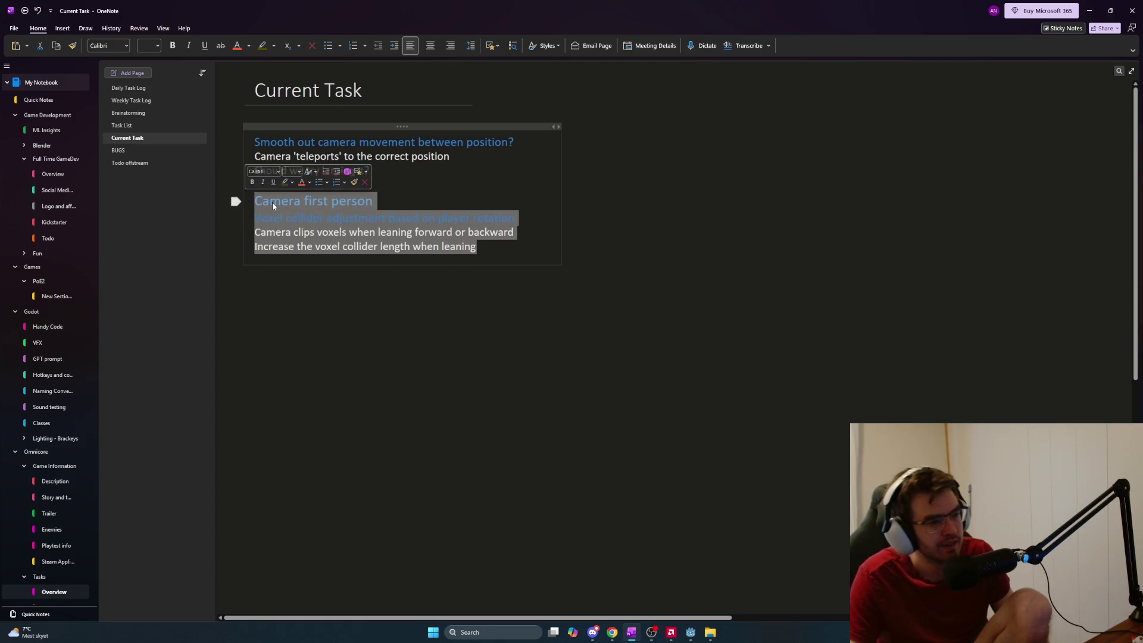
{"action": "left_click", "coordinate": [273, 202]}
{"action": "triple_click", "coordinate": [273, 202]}
{"action": "left_click", "coordinate": [344, 206]}
{"action": "triple_click", "coordinate": [381, 208]}
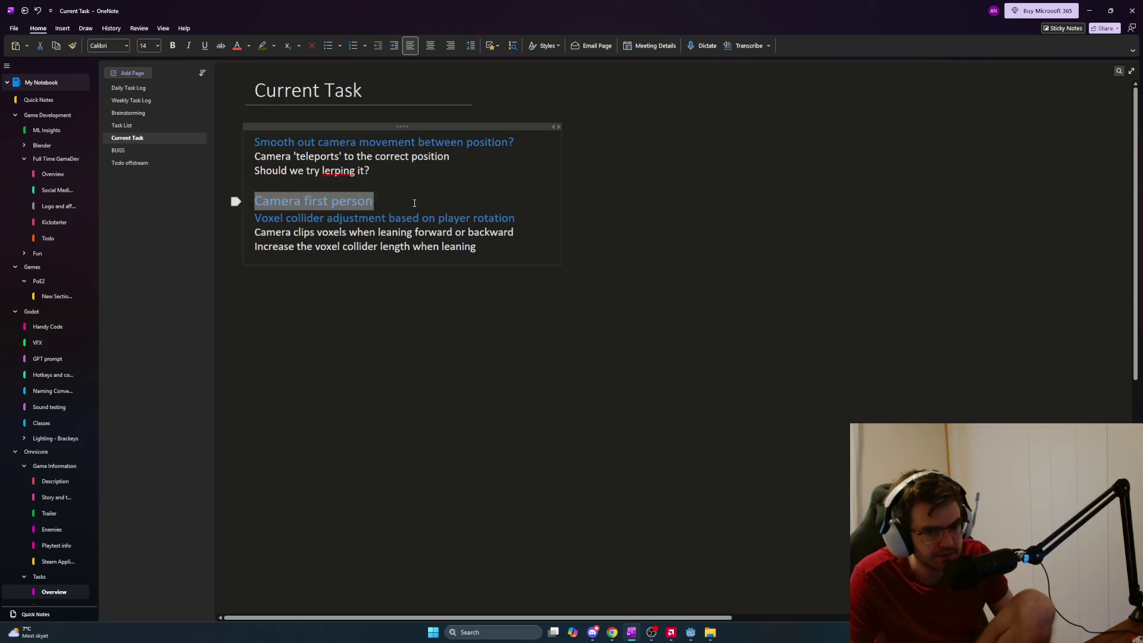
{"action": "key", "text": "alt+Tab"}
{"action": "key", "text": "alt+Tab"}
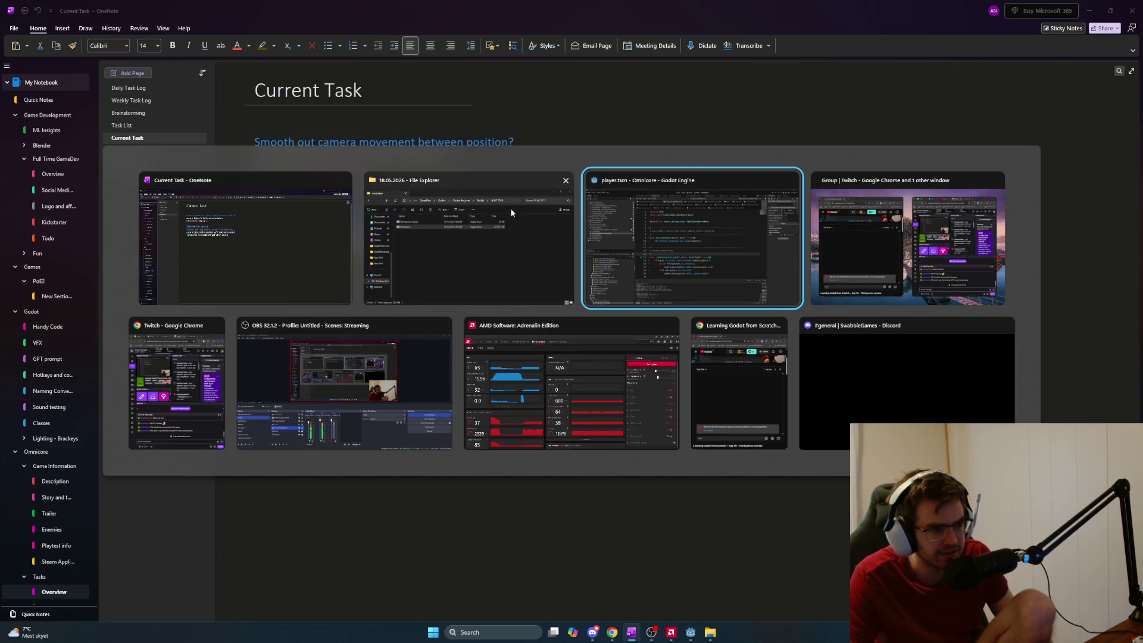
Close the export settings, clear the Scene filter, and switch Godot to the 3D view
{"action": "left_click", "coordinate": [677, 220]}
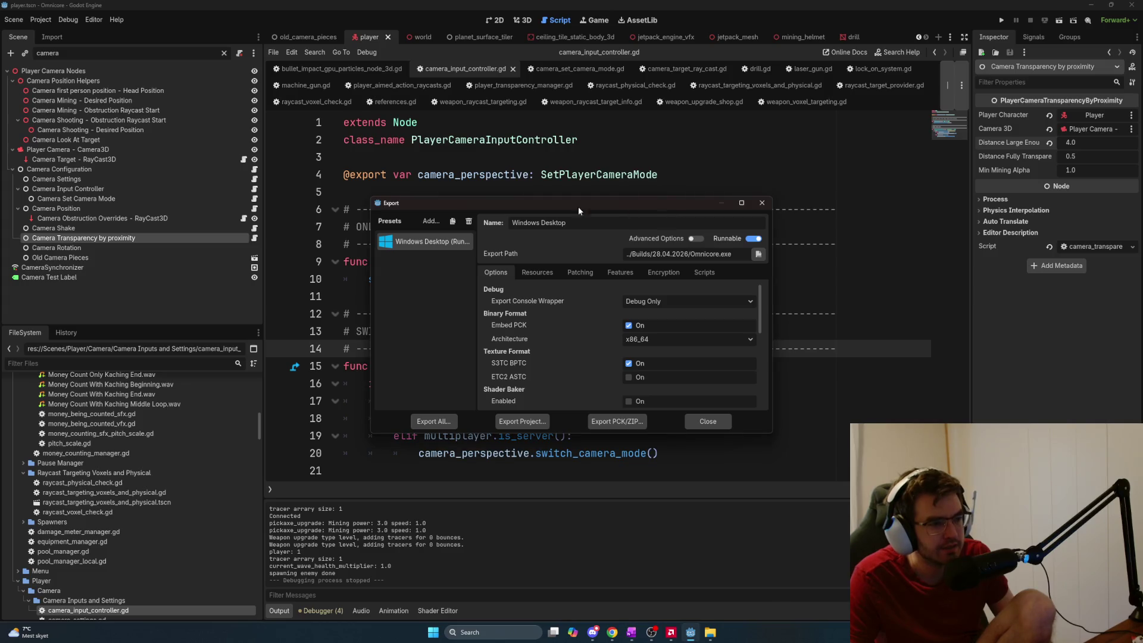
{"action": "left_click", "coordinate": [762, 203]}
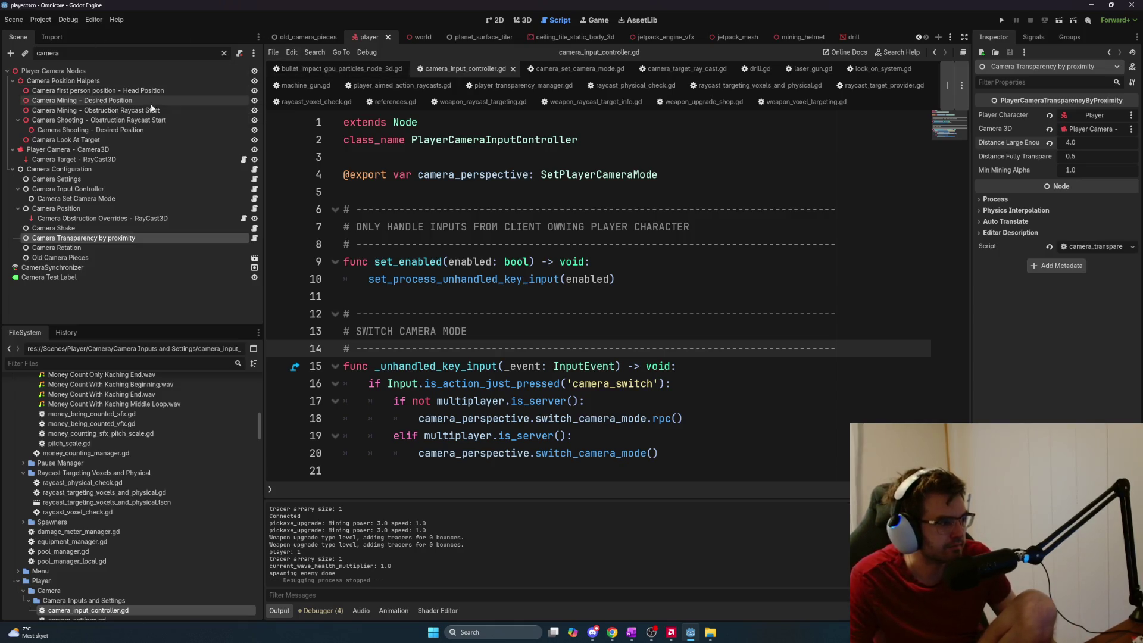
{"action": "left_click", "coordinate": [224, 53]}
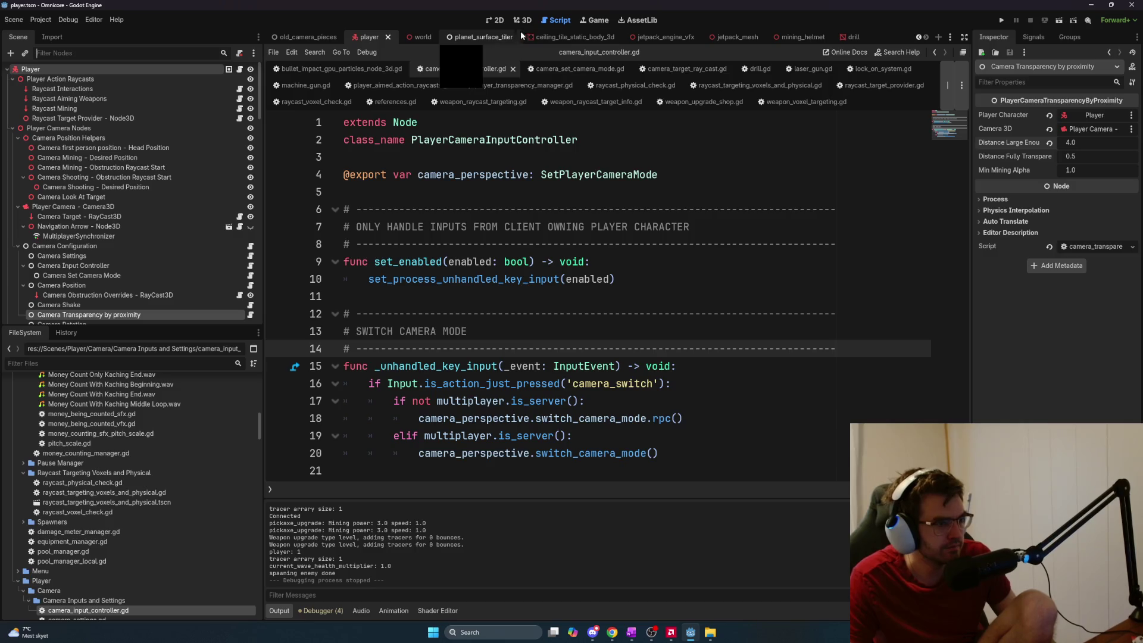
{"action": "left_click", "coordinate": [522, 20]}
{"action": "scroll", "coordinate": [569, 245], "scroll_direction": "down", "scroll_amount": 5}
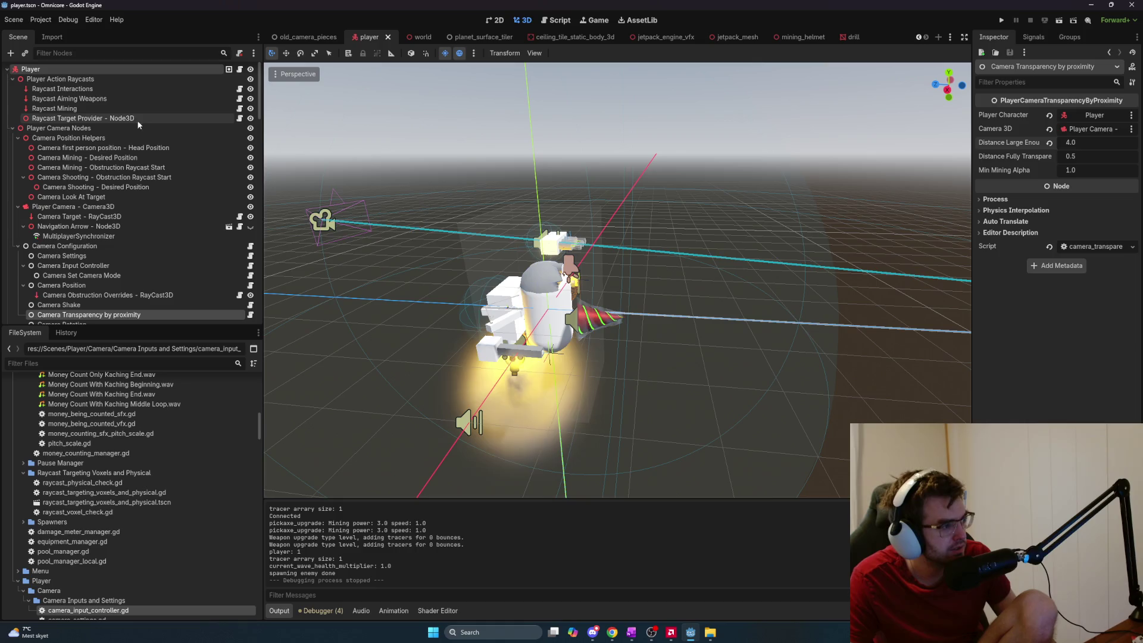
Filter the scene tree by 'VOXEL', select Voxel Collider, and expand its BoxShape3D
{"action": "left_click", "coordinate": [90, 54]}
{"action": "type", "text": "VOXEL"}
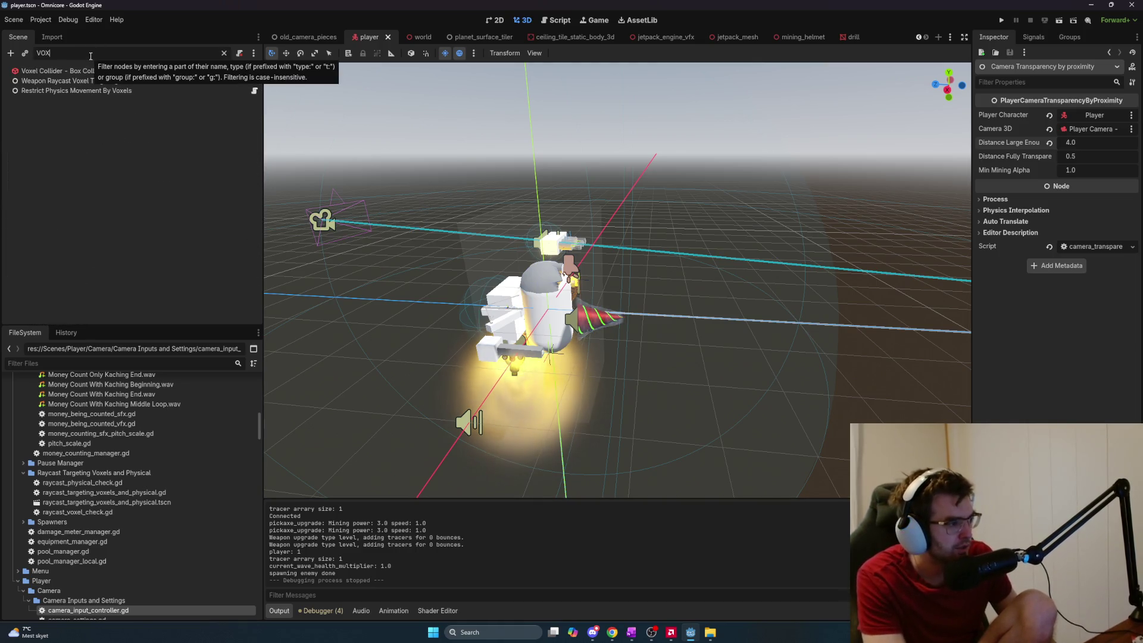
{"action": "left_click", "coordinate": [77, 71]}
{"action": "scroll", "coordinate": [620, 305], "scroll_direction": "up", "scroll_amount": 5}
{"action": "scroll", "coordinate": [620, 305], "scroll_direction": "down", "scroll_amount": 4}
{"action": "scroll", "coordinate": [623, 306], "scroll_direction": "up", "scroll_amount": 2}
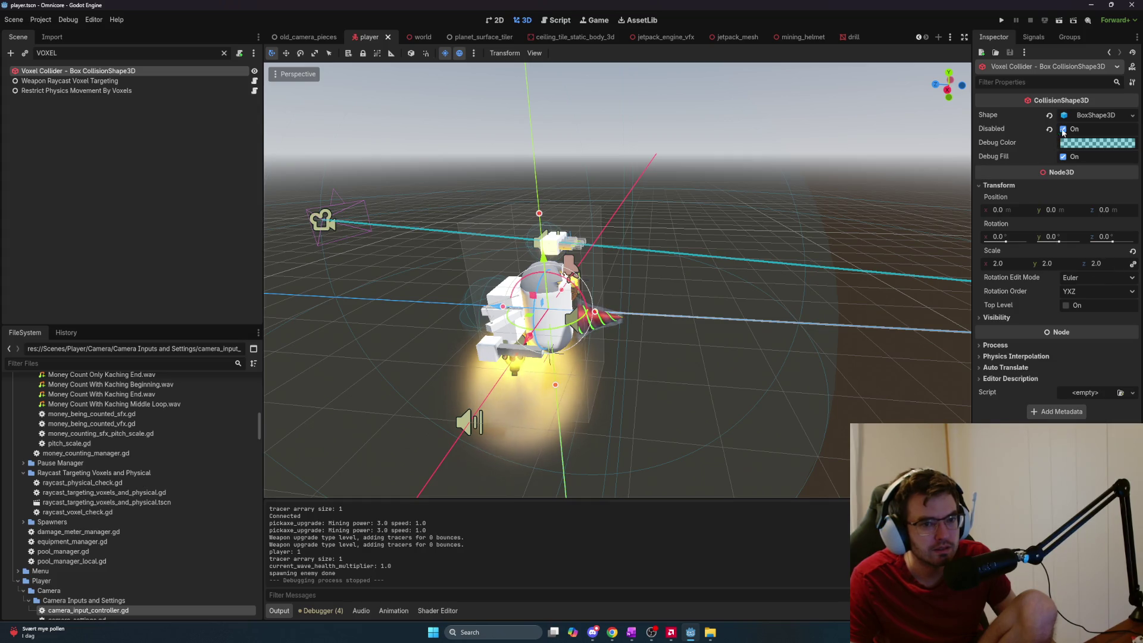
{"action": "left_click", "coordinate": [1090, 116]}
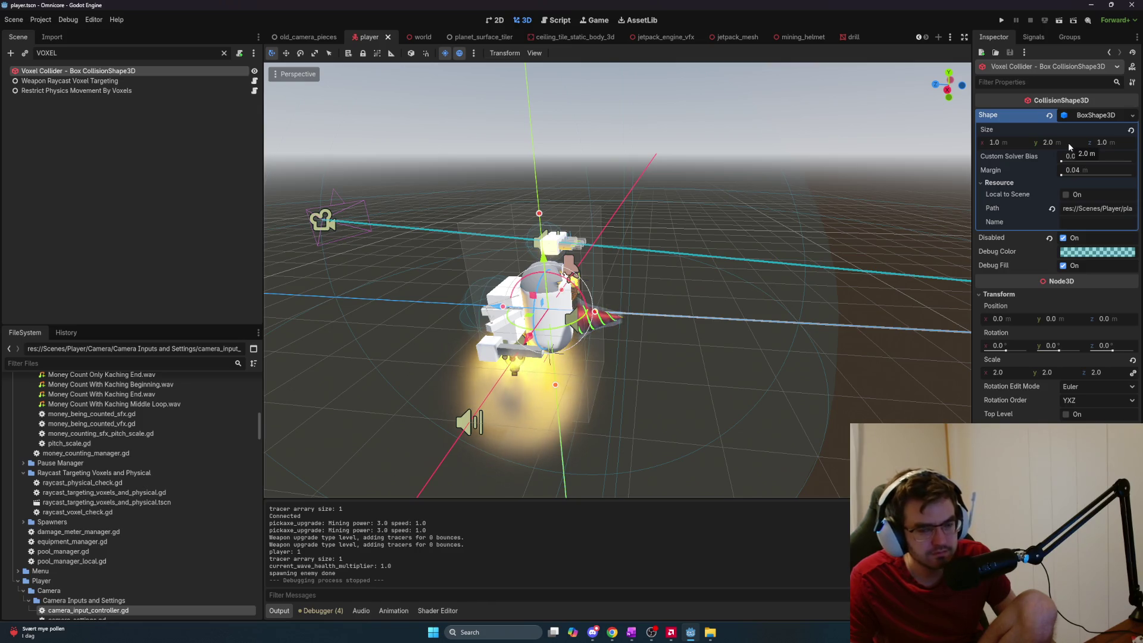
Set the Voxel Collider box size x and z to 2 m and run the project with F5
{"action": "left_click", "coordinate": [1010, 141]}
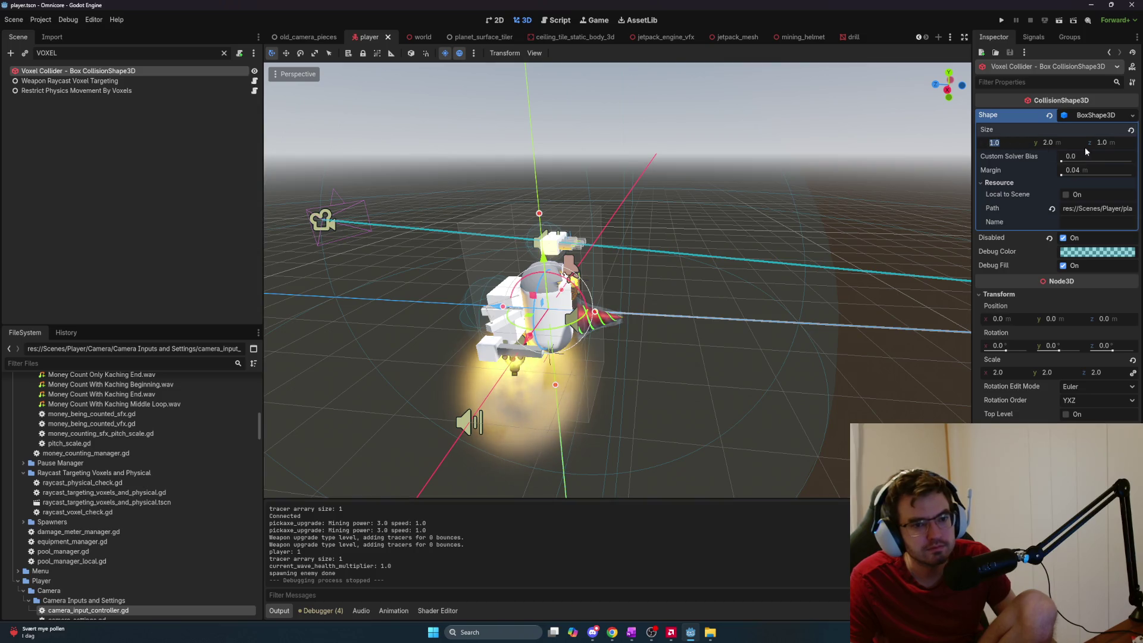
{"action": "type", "text": "2"}
{"action": "left_click", "coordinate": [1117, 147]}
{"action": "key", "text": "Return"}
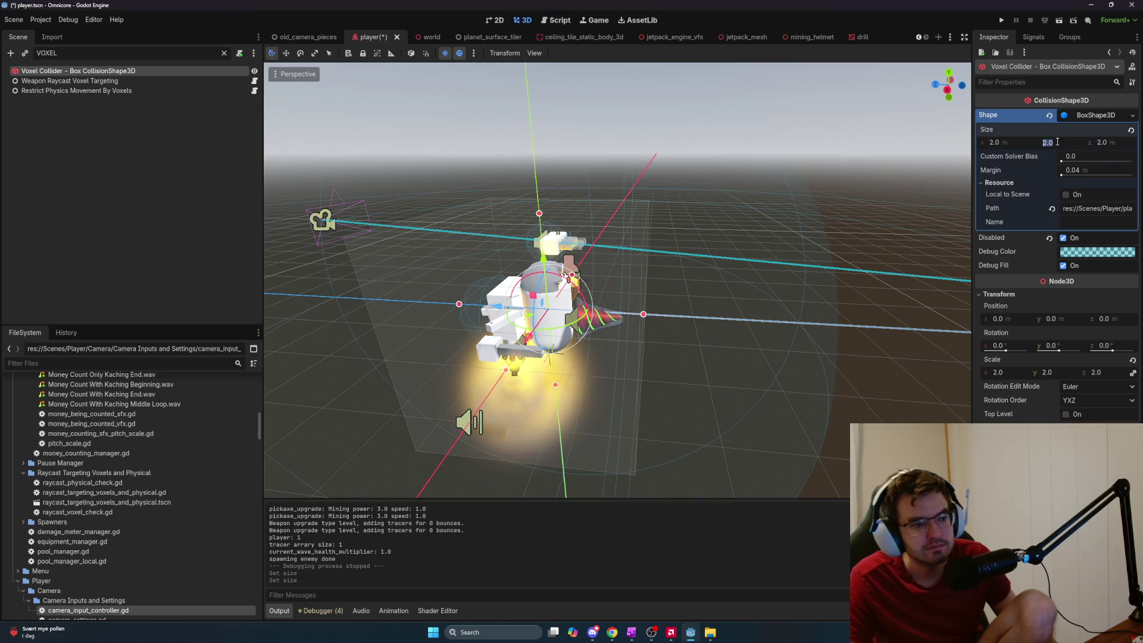
{"action": "key", "text": "F5"}
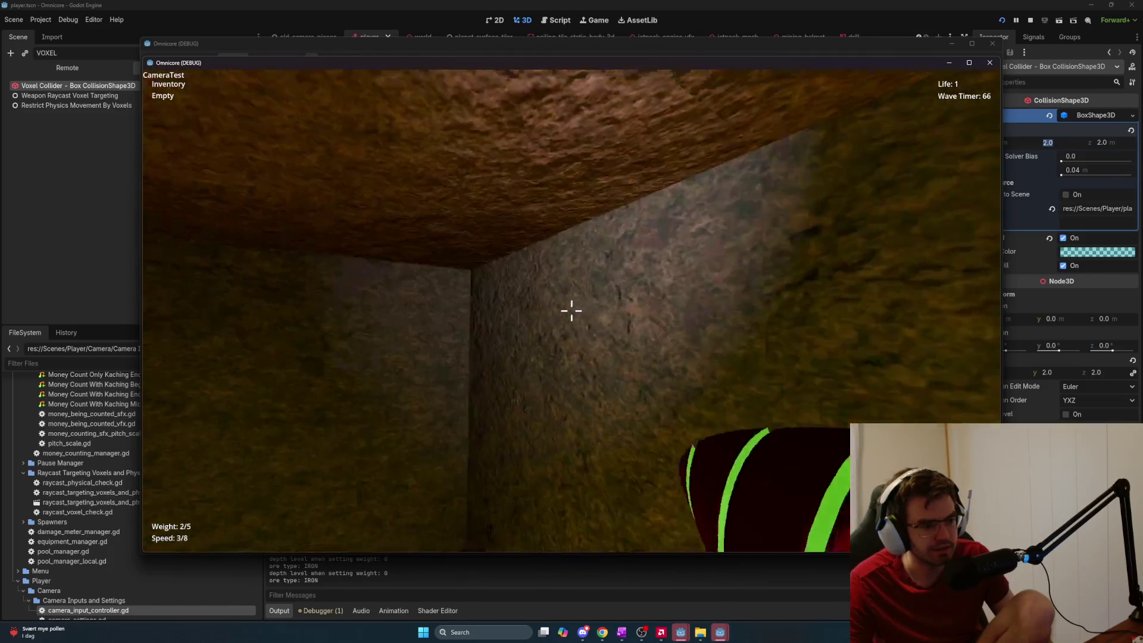
Test the 2.0 m-wide Voxel Collider in the running game, then stop the debug run
{"action": "scroll", "coordinate": [572, 310], "scroll_direction": "down", "scroll_amount": 3}
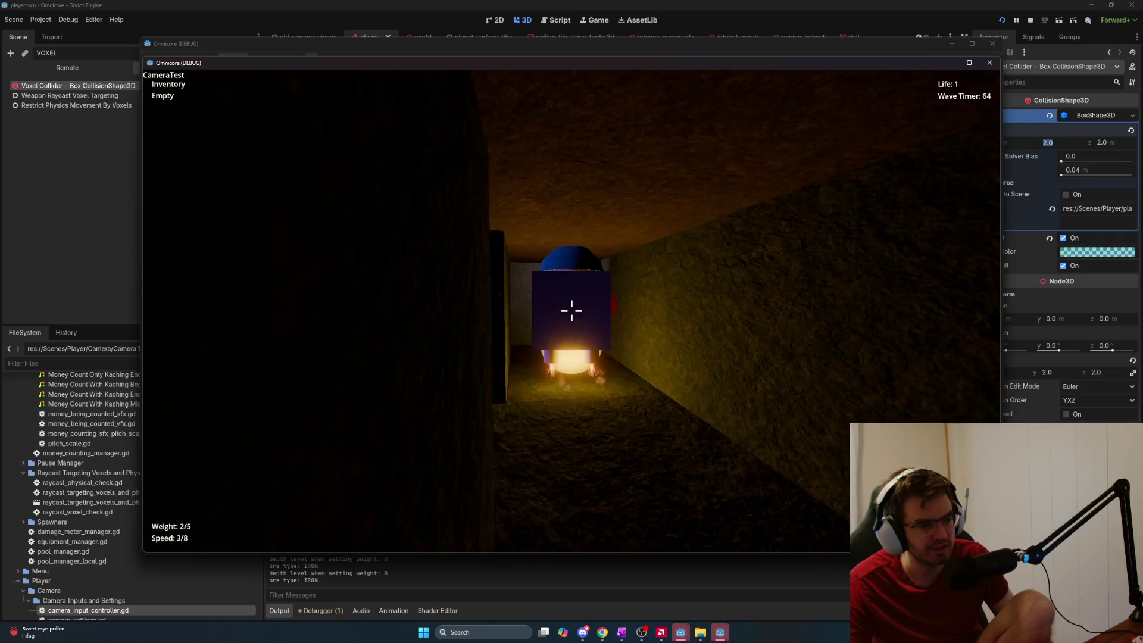
{"action": "scroll", "coordinate": [571, 310], "scroll_direction": "up", "scroll_amount": 3}
{"action": "scroll", "coordinate": [571, 310], "scroll_direction": "down", "scroll_amount": 3}
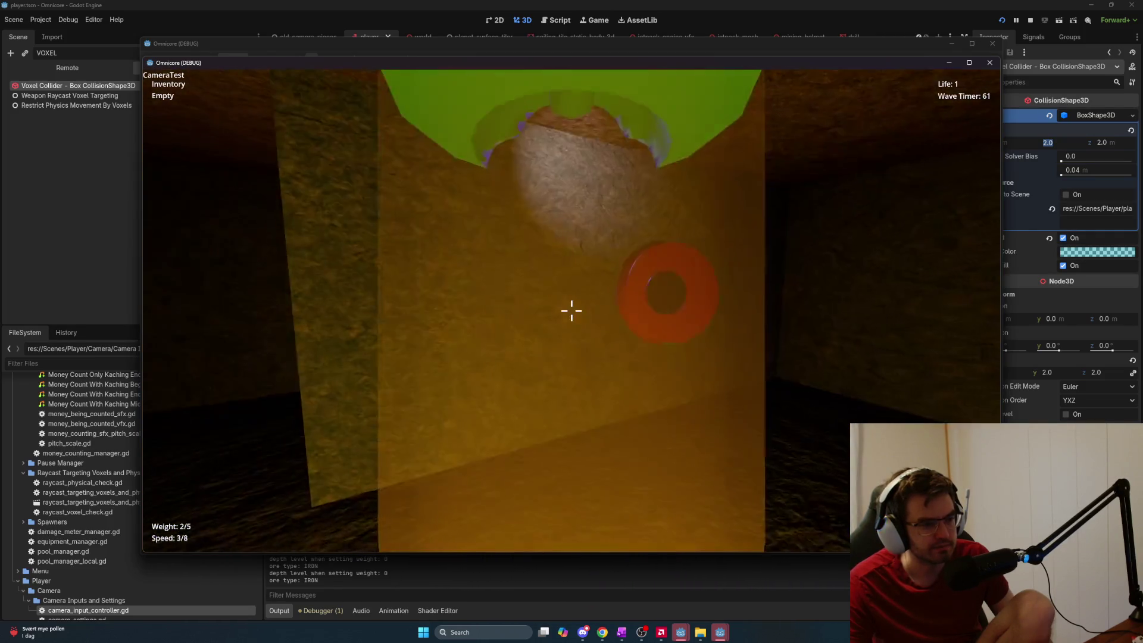
{"action": "scroll", "coordinate": [571, 310], "scroll_direction": "up", "scroll_amount": 3}
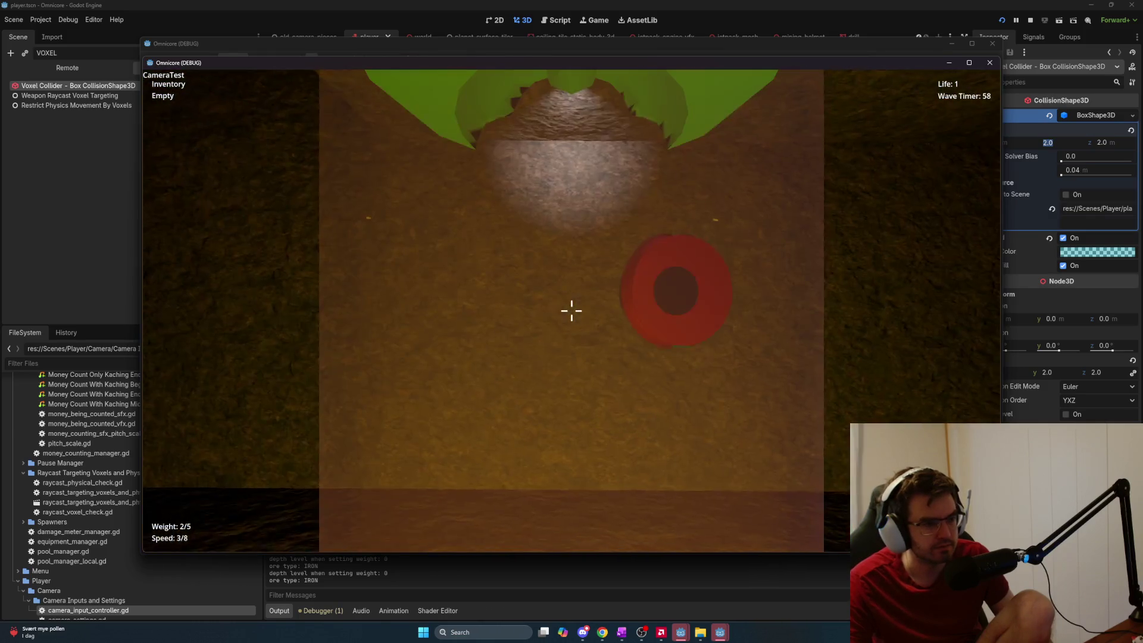
{"action": "scroll", "coordinate": [571, 310], "scroll_direction": "down", "scroll_amount": 2}
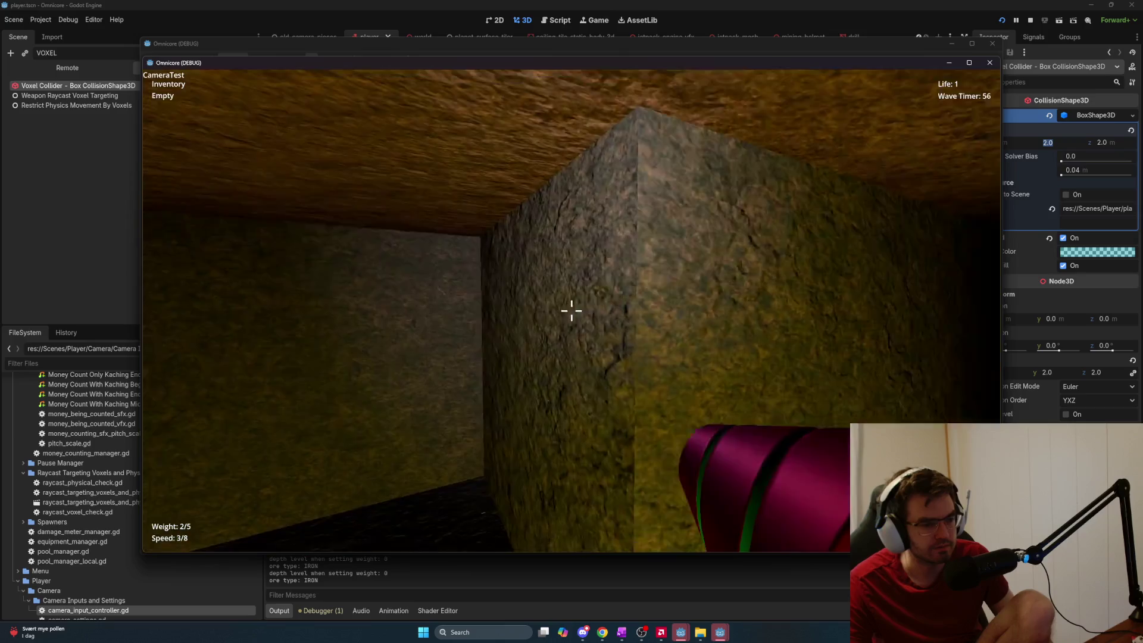
{"action": "scroll", "coordinate": [572, 311], "scroll_direction": "up", "scroll_amount": 3}
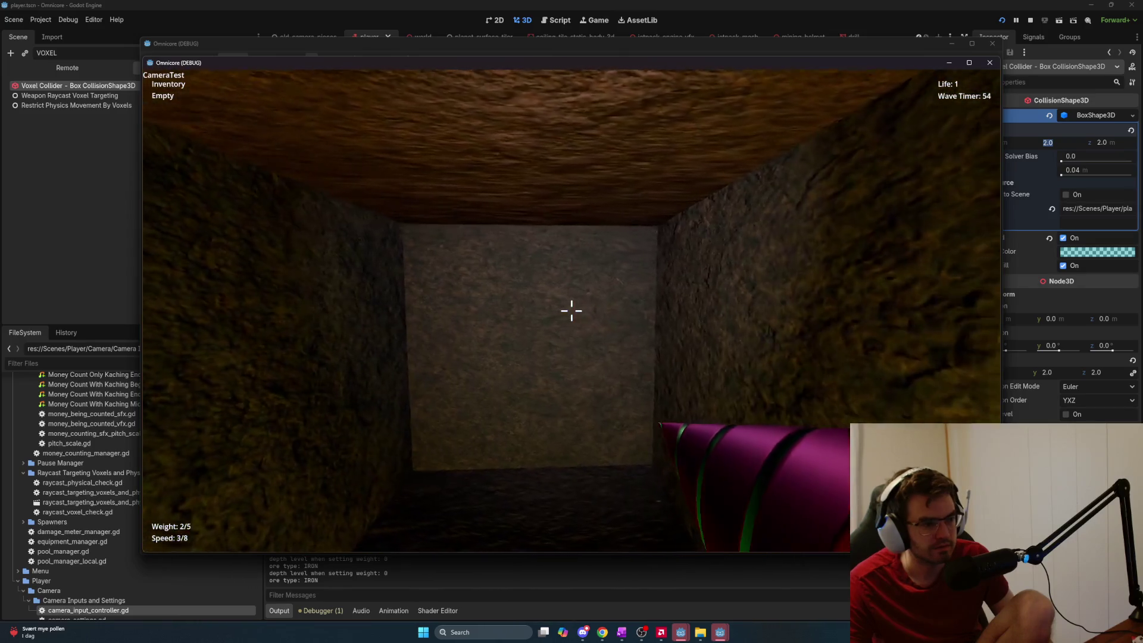
{"action": "scroll", "coordinate": [571, 310], "scroll_direction": "down", "scroll_amount": 2}
{"action": "scroll", "coordinate": [571, 311], "scroll_direction": "up", "scroll_amount": 3}
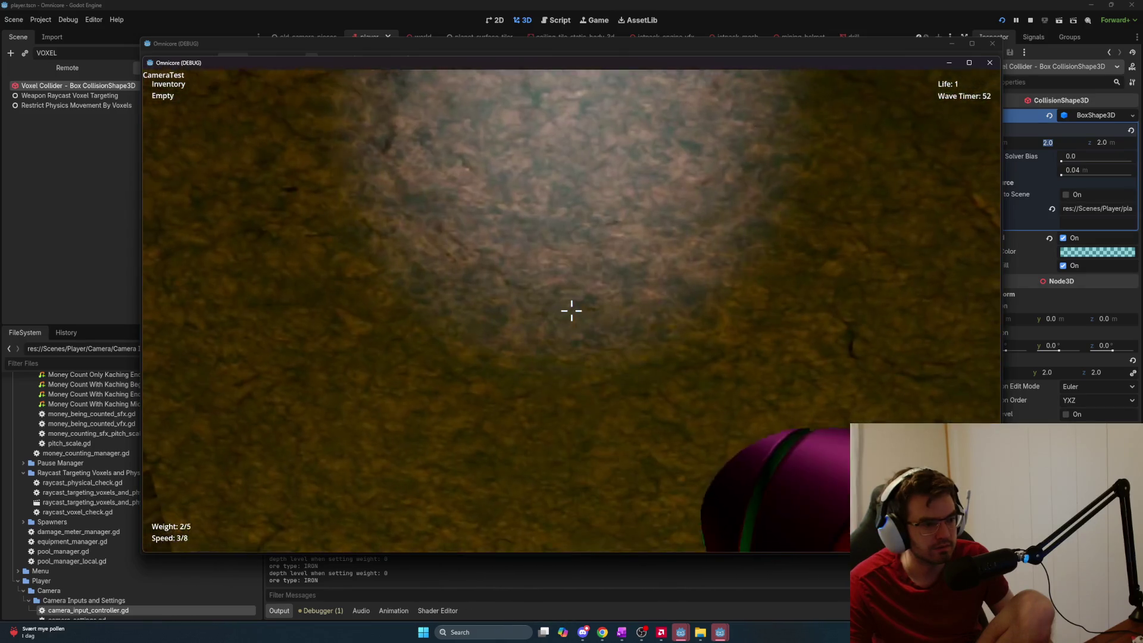
{"action": "scroll", "coordinate": [571, 310], "scroll_direction": "down", "scroll_amount": 2}
{"action": "key", "text": "F8"}
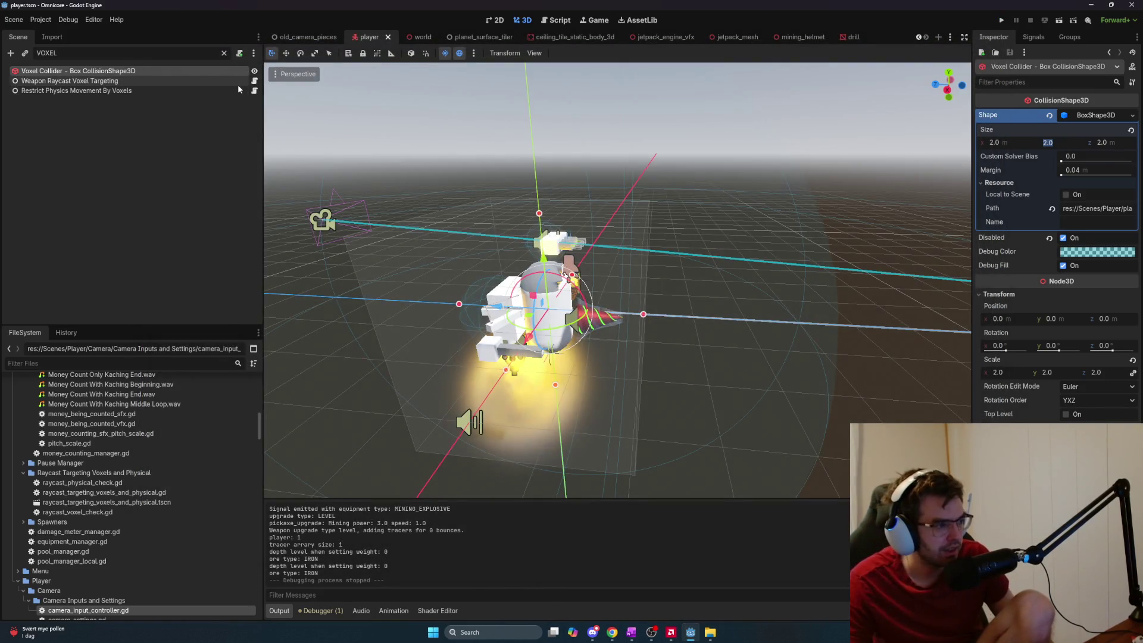
Set the Voxel Collider box's x size back to 1 m
{"action": "left_click", "coordinate": [154, 55]}
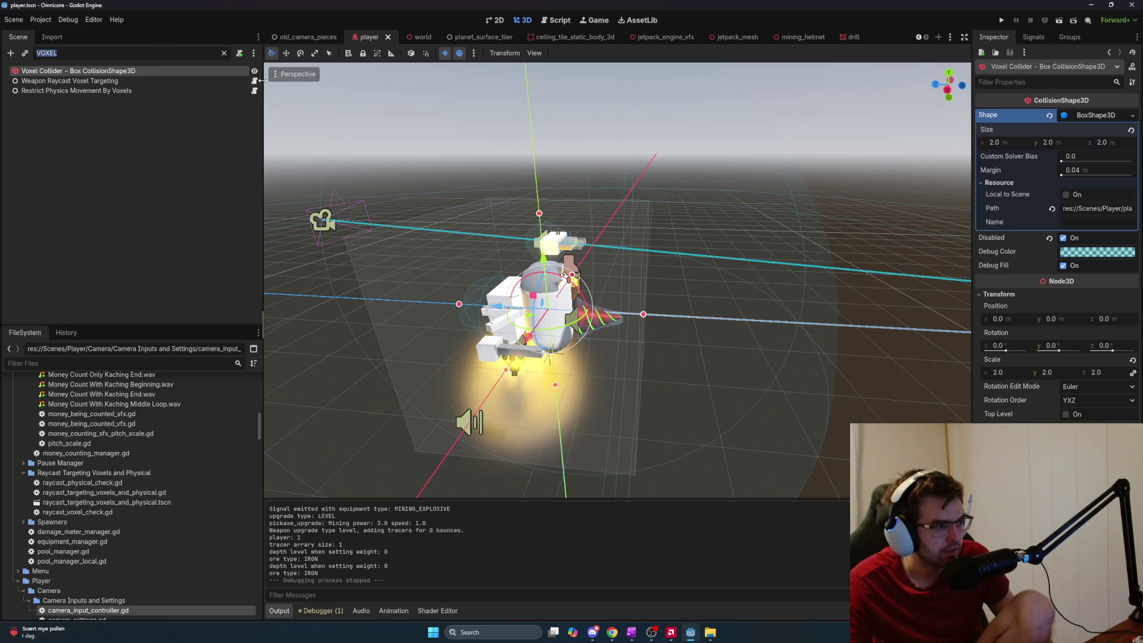
{"action": "left_click", "coordinate": [1018, 143]}
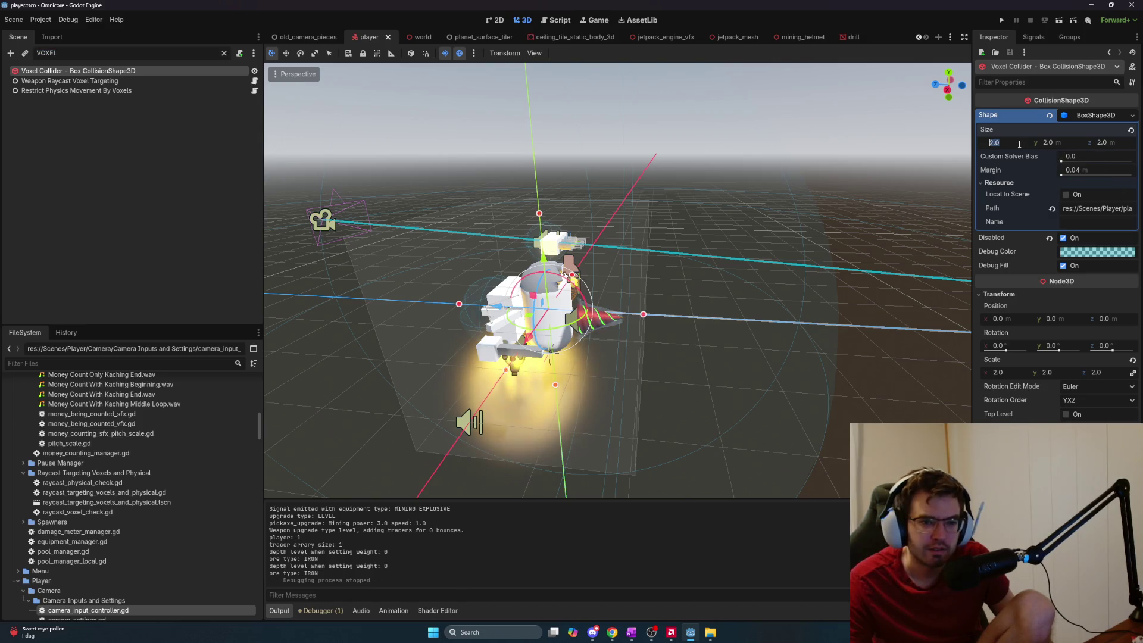
{"action": "type", "text": "1"}
{"action": "key", "text": "Return"}
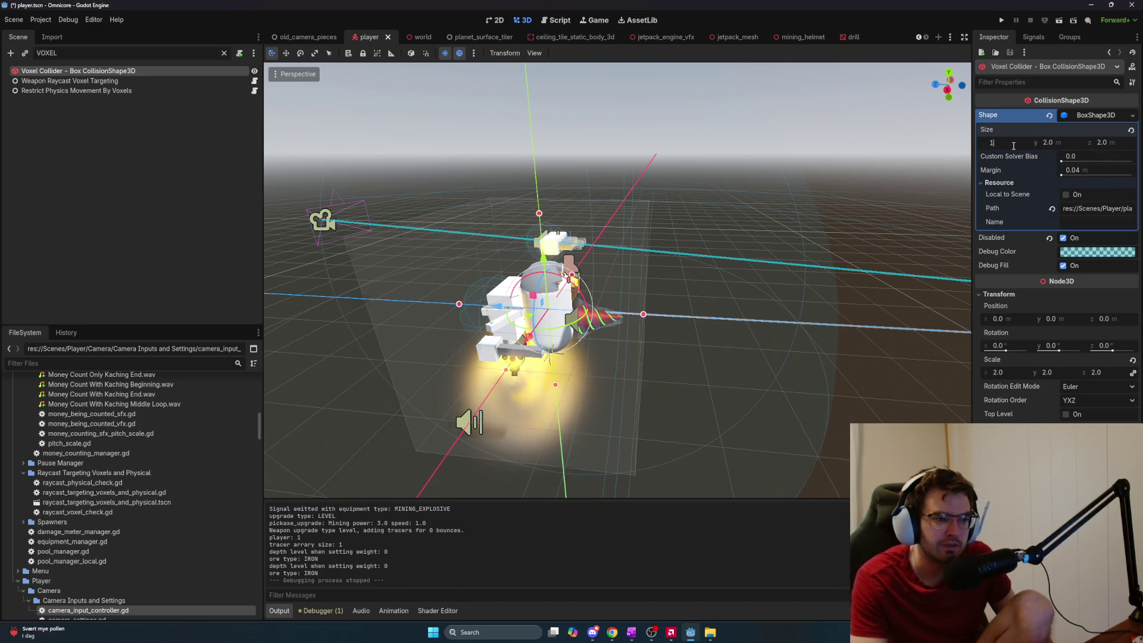
Save and run the game as host, drill into the floor, walk down the tunnel, then stop
{"action": "key", "text": "F5"}
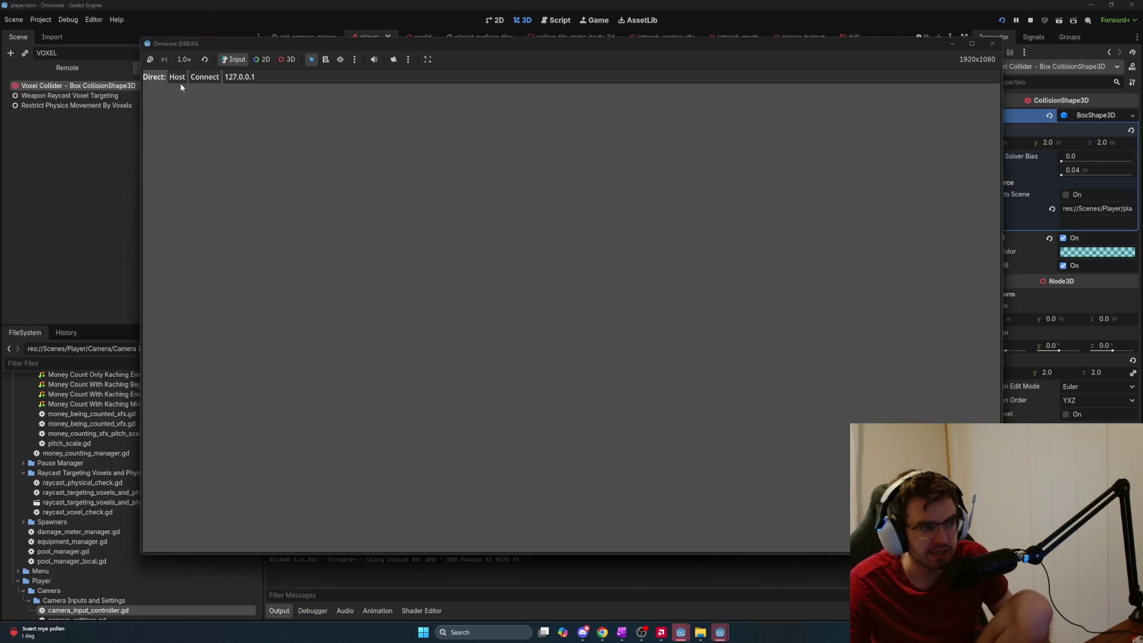
{"action": "left_click", "coordinate": [177, 77]}
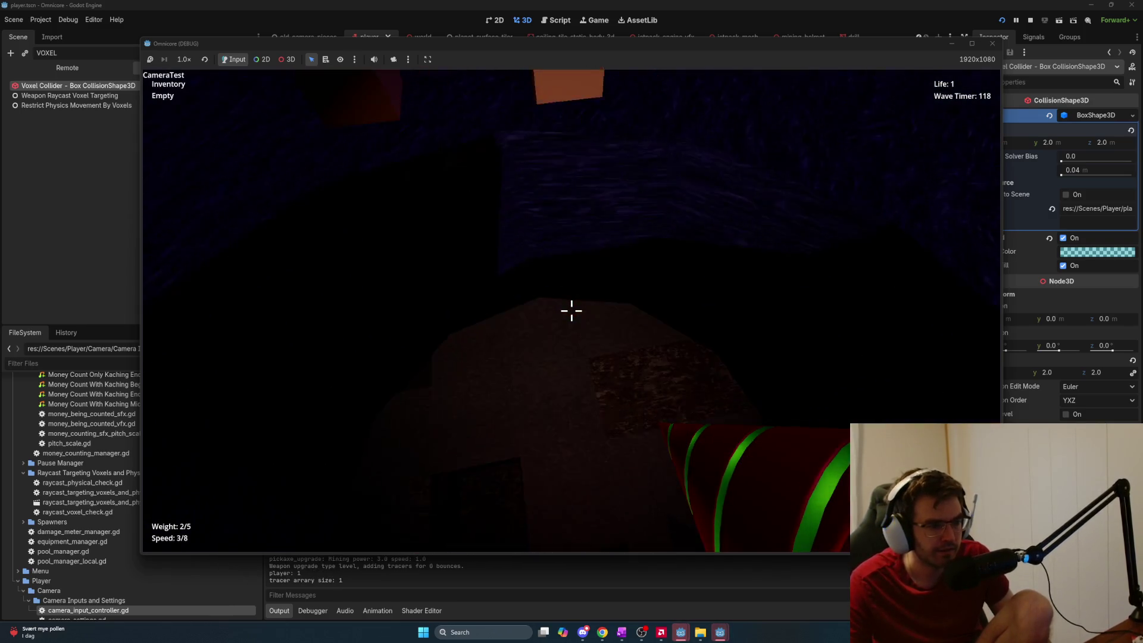
{"action": "left_click", "coordinate": [572, 311]}
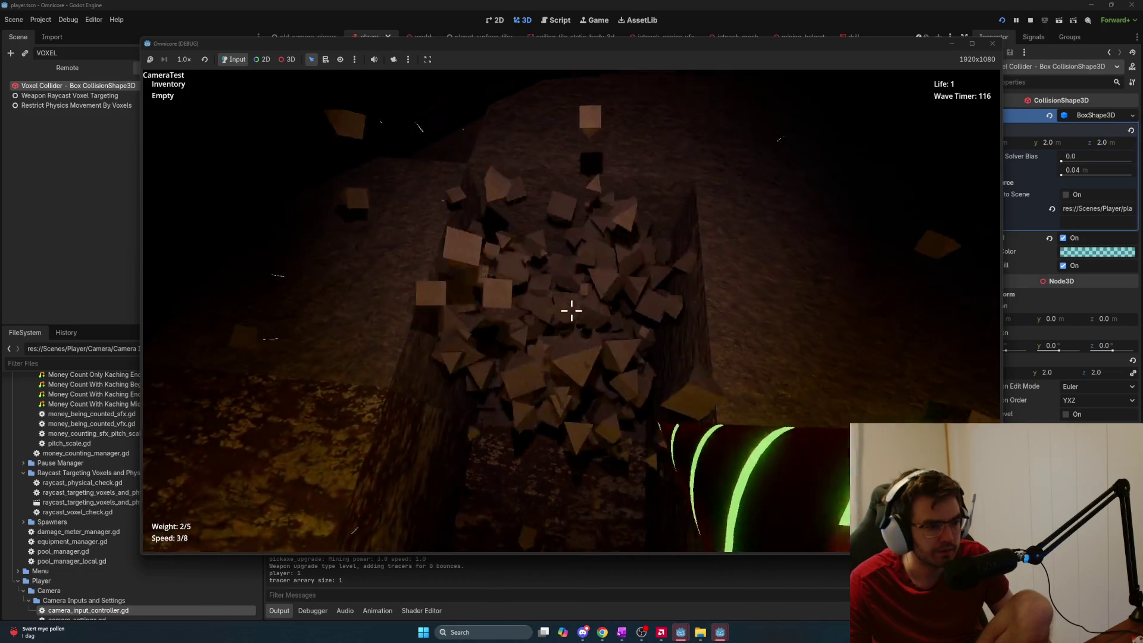
{"action": "key", "text": "w"}
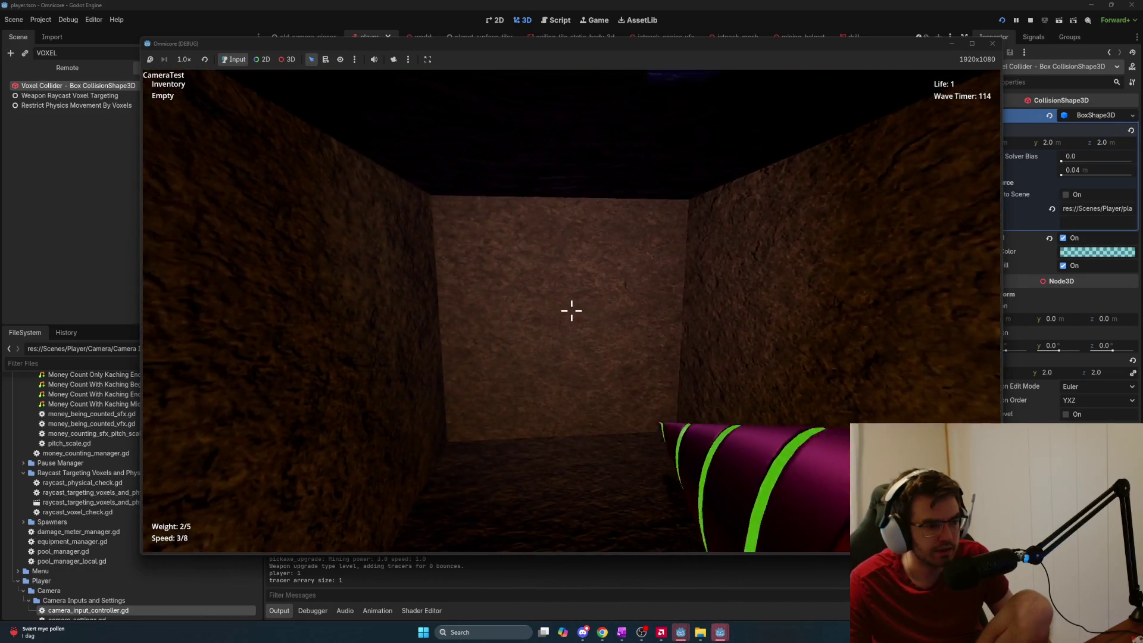
{"action": "key", "text": "w"}
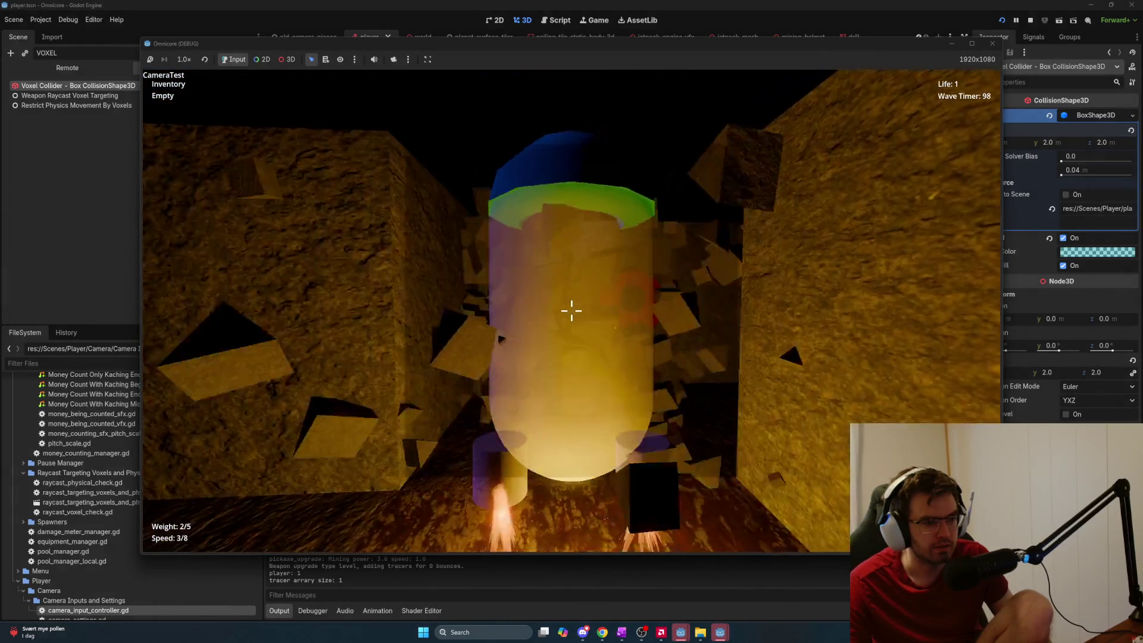
{"action": "key", "text": "F8"}
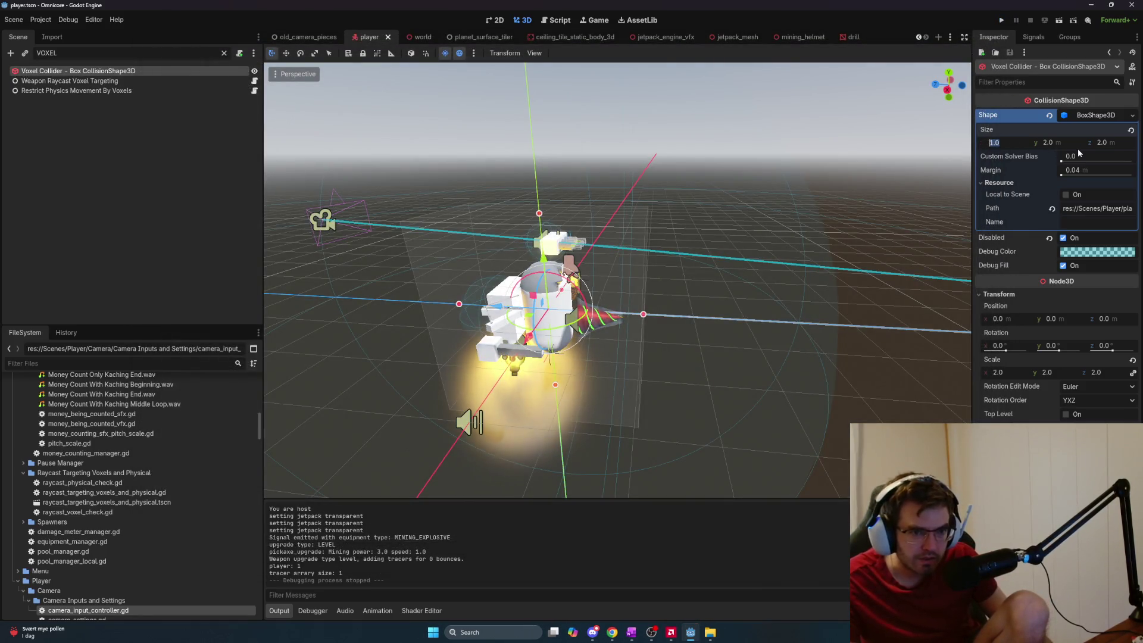
{"action": "left_click", "coordinate": [1112, 142]}
{"action": "type", "text": "1"}
Commit the 1 m z size, test the 2×2×1 m collider in a debug run, and stop it
{"action": "key", "text": "Return"}
{"action": "key", "text": "F5"}
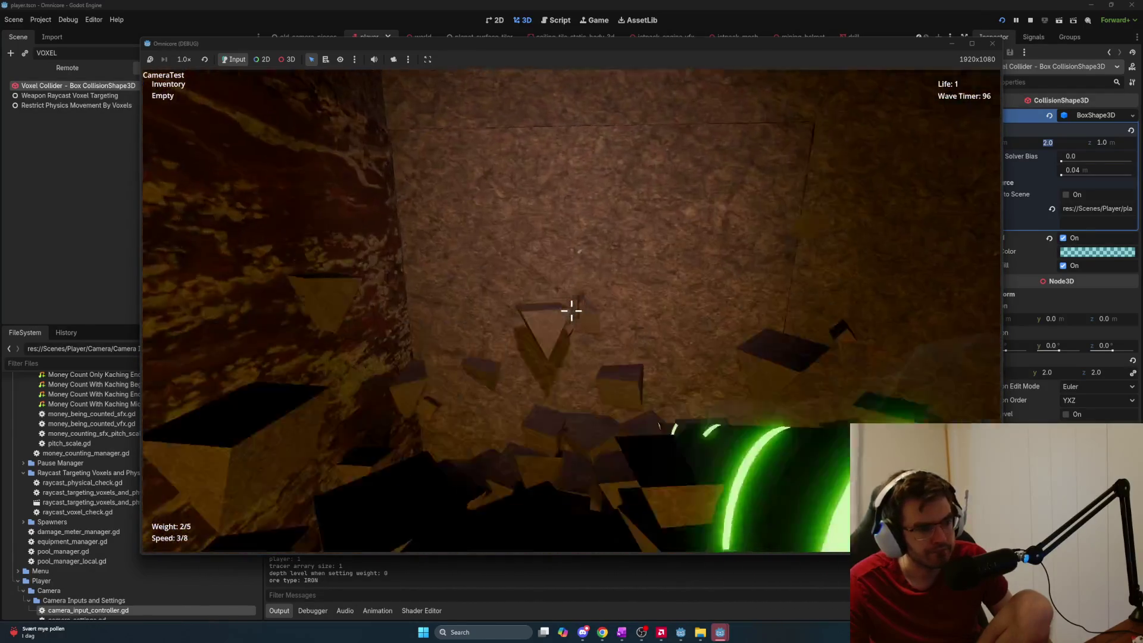
{"action": "key", "text": "F8"}
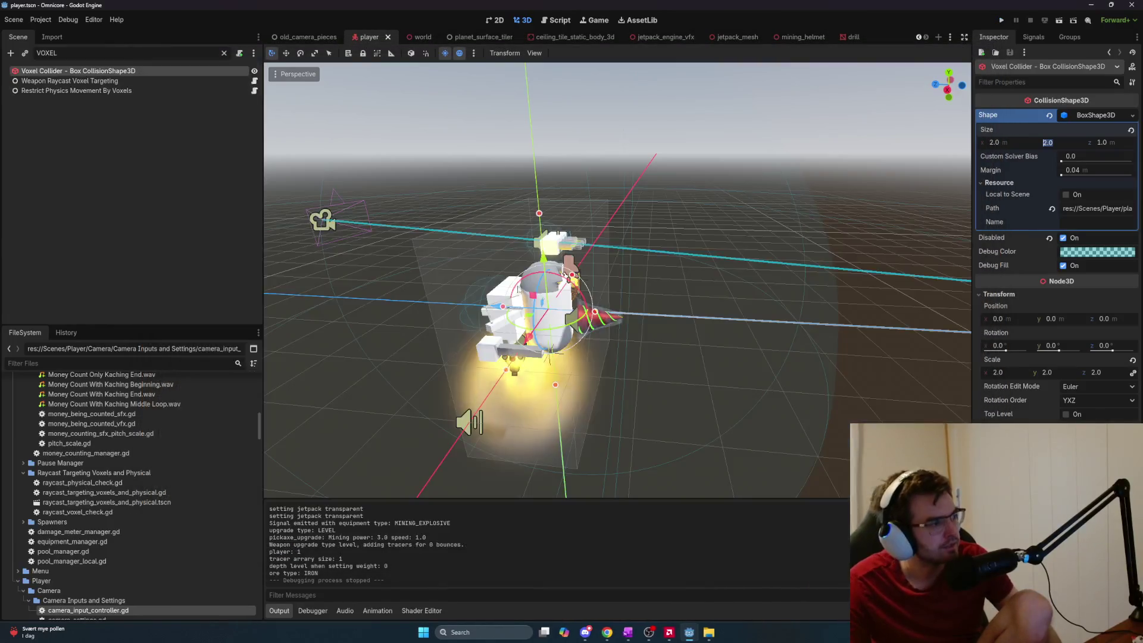
{"action": "key", "text": "BackSpace"}
{"action": "key", "text": "BackSpace"}
{"action": "key", "text": "BackSpace"}
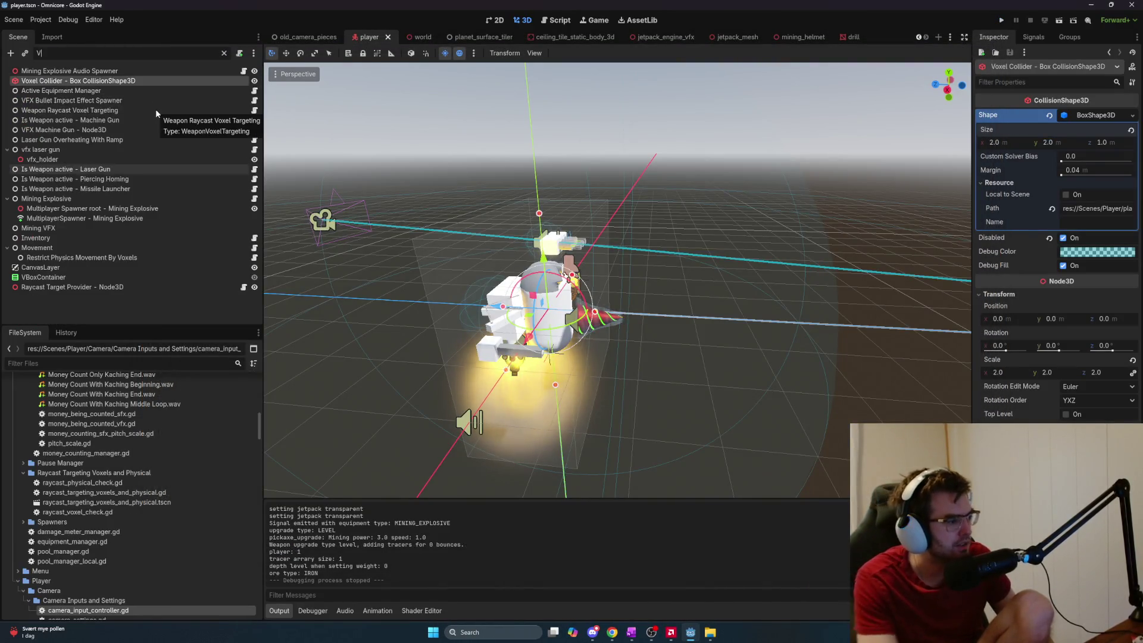
Move the Voxel Collider node directly under the Player root, using and then clearing the 'OXEL' filter
{"action": "type", "text": "OXEL"}
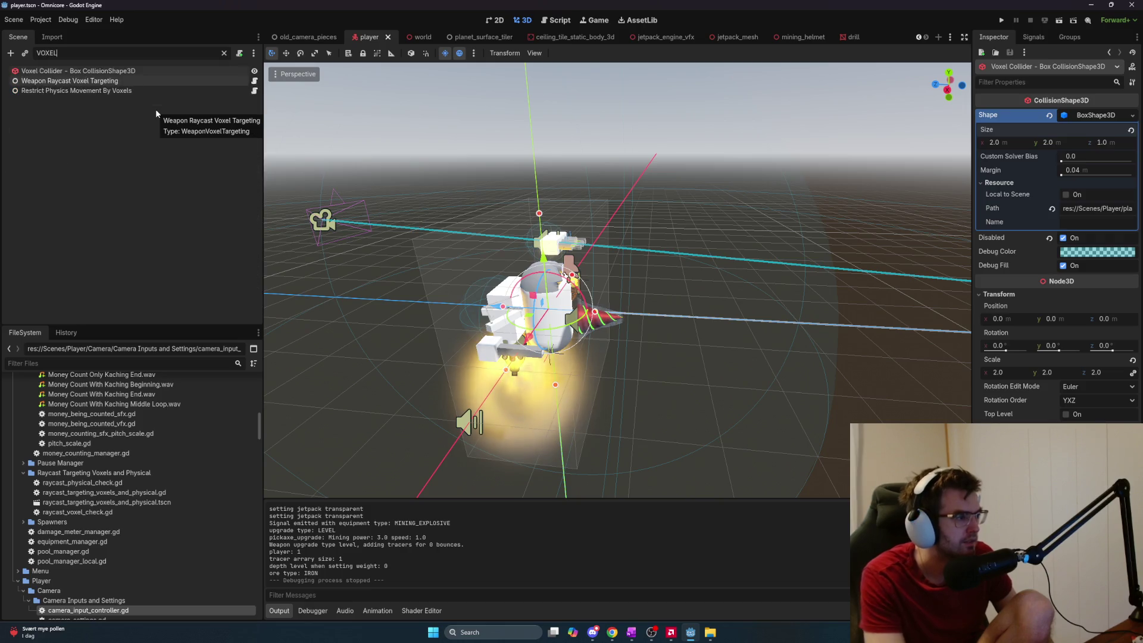
{"action": "key", "text": "ctrl+a"}
{"action": "key", "text": "BackSpace"}
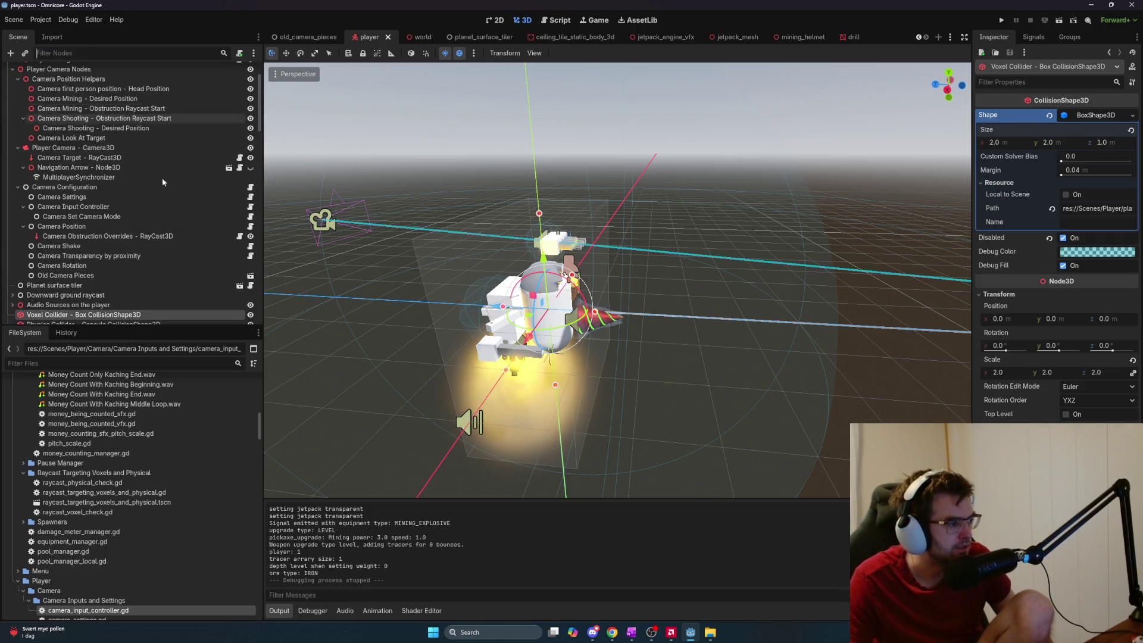
{"action": "mouse_move", "coordinate": [118, 250]}
{"action": "left_mouse_down"}
{"action": "mouse_move", "coordinate": [139, 154]}
{"action": "mouse_move", "coordinate": [72, 75]}
{"action": "left_mouse_up"}
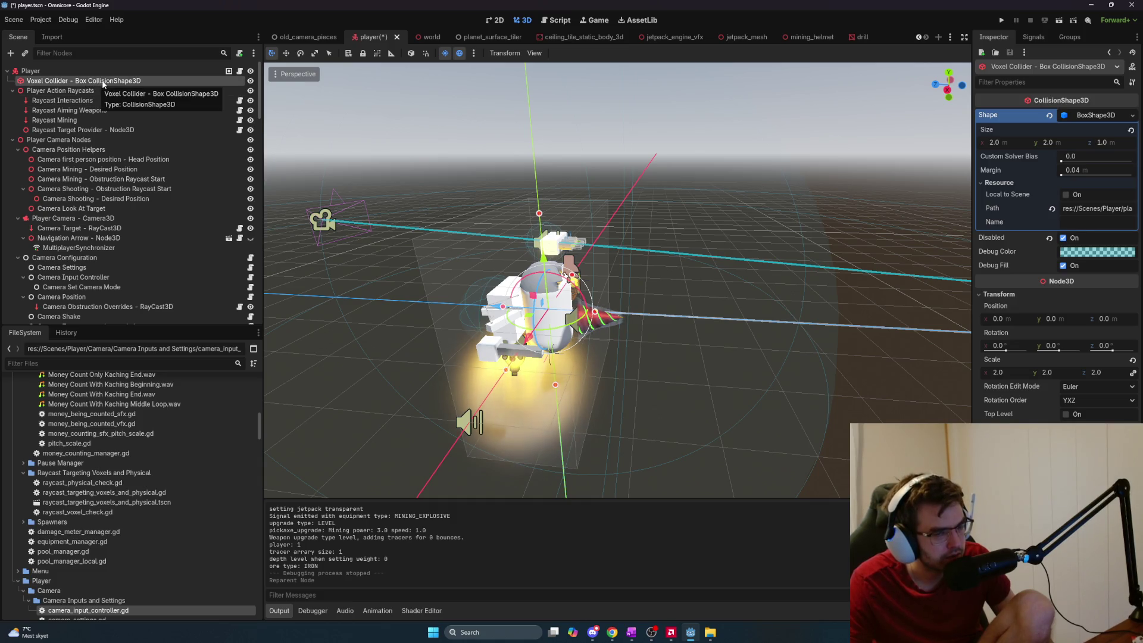
Set the collider box size to x 1 m and y 2 m
{"action": "left_click", "coordinate": [1005, 144]}
{"action": "type", "text": "1"}
{"action": "left_click", "coordinate": [1064, 144]}
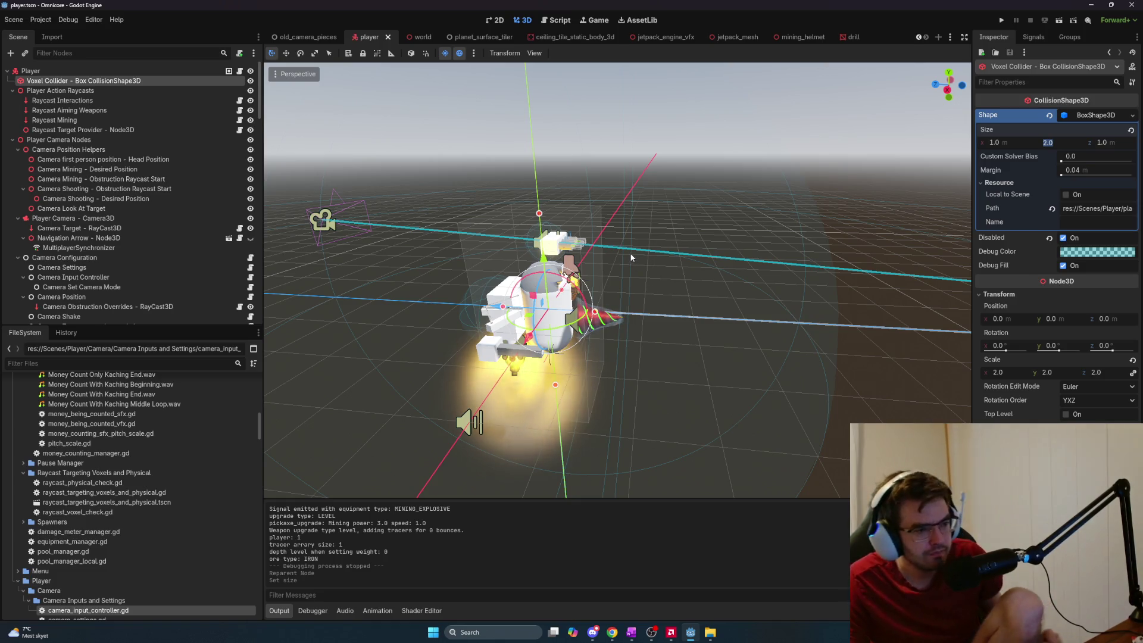
{"action": "key", "text": "Return"}
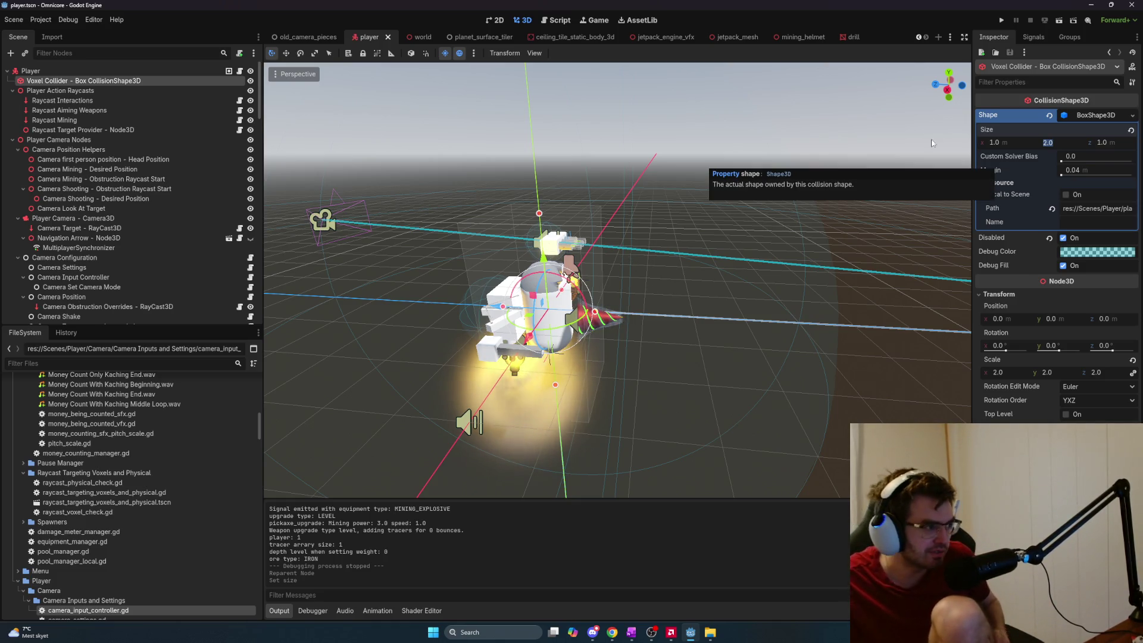
Insert 'Size' into the node name, making it 'Voxel Collider Size - Box CollisionShape3D'
{"action": "double_click", "coordinate": [87, 80]}
{"action": "left_click", "coordinate": [79, 81]}
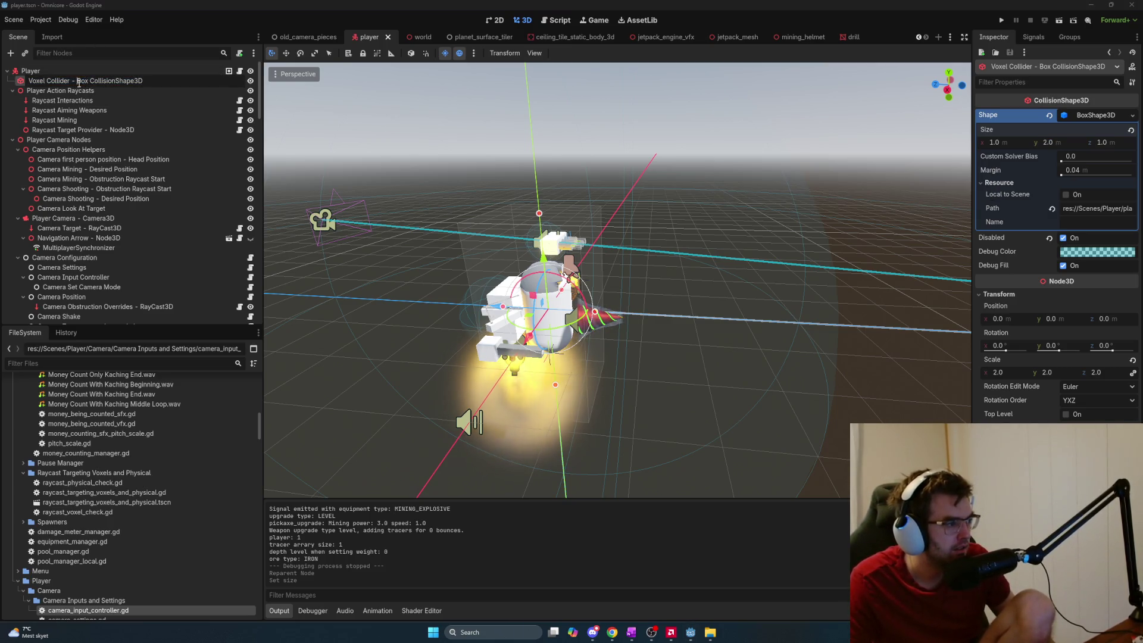
{"action": "type", "text": "Si"}
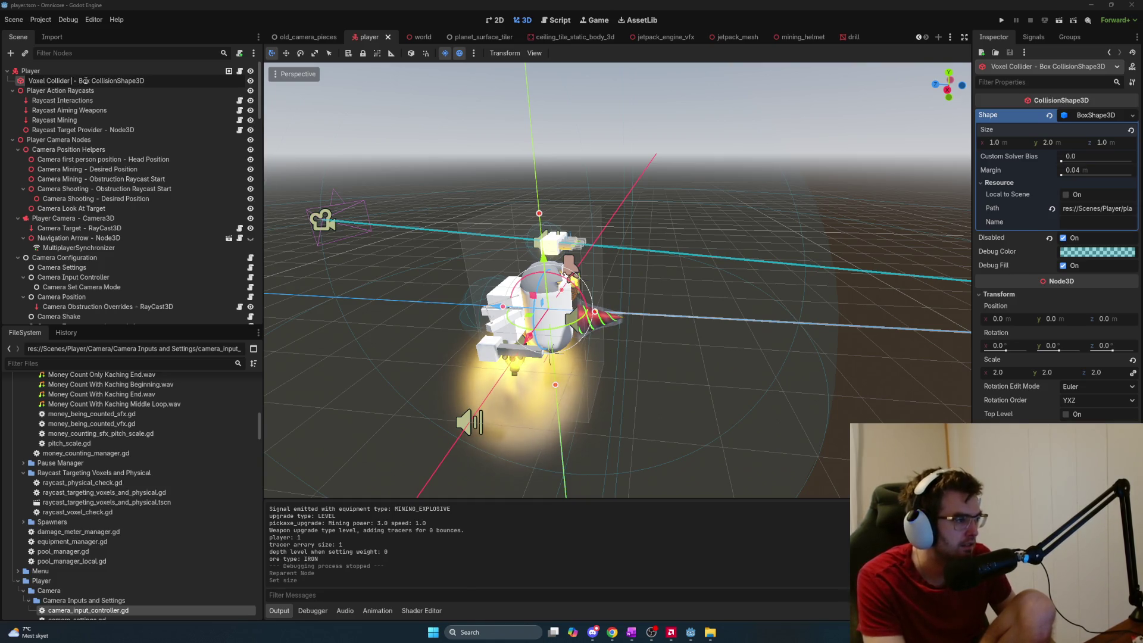
{"action": "type", "text": "ze"}
{"action": "key", "text": "Return"}
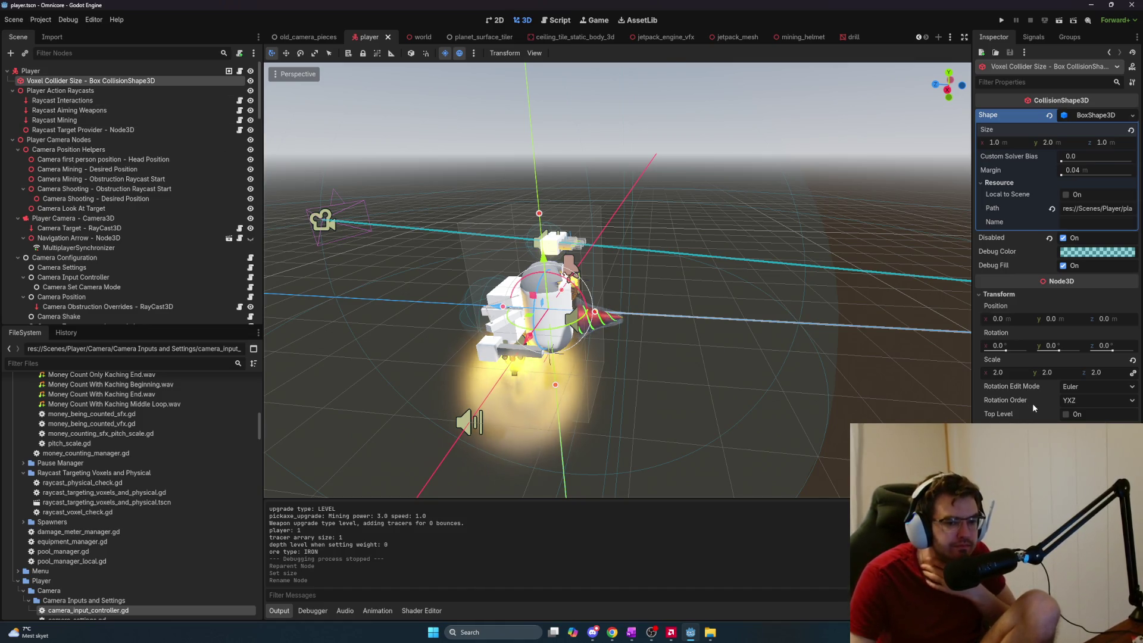
Orbit to a high angled view of the player, then switch to the OneNote task notes
{"action": "mouse_move", "coordinate": [683, 391]}
{"action": "left_mouse_down"}
{"action": "mouse_move", "coordinate": [698, 369]}
{"action": "mouse_move", "coordinate": [783, 367]}
{"action": "mouse_move", "coordinate": [522, 332]}
{"action": "mouse_move", "coordinate": [539, 359]}
{"action": "left_mouse_up"}
{"action": "mouse_move", "coordinate": [466, 279]}
{"action": "left_mouse_down"}
{"action": "mouse_move", "coordinate": [587, 295]}
{"action": "mouse_move", "coordinate": [689, 349]}
{"action": "left_mouse_up"}
{"action": "scroll", "coordinate": [587, 295], "scroll_direction": "up", "scroll_amount": 3}
{"action": "scroll", "coordinate": [653, 345], "scroll_direction": "up", "scroll_amount": 5}
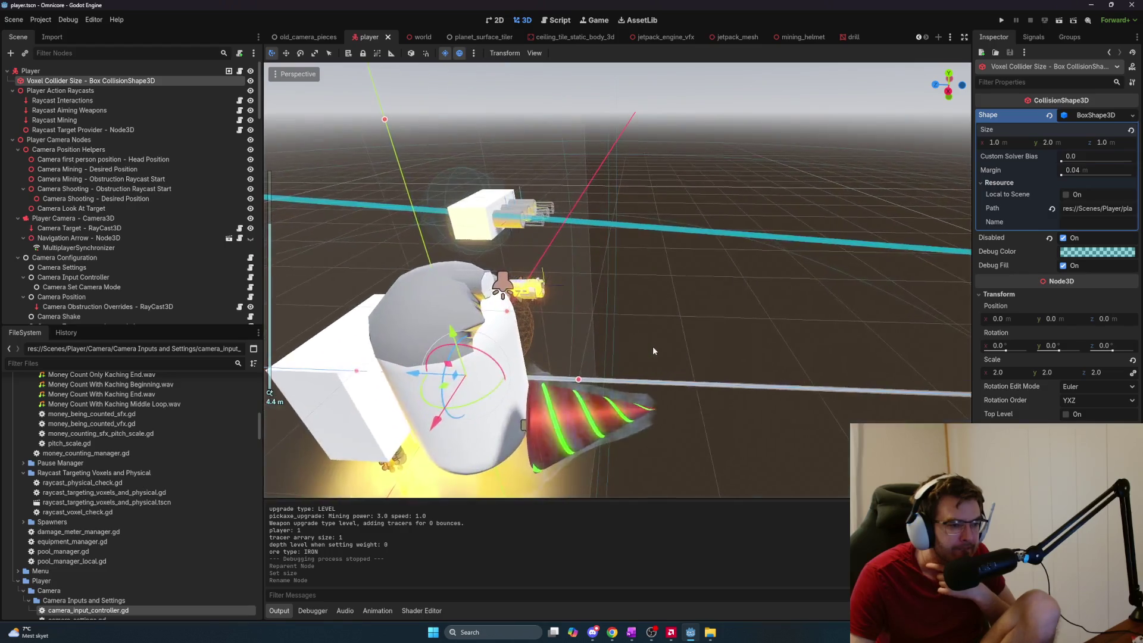
{"action": "scroll", "coordinate": [690, 307], "scroll_direction": "down", "scroll_amount": 5}
{"action": "left_click_drag", "start_coordinate": [690, 309], "coordinate": [512, 338]}
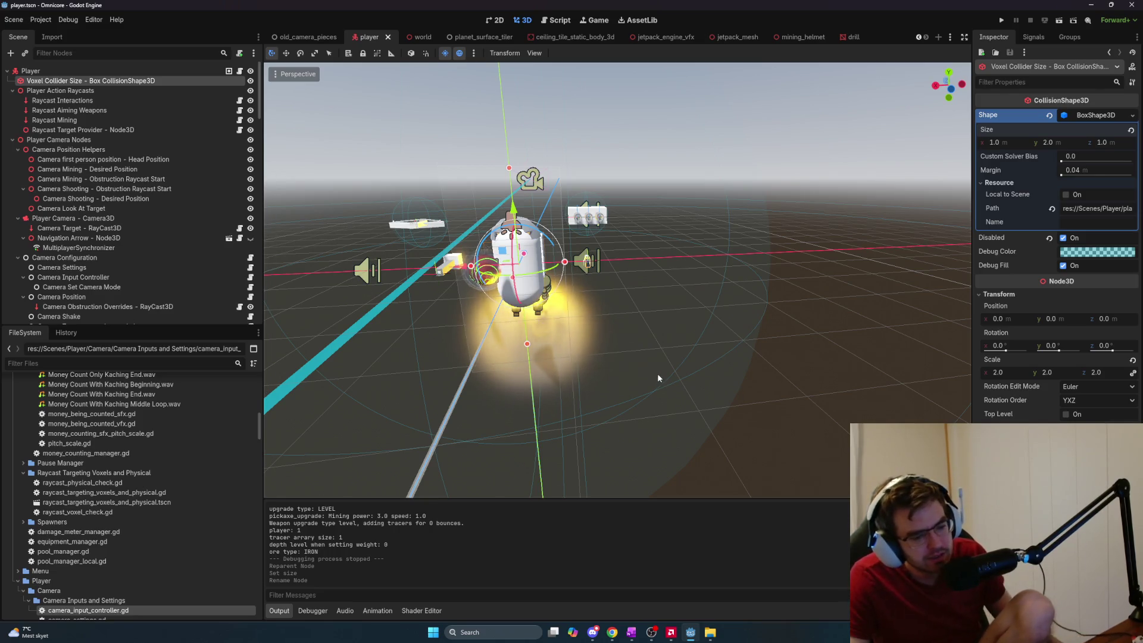
{"action": "key", "text": "alt+Tab"}
{"action": "left_click", "coordinate": [503, 247]}
Note lerping the collider size toward the direction the player is facing, and cut the camera-smoothing section
{"action": "mouse_move", "coordinate": [503, 248]}
{"action": "left_mouse_down"}
{"action": "mouse_move", "coordinate": [262, 201]}
{"action": "mouse_move", "coordinate": [255, 218]}
{"action": "left_mouse_up"}
{"action": "left_click", "coordinate": [458, 247]}
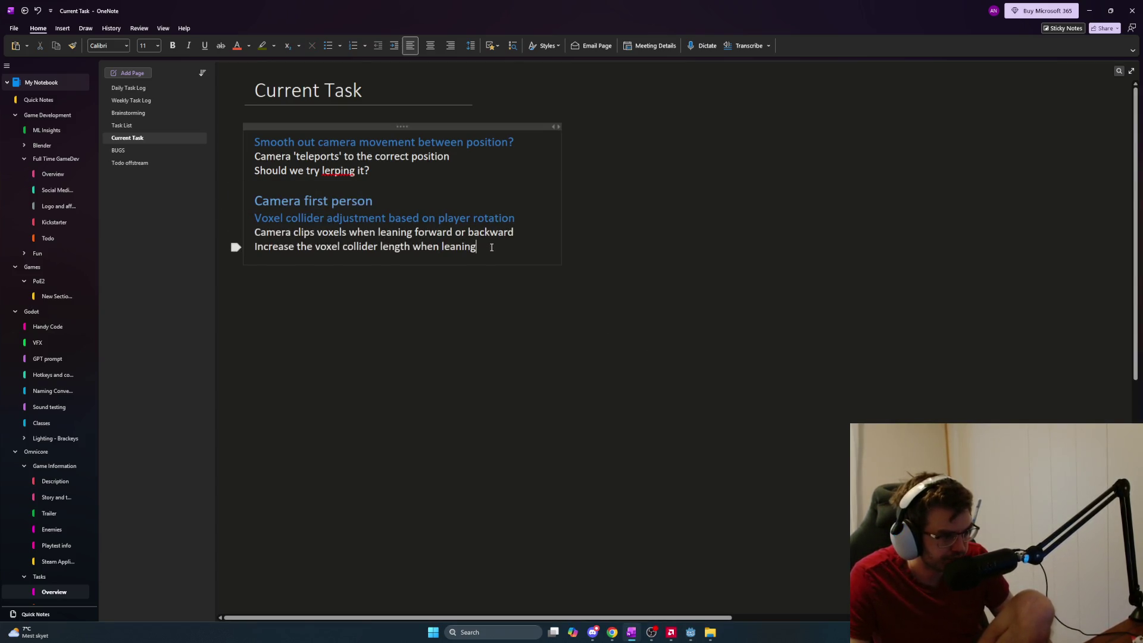
{"action": "key", "text": "Return"}
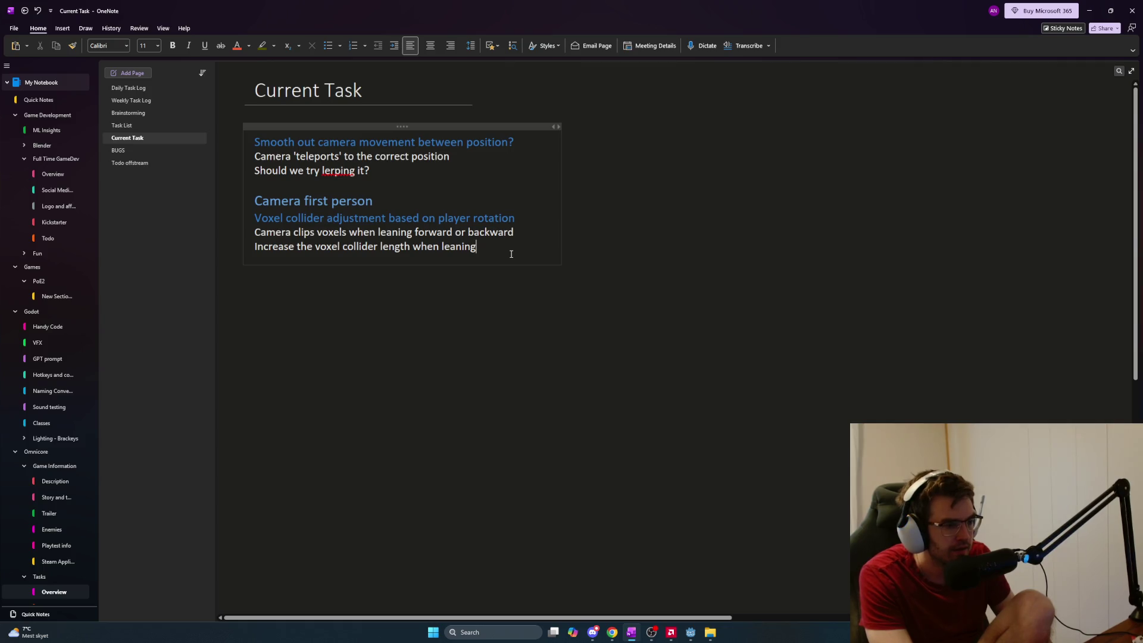
{"action": "type", "text": "Le"}
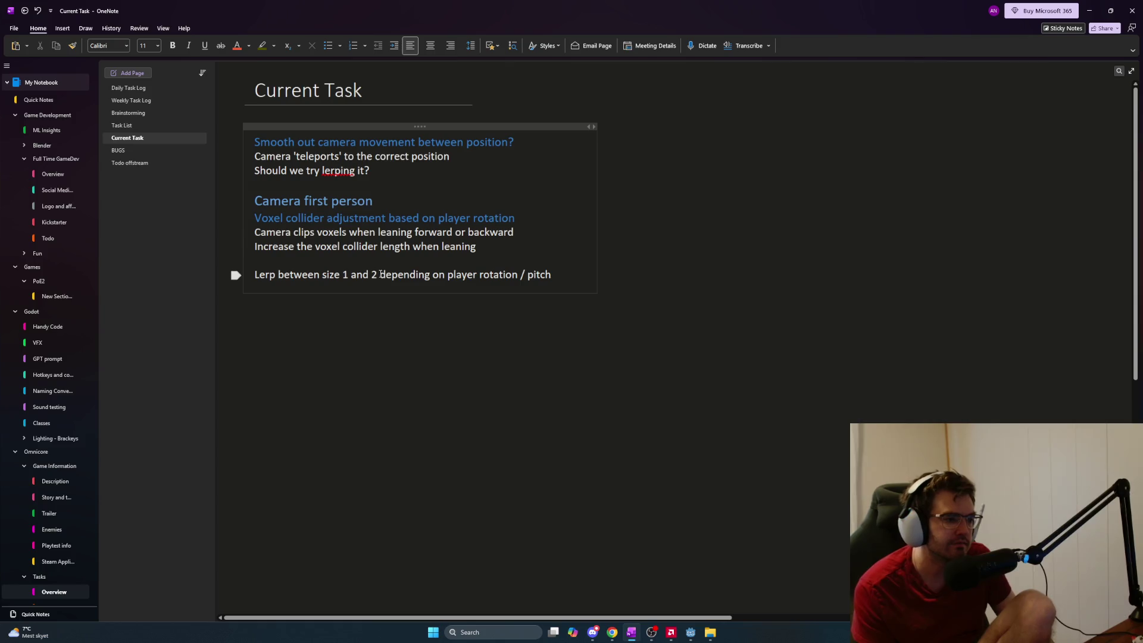
{"action": "type", "text": "in the direction th"}
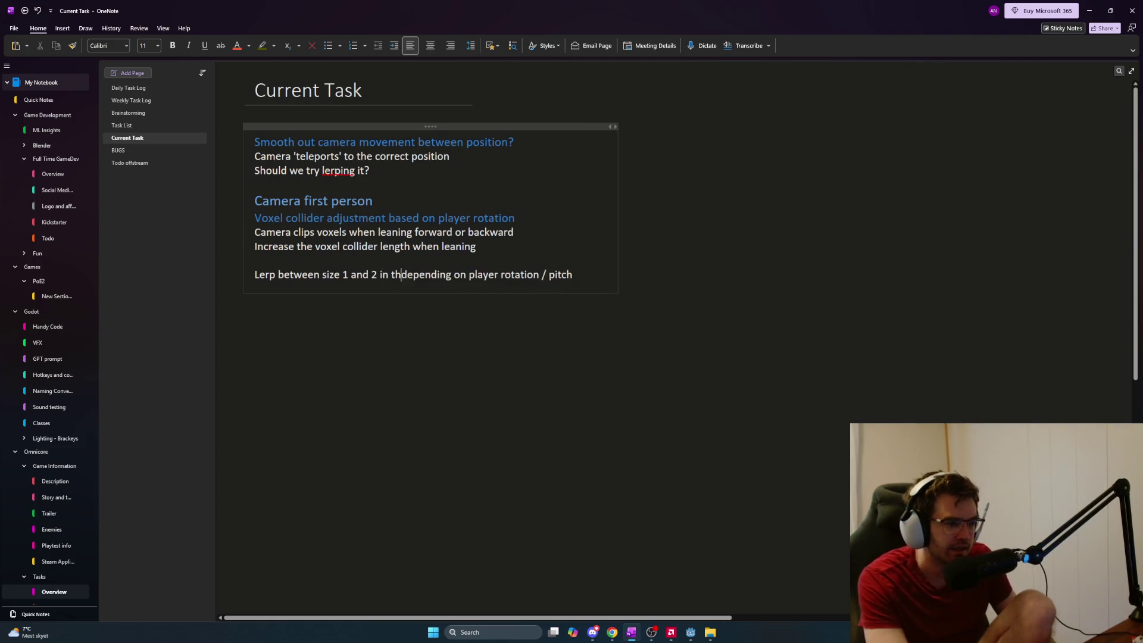
{"action": "type", "text": "e player is fa"}
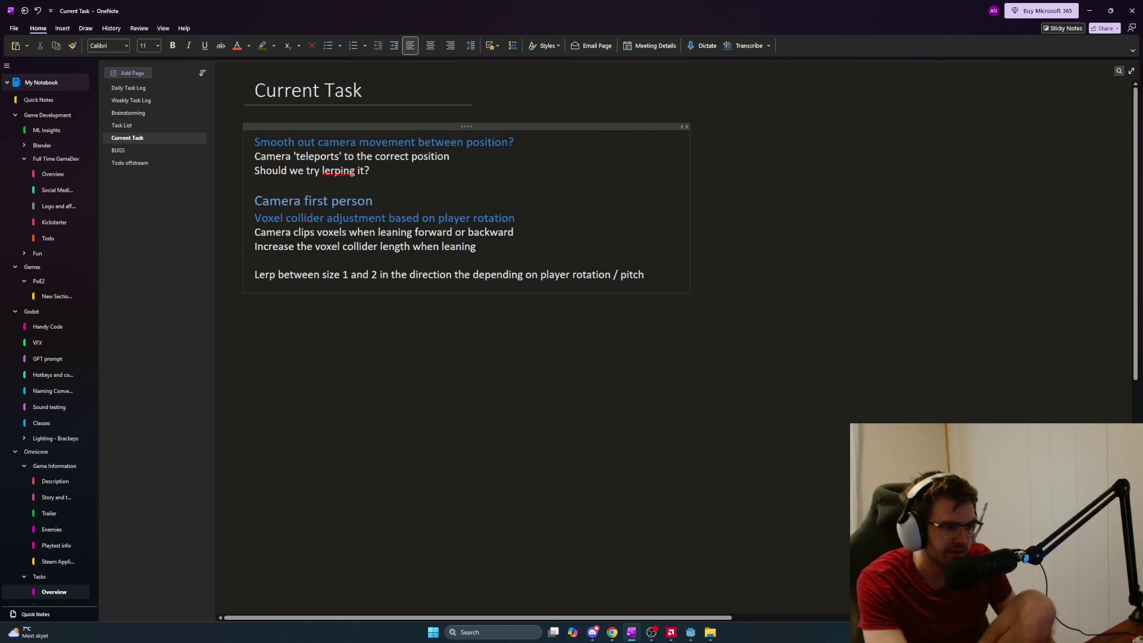
{"action": "type", "text": "cing"}
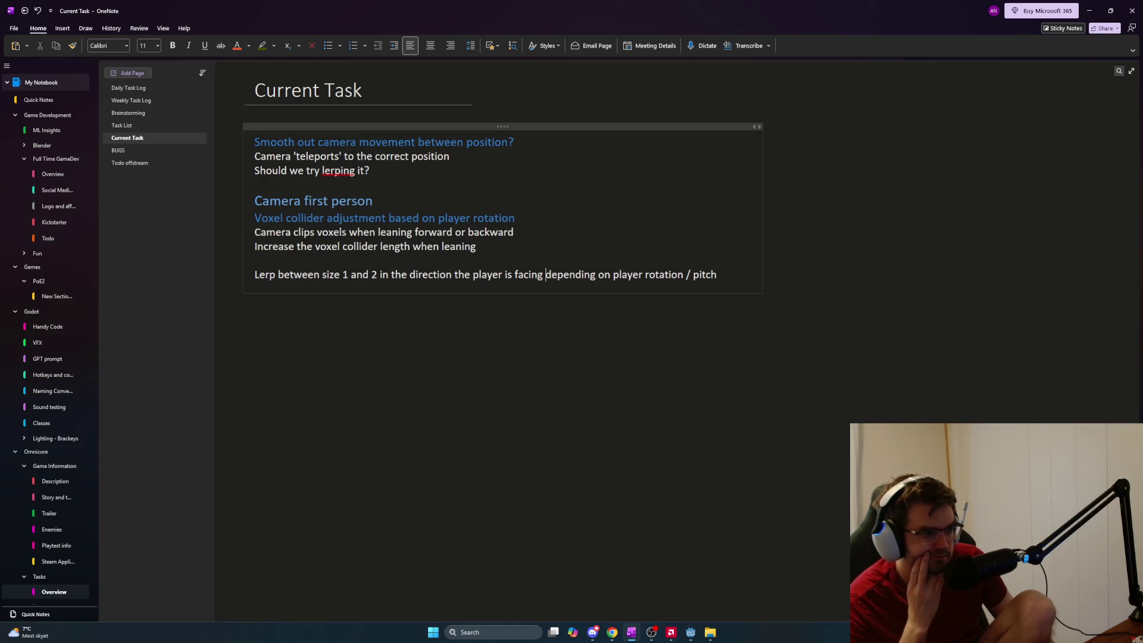
{"action": "left_click_drag", "start_coordinate": [397, 177], "coordinate": [253, 141]}
{"action": "key", "text": "ctrl+c"}
{"action": "key", "text": "BackSpace"}
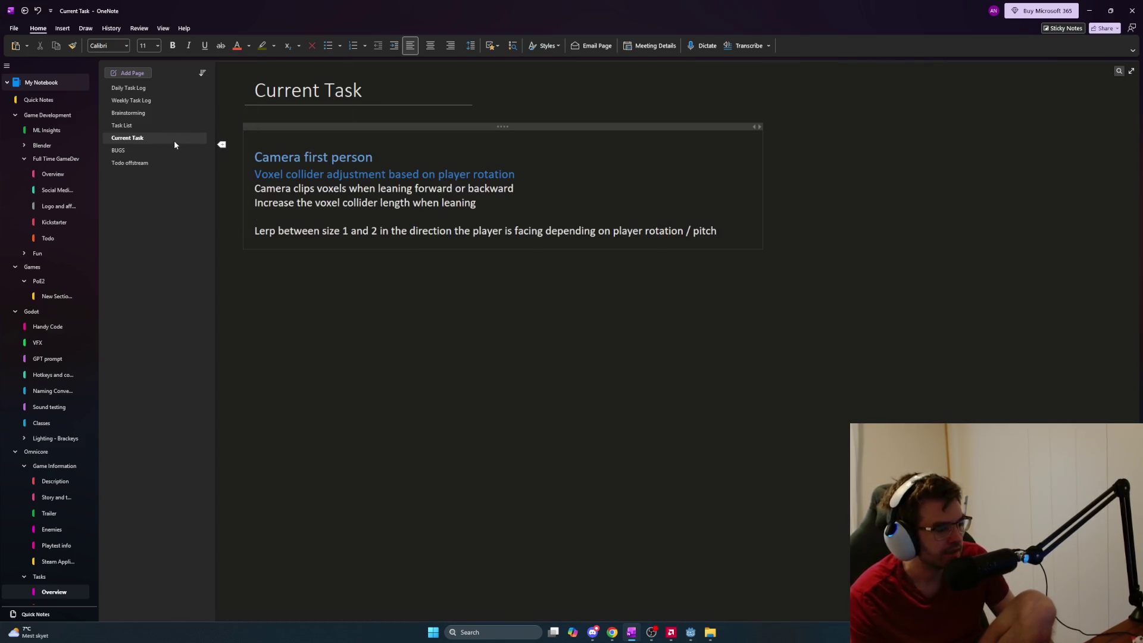
Go to the Camera page in the Brainstorming section
{"action": "scroll", "coordinate": [54, 572], "scroll_direction": "down", "scroll_amount": 1}
{"action": "scroll", "coordinate": [53, 572], "scroll_direction": "down", "scroll_amount": 1}
{"action": "left_click", "coordinate": [57, 574]}
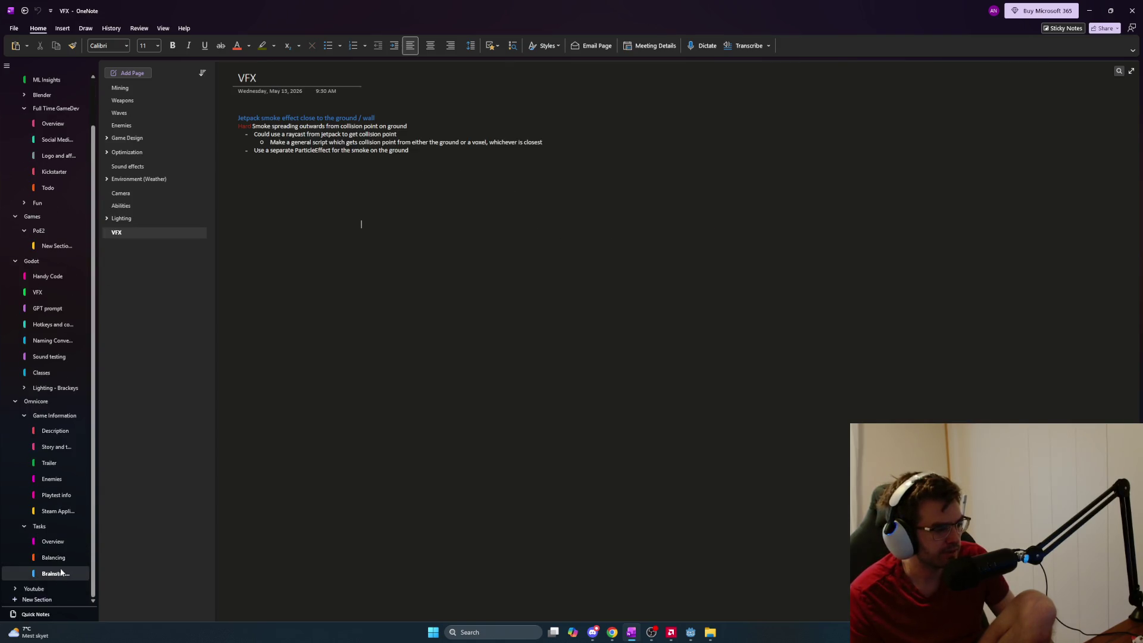
{"action": "mouse_move", "coordinate": [149, 271]}
{"action": "left_click", "coordinate": [124, 205]}
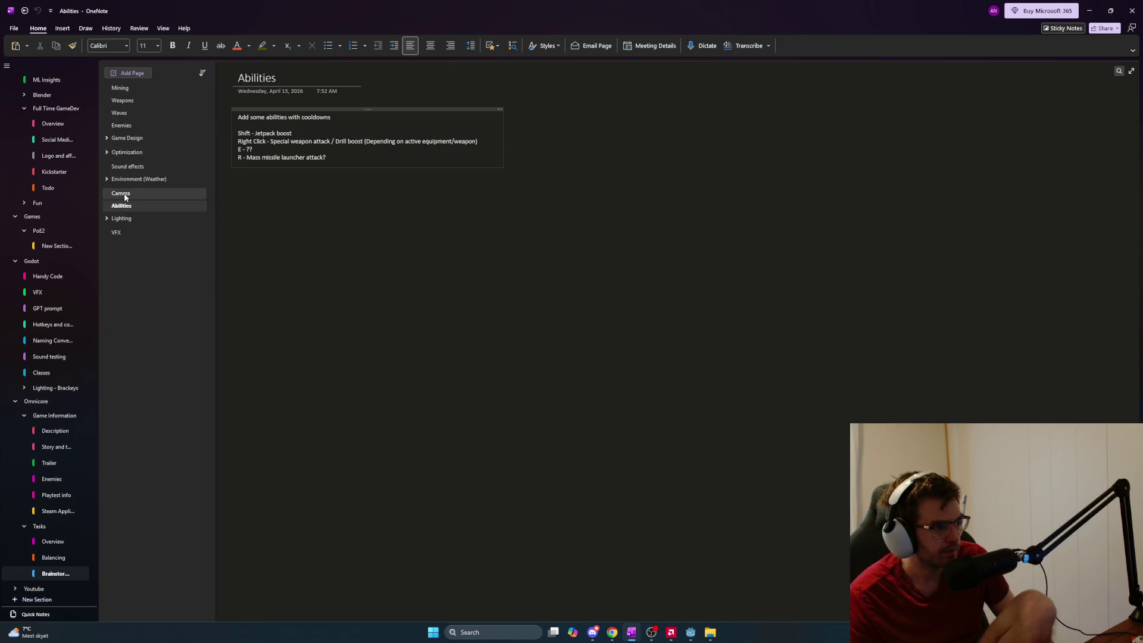
{"action": "left_click", "coordinate": [124, 193]}
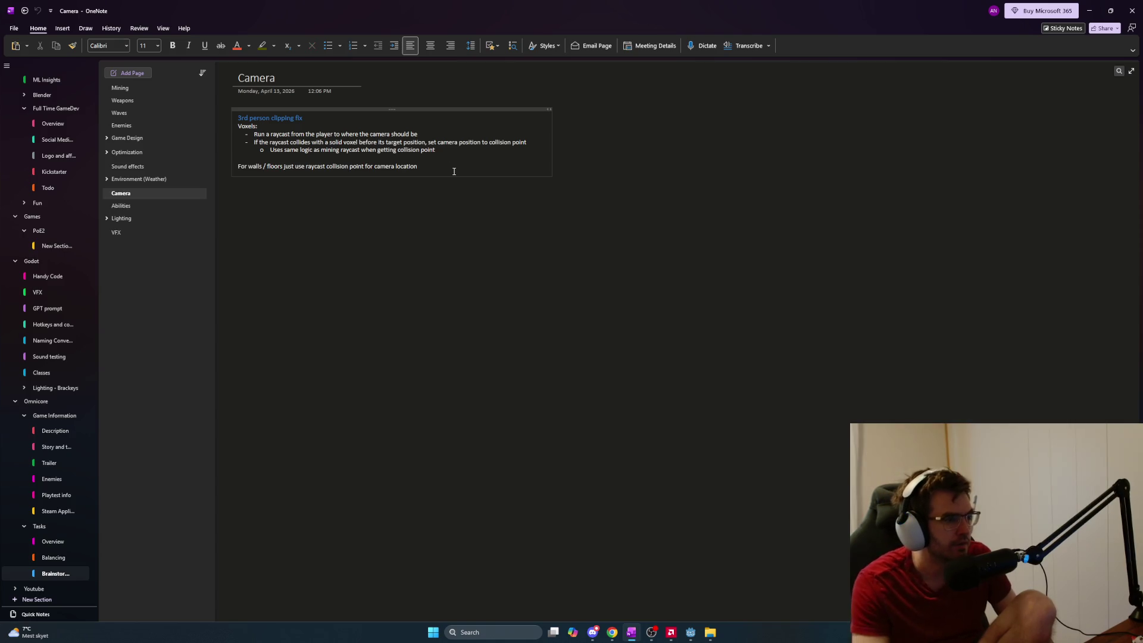
Paste the camera-smoothing notes, delete the old clipping-fix notes, then go to Tasks' Task List page
{"action": "key", "text": "ctrl+v"}
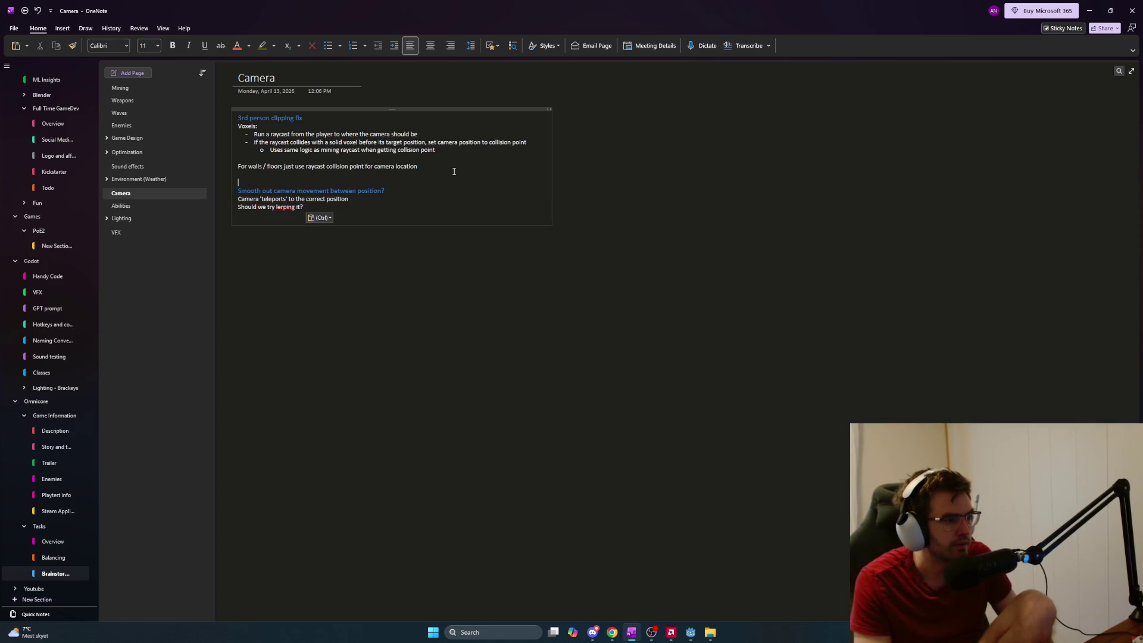
{"action": "key", "text": "shift+Up"}
{"action": "key", "text": "shift+Up"}
{"action": "key", "text": "shift+Up"}
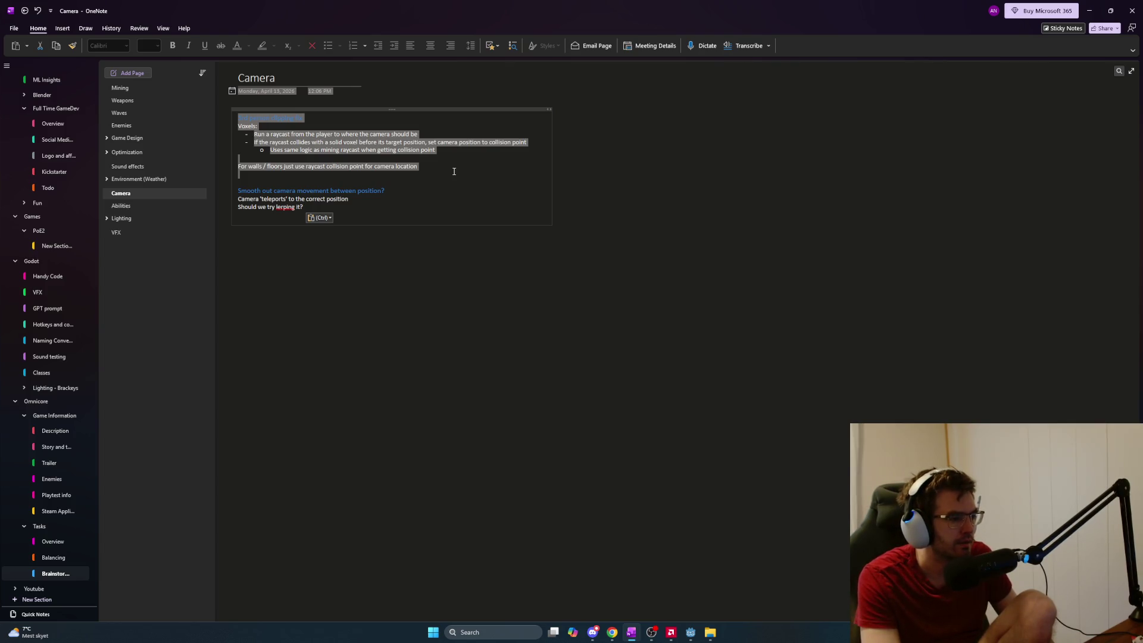
{"action": "key", "text": "Delete"}
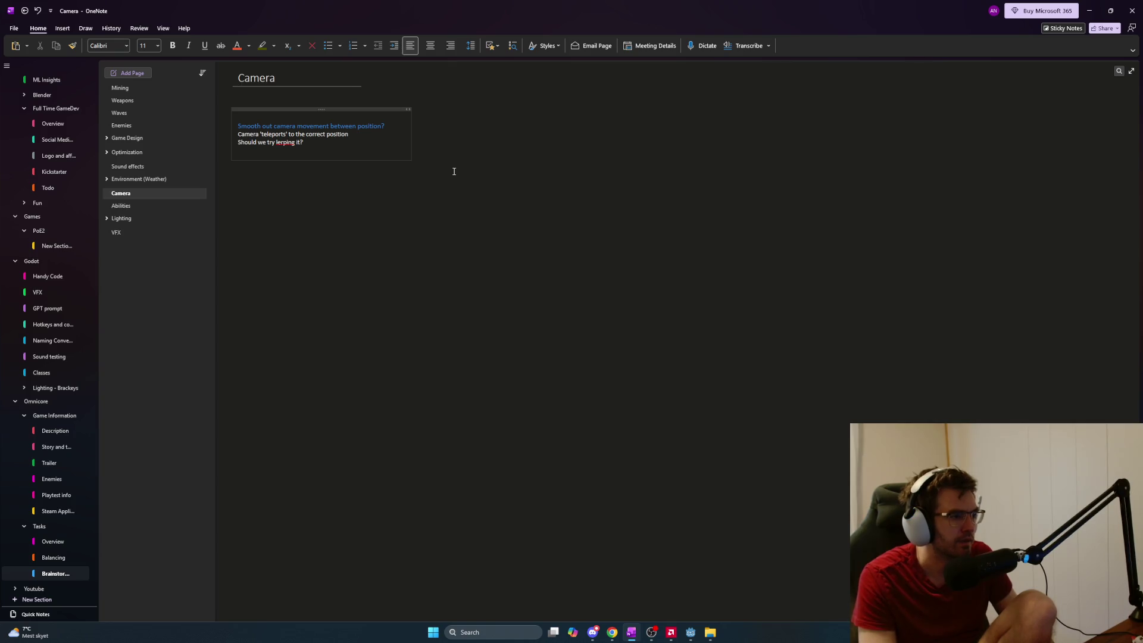
{"action": "key", "text": "BackSpace"}
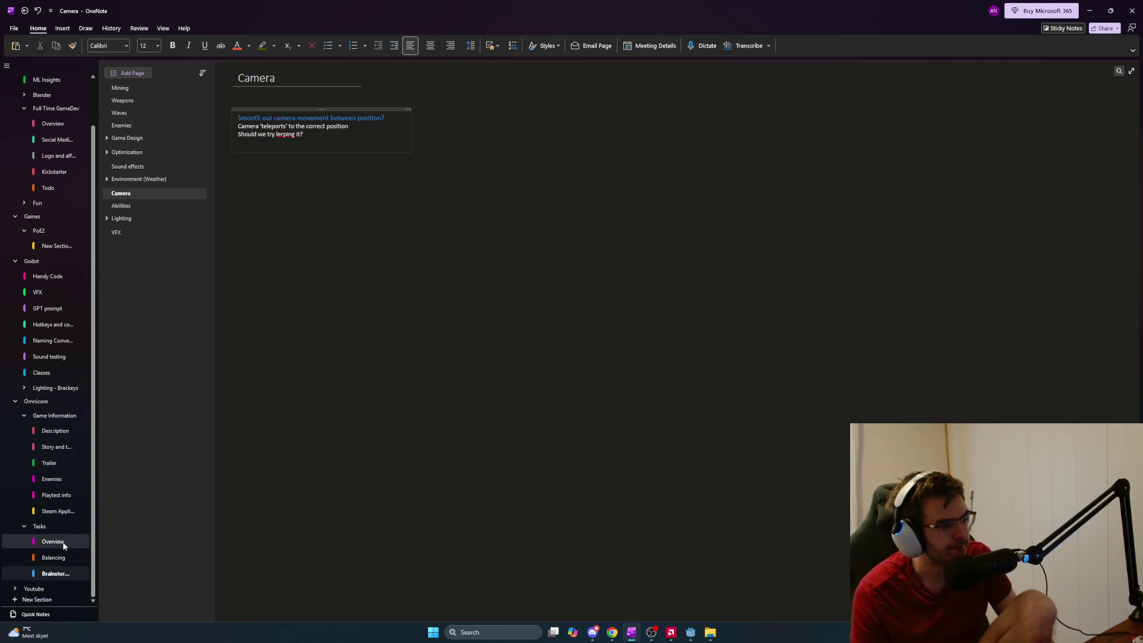
{"action": "left_click", "coordinate": [65, 544]}
{"action": "left_click", "coordinate": [162, 125]}
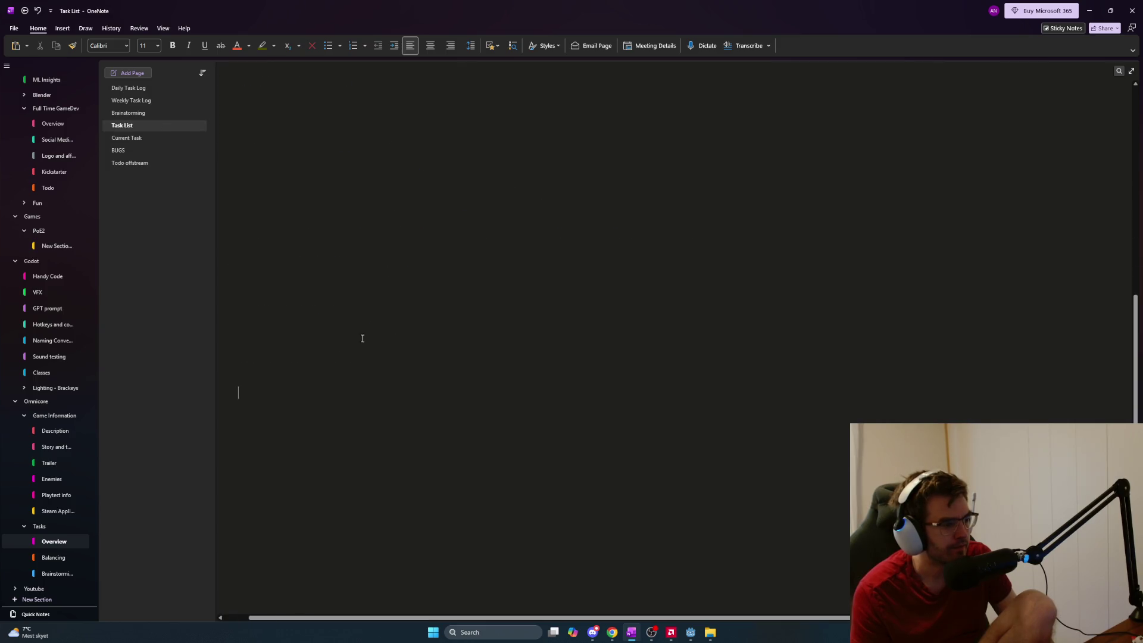
Bring the Laser Impact effect notes and their Level list into view, then open the Start menu
{"action": "scroll", "coordinate": [339, 522], "scroll_direction": "up", "scroll_amount": 2, "text": "ctrl"}
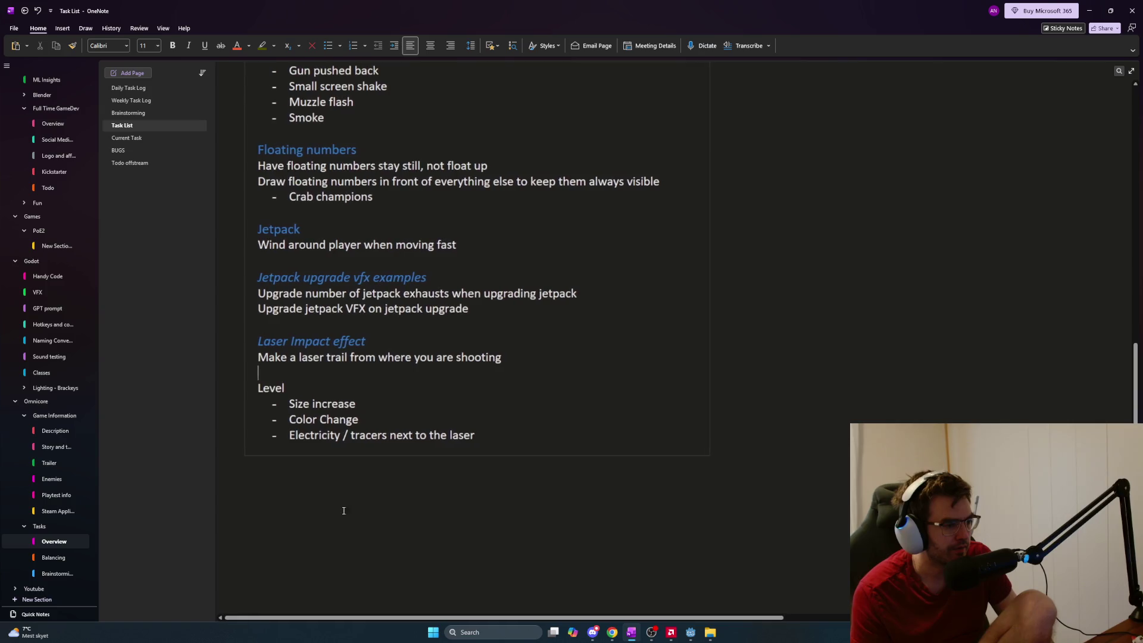
{"action": "mouse_move", "coordinate": [323, 394]}
{"action": "left_mouse_down"}
{"action": "mouse_move", "coordinate": [287, 396]}
{"action": "mouse_move", "coordinate": [277, 357]}
{"action": "mouse_move", "coordinate": [257, 352]}
{"action": "left_mouse_up"}
{"action": "left_click", "coordinate": [427, 384]}
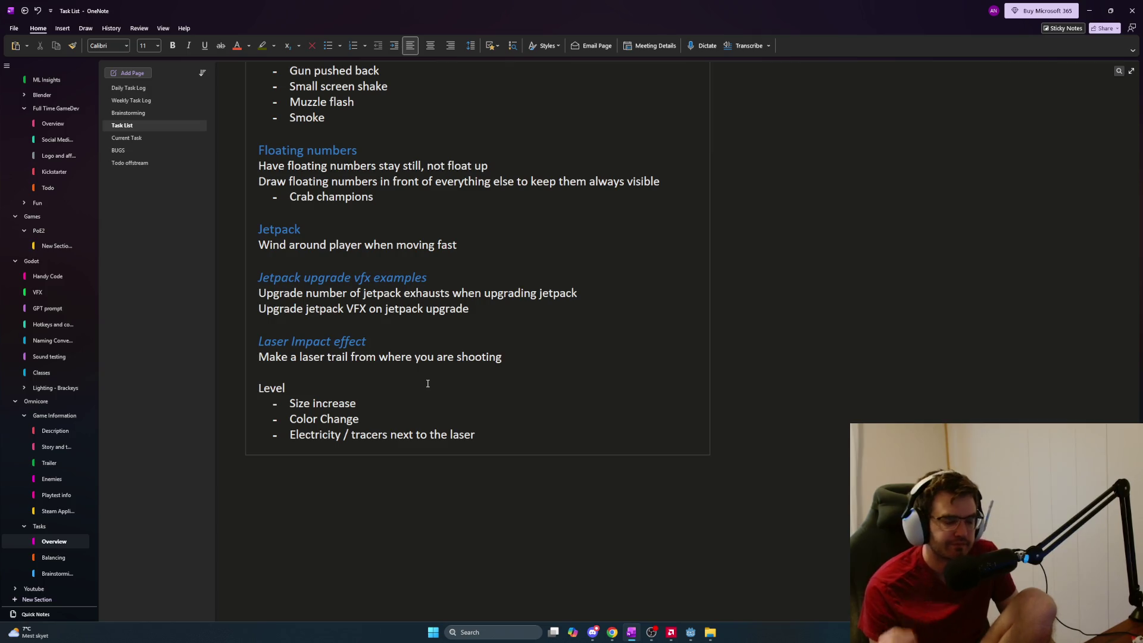
{"action": "key", "text": "super"}
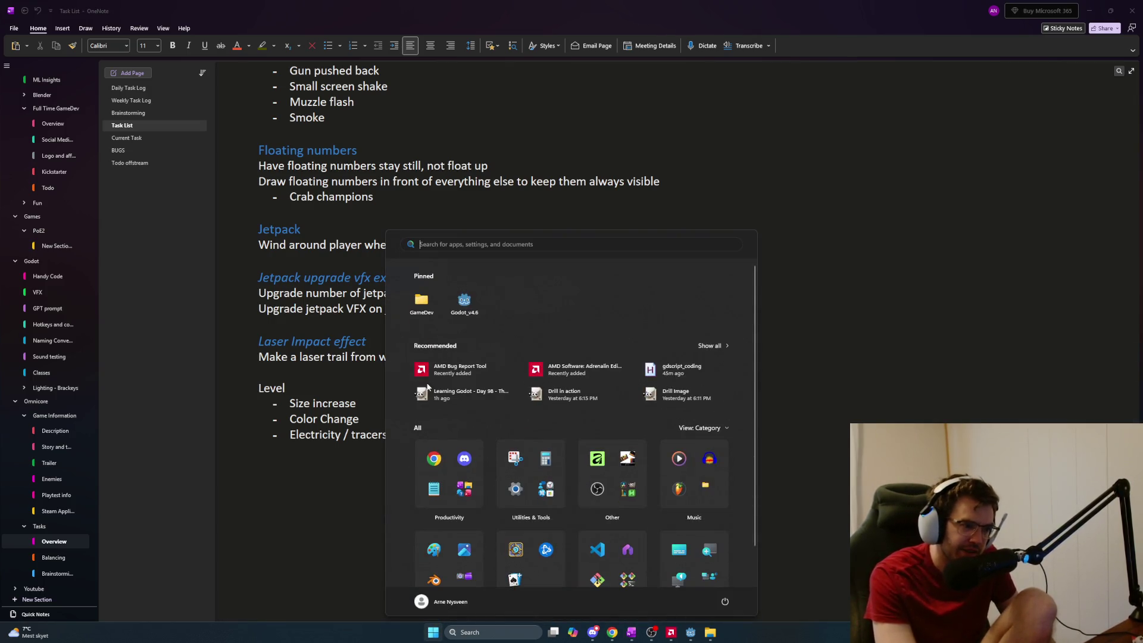
Launch Paint and sketch concentric freehand ovals near the canvas centre
{"action": "type", "text": "paint"}
{"action": "key", "text": "Return"}
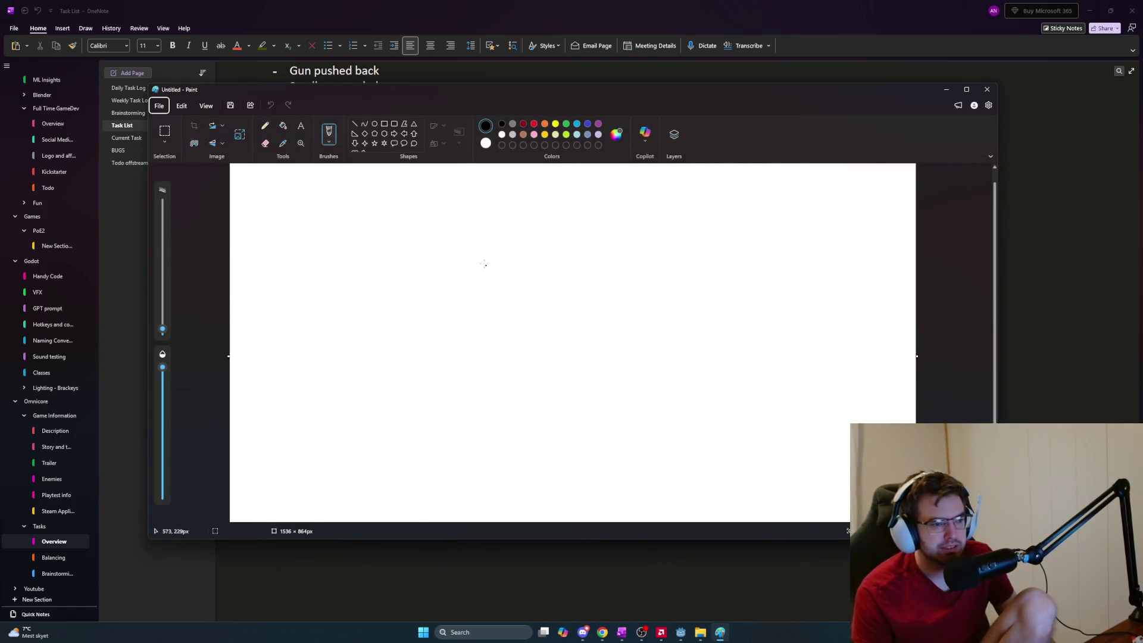
{"action": "mouse_move", "coordinate": [524, 257]}
{"action": "left_mouse_down"}
{"action": "mouse_move", "coordinate": [520, 320]}
{"action": "mouse_move", "coordinate": [517, 249]}
{"action": "left_mouse_up"}
{"action": "key", "text": "ctrl+z"}
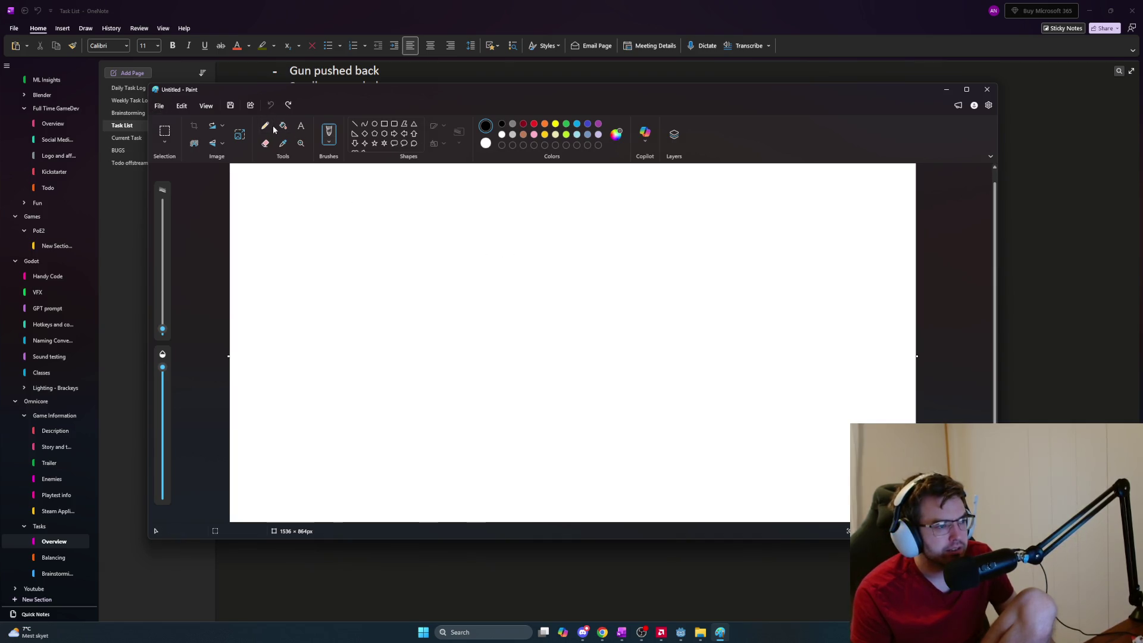
{"action": "mouse_move", "coordinate": [507, 259]}
{"action": "left_mouse_down"}
{"action": "mouse_move", "coordinate": [436, 275]}
{"action": "mouse_move", "coordinate": [530, 306]}
{"action": "mouse_move", "coordinate": [494, 255]}
{"action": "mouse_move", "coordinate": [489, 312]}
{"action": "mouse_move", "coordinate": [481, 270]}
{"action": "left_mouse_up"}
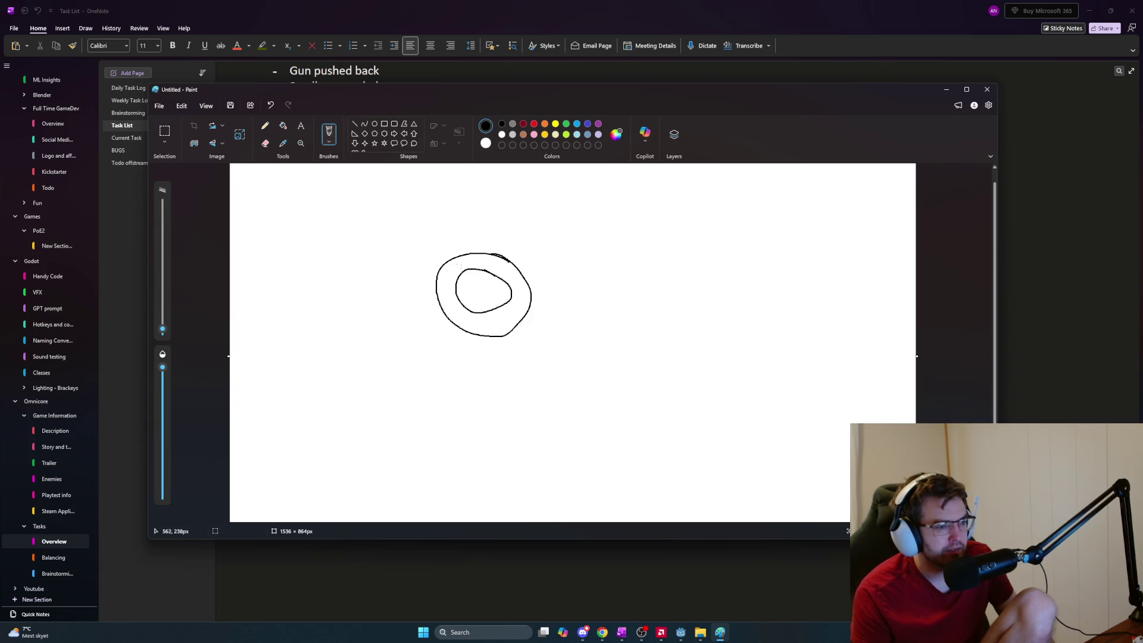
Fill the inner oval orange and the ring around it dark red
{"action": "left_click", "coordinate": [283, 125]}
{"action": "left_click", "coordinate": [534, 125]}
{"action": "left_click", "coordinate": [545, 125]}
{"action": "left_click", "coordinate": [489, 280]}
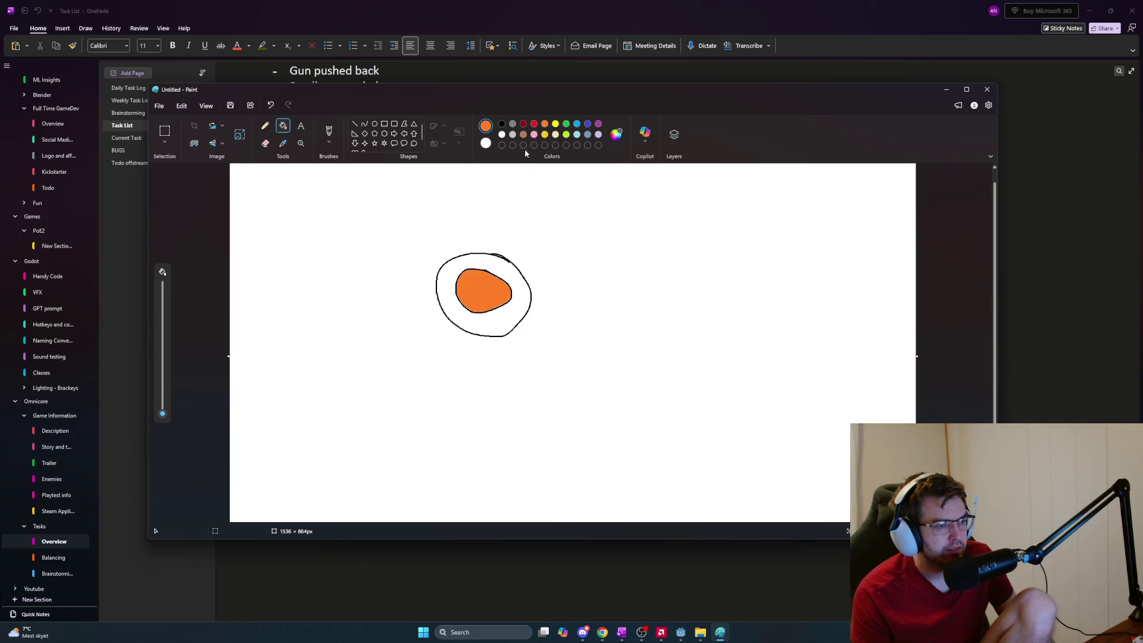
{"action": "left_click", "coordinate": [524, 124]}
{"action": "left_click", "coordinate": [513, 264]}
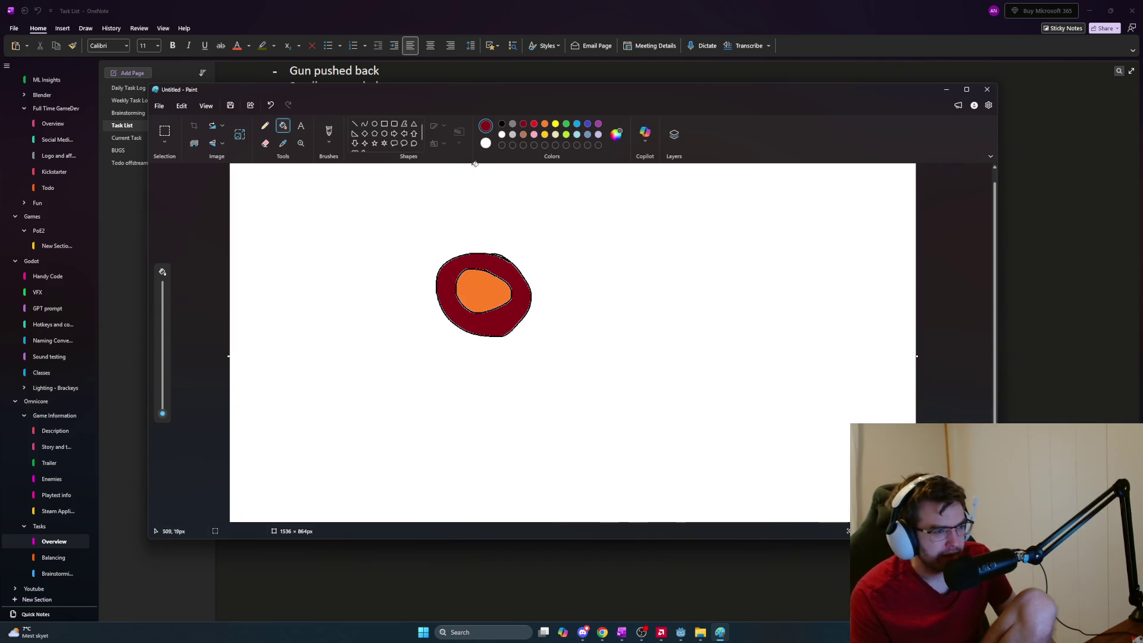
Try copying and pasting the ring drawing onto itself, then undo the paste
{"action": "left_click", "coordinate": [164, 131]}
{"action": "mouse_move", "coordinate": [425, 240]}
{"action": "left_mouse_down"}
{"action": "mouse_move", "coordinate": [571, 341]}
{"action": "mouse_move", "coordinate": [547, 345]}
{"action": "left_mouse_up"}
{"action": "key", "text": "ctrl+c"}
{"action": "key", "text": "ctrl+v"}
{"action": "mouse_move", "coordinate": [322, 252]}
{"action": "left_mouse_down"}
{"action": "mouse_move", "coordinate": [538, 305]}
{"action": "mouse_move", "coordinate": [528, 298]}
{"action": "left_mouse_up"}
{"action": "key", "text": "ctrl+z"}
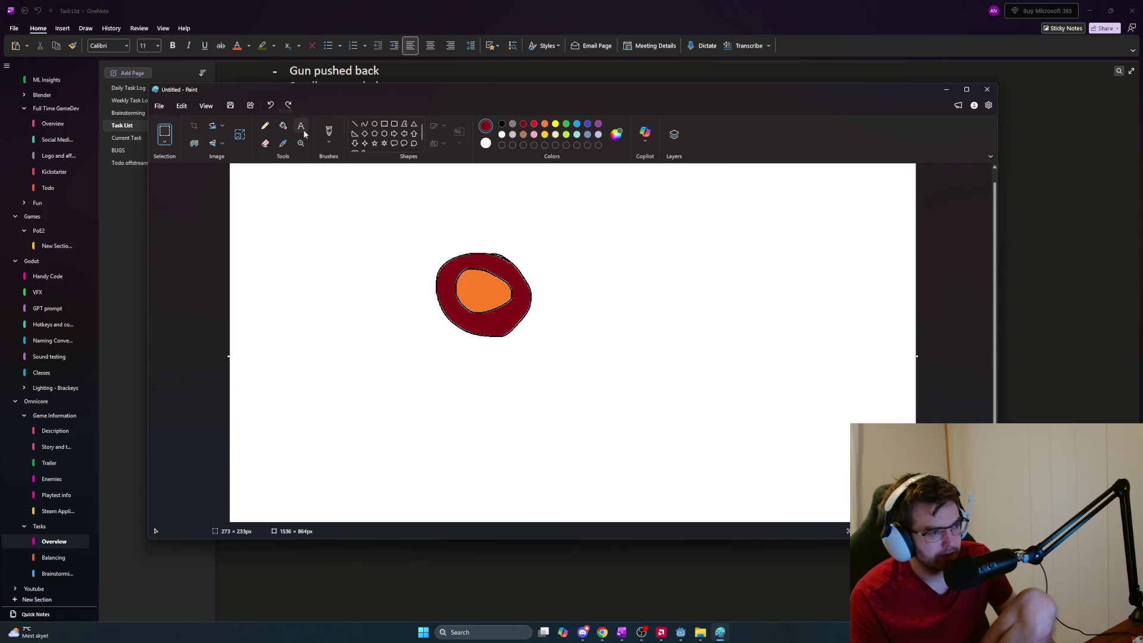
Draw an orange oval outline, redoing it until it sits in the upper left
{"action": "left_click", "coordinate": [374, 124]}
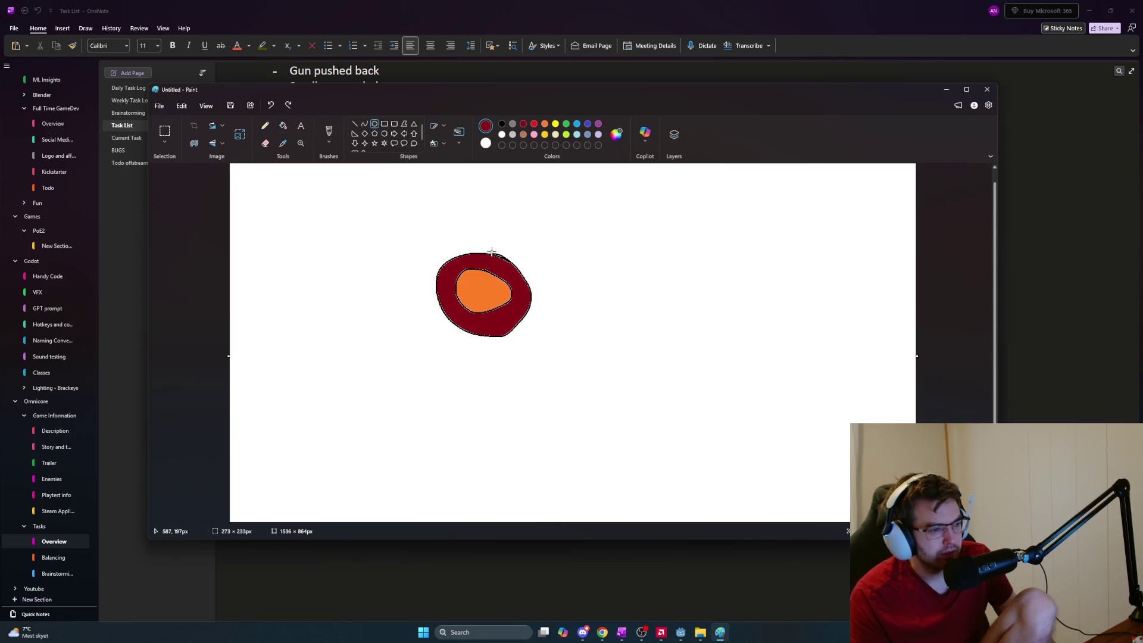
{"action": "left_click", "coordinate": [545, 124]}
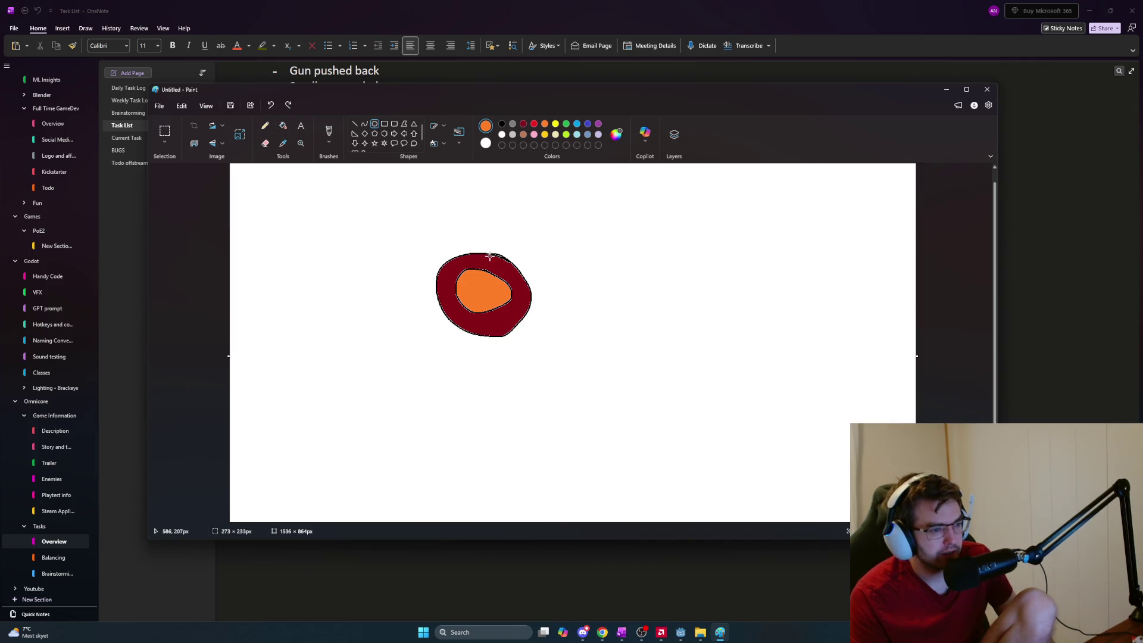
{"action": "left_click_drag", "start_coordinate": [469, 247], "coordinate": [523, 292]}
{"action": "key", "text": "ctrl+z"}
{"action": "left_click_drag", "start_coordinate": [470, 235], "coordinate": [524, 290]}
{"action": "key", "text": "ctrl+z"}
{"action": "key", "text": "ctrl+z"}
{"action": "key", "text": "ctrl+z"}
{"action": "left_click_drag", "start_coordinate": [405, 226], "coordinate": [524, 336]}
{"action": "key", "text": "Escape"}
Draw a tight dark red ring around the first orange circle
{"action": "left_click", "coordinate": [527, 294]}
{"action": "left_click", "coordinate": [523, 123]}
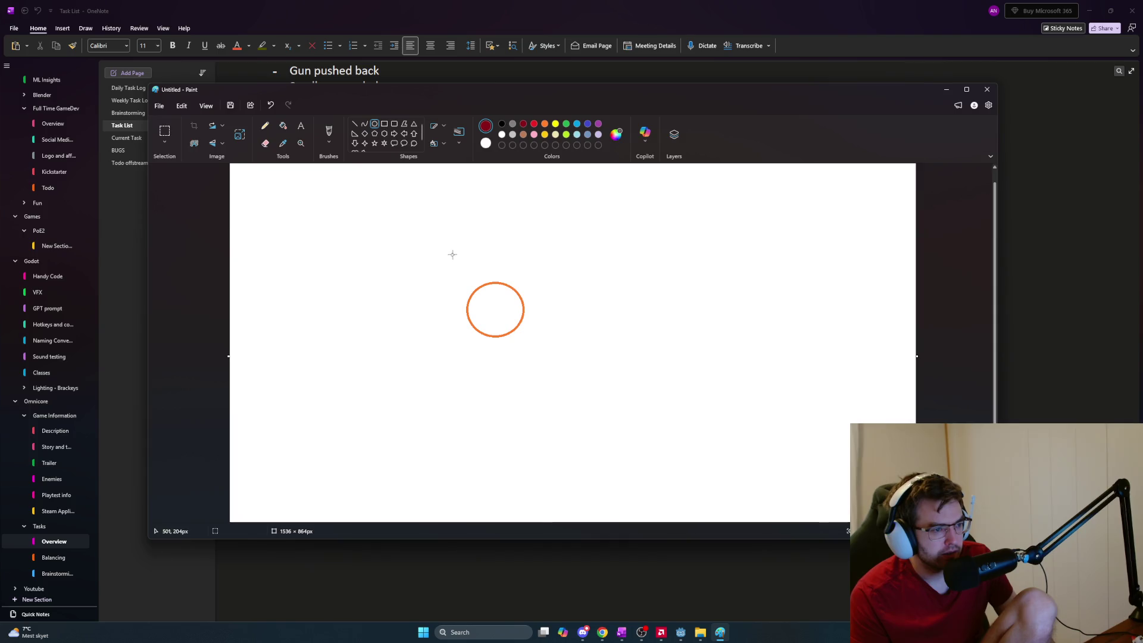
{"action": "mouse_move", "coordinate": [440, 259]}
{"action": "left_mouse_down"}
{"action": "mouse_move", "coordinate": [538, 342]}
{"action": "mouse_move", "coordinate": [548, 365]}
{"action": "left_mouse_up"}
{"action": "key", "text": "ctrl+z"}
{"action": "left_click_drag", "start_coordinate": [456, 272], "coordinate": [534, 351]}
{"action": "left_click", "coordinate": [561, 286]}
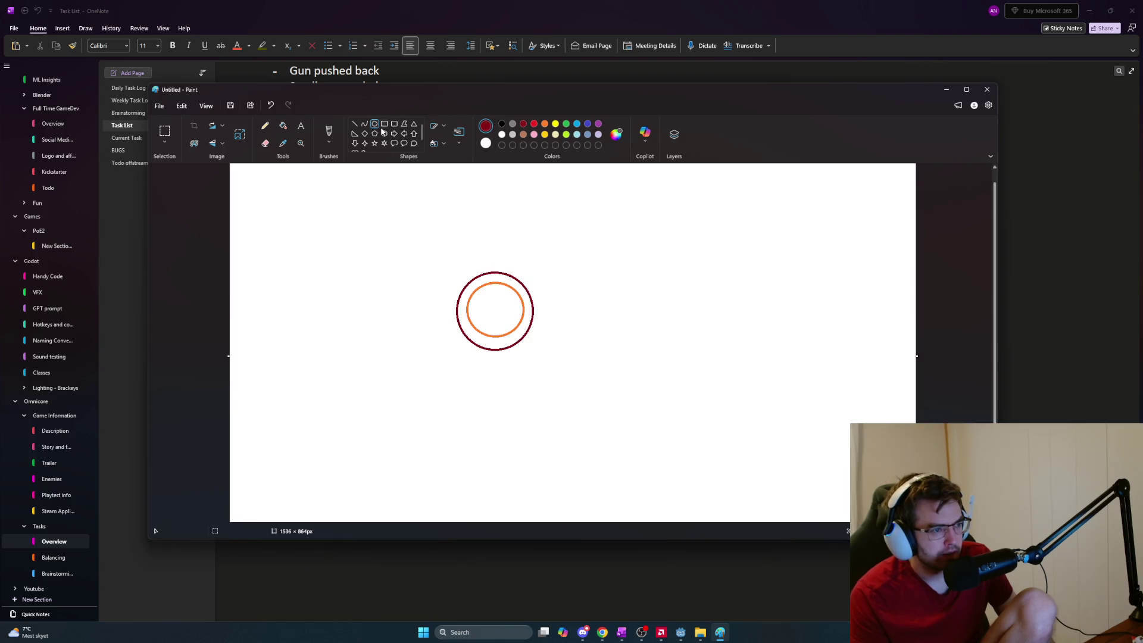
Add two more orange circles stepping diagonally up-right from the first
{"action": "left_click", "coordinate": [545, 124]}
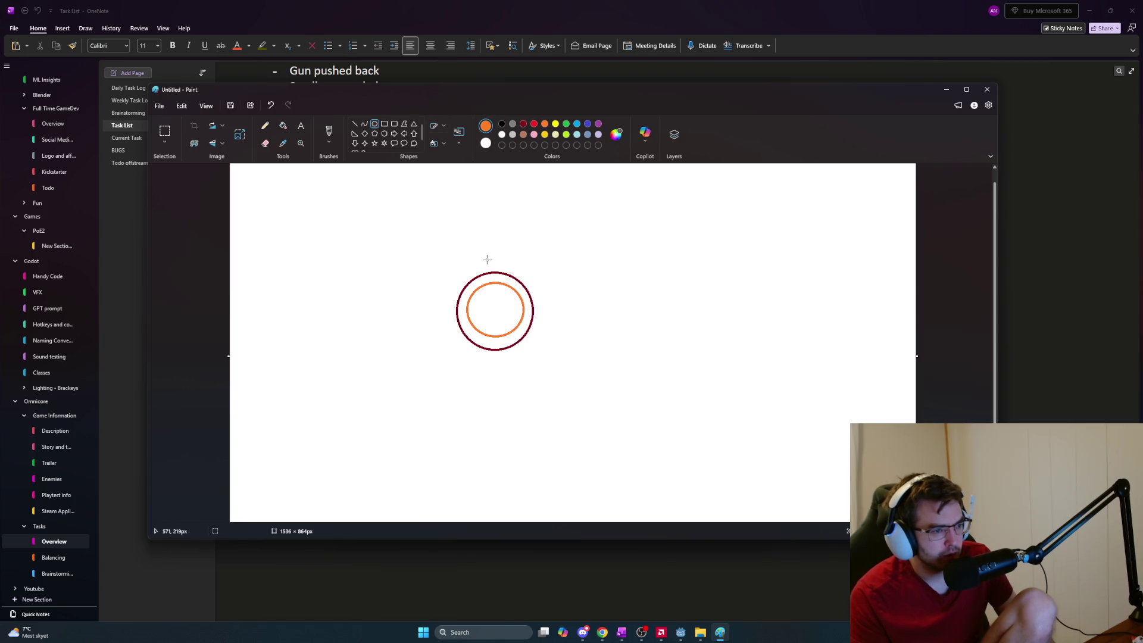
{"action": "left_click_drag", "start_coordinate": [487, 245], "coordinate": [543, 295]}
{"action": "left_click", "coordinate": [527, 210]}
{"action": "left_click_drag", "start_coordinate": [517, 212], "coordinate": [560, 263]}
{"action": "key", "text": "ctrl+z"}
{"action": "mouse_move", "coordinate": [512, 219]}
{"action": "left_mouse_down"}
{"action": "mouse_move", "coordinate": [559, 265]}
{"action": "mouse_move", "coordinate": [512, 209]}
{"action": "mouse_move", "coordinate": [565, 258]}
{"action": "left_mouse_up"}
{"action": "key", "text": "ctrl+z"}
{"action": "left_click", "coordinate": [607, 265]}
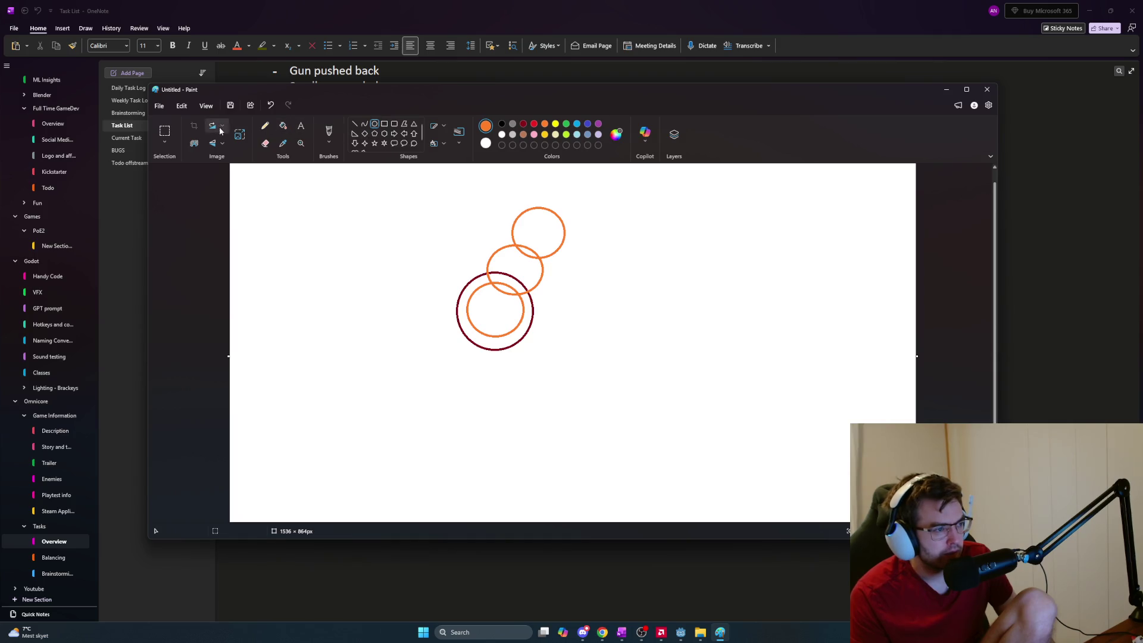
Draw dark red rings around the middle and top orange circles
{"action": "left_click", "coordinate": [523, 124]}
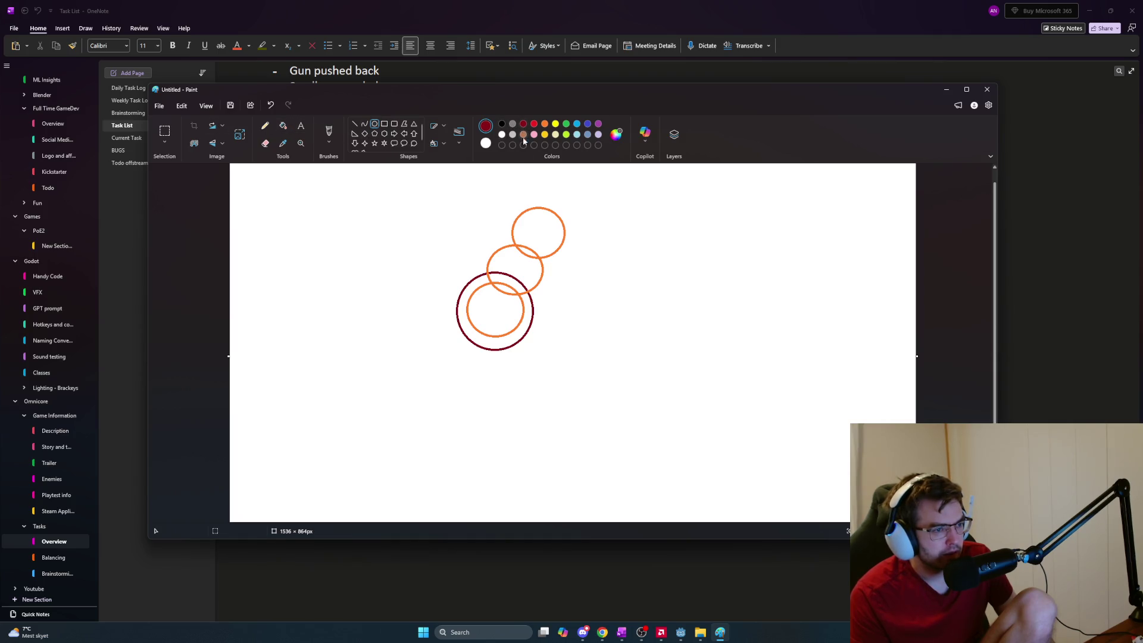
{"action": "left_click_drag", "start_coordinate": [481, 237], "coordinate": [553, 304]}
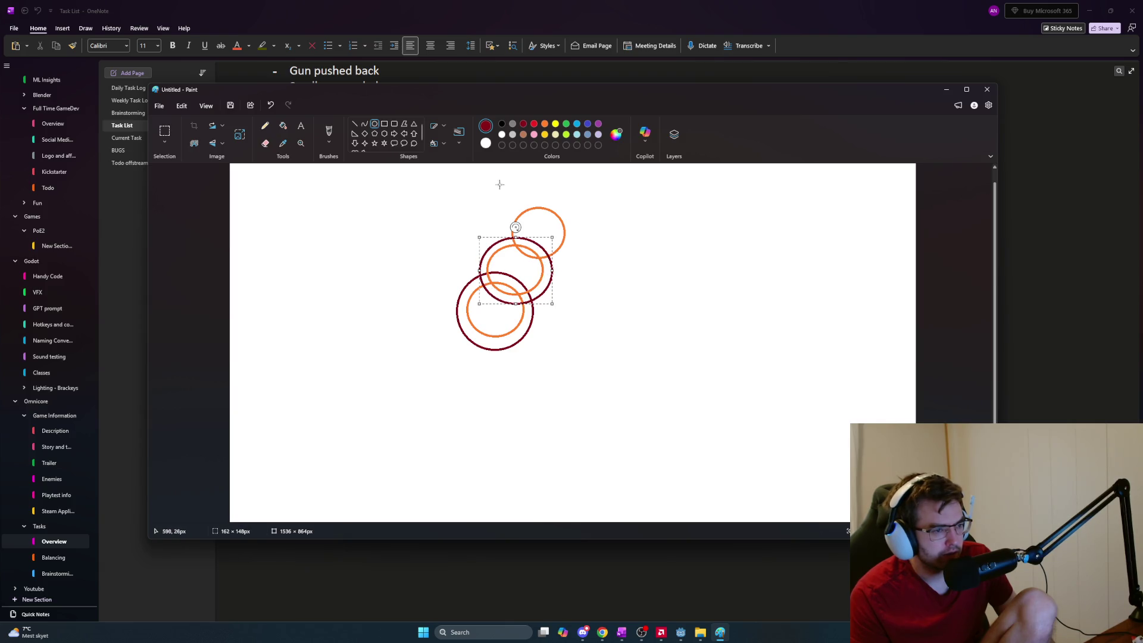
{"action": "left_click_drag", "start_coordinate": [503, 201], "coordinate": [575, 269]}
{"action": "left_click", "coordinate": [673, 246]}
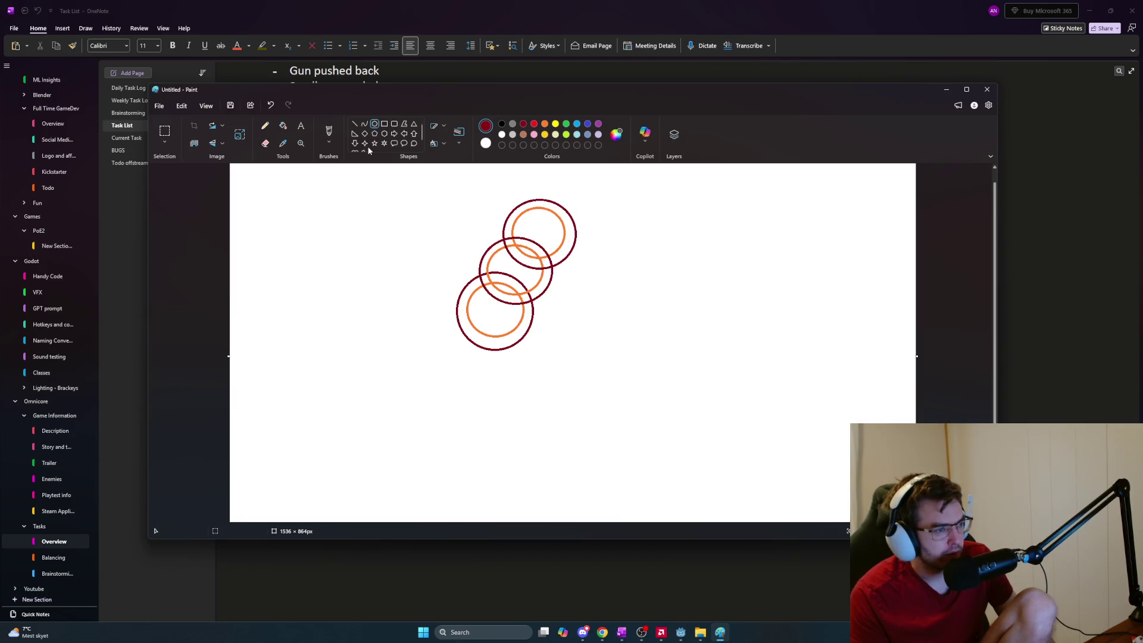
Fill the insides and overlaps of all three circles with orange
{"action": "left_click", "coordinate": [283, 125]}
{"action": "left_click", "coordinate": [545, 123]}
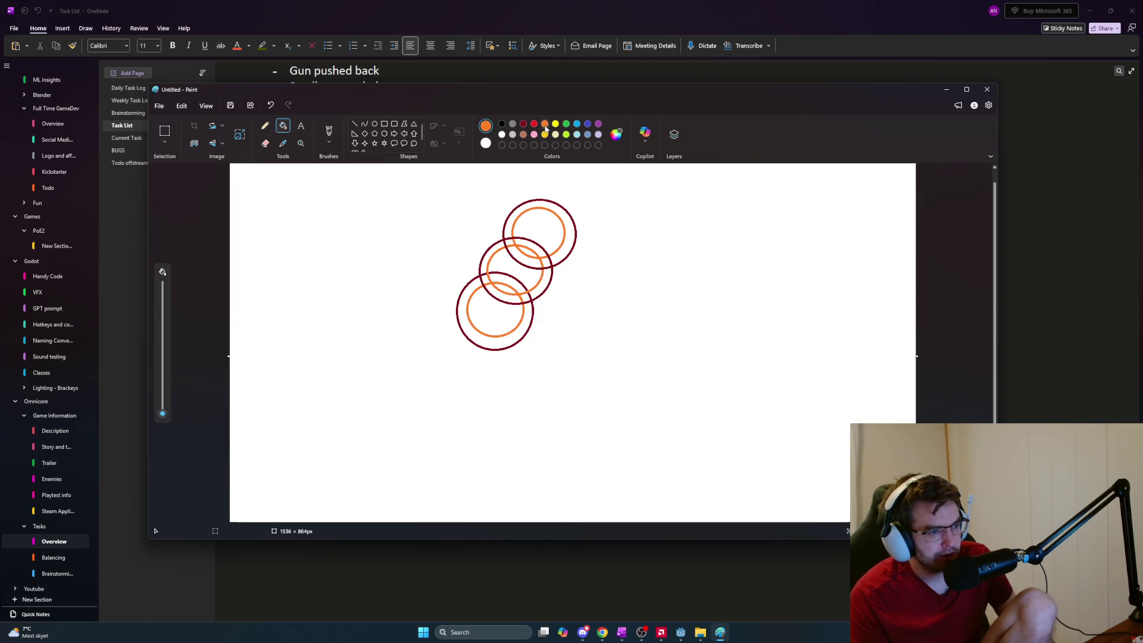
{"action": "left_click", "coordinate": [510, 291]}
{"action": "left_click", "coordinate": [506, 295]}
{"action": "left_click", "coordinate": [506, 300]}
{"action": "key", "text": "ctrl+z"}
{"action": "left_click", "coordinate": [511, 281]}
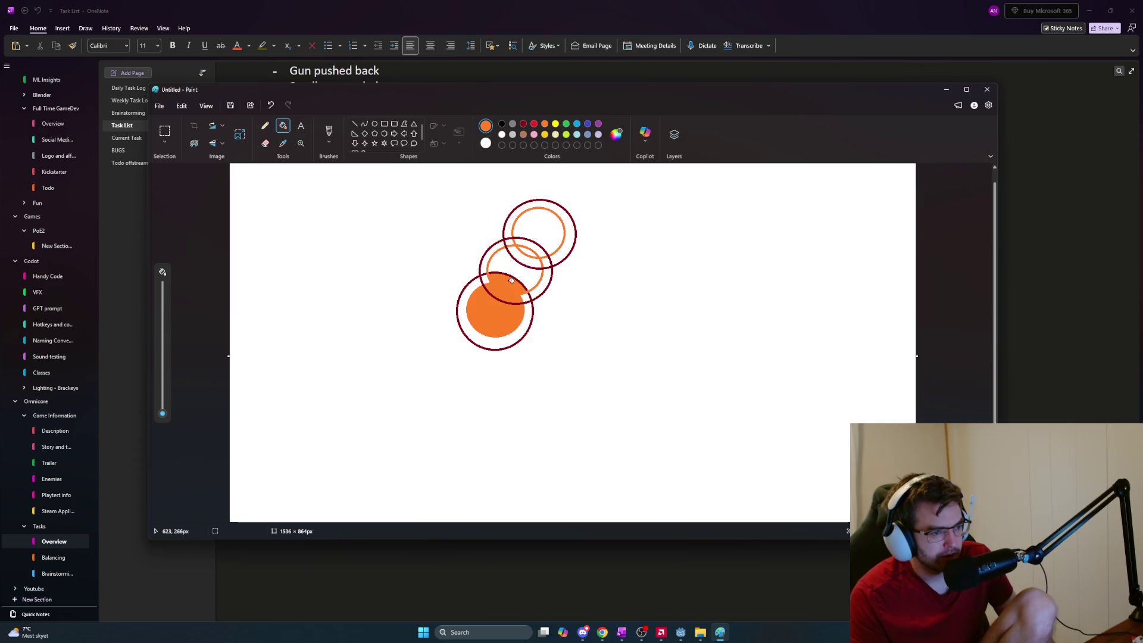
{"action": "left_click", "coordinate": [516, 269]}
{"action": "left_click", "coordinate": [524, 255]}
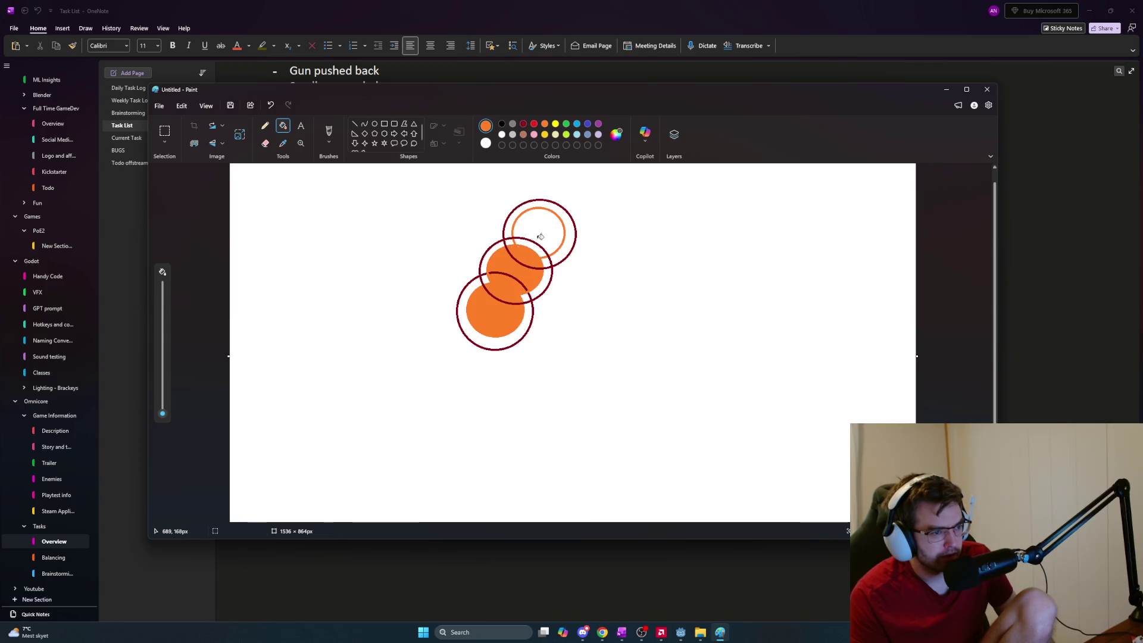
{"action": "left_click", "coordinate": [538, 241]}
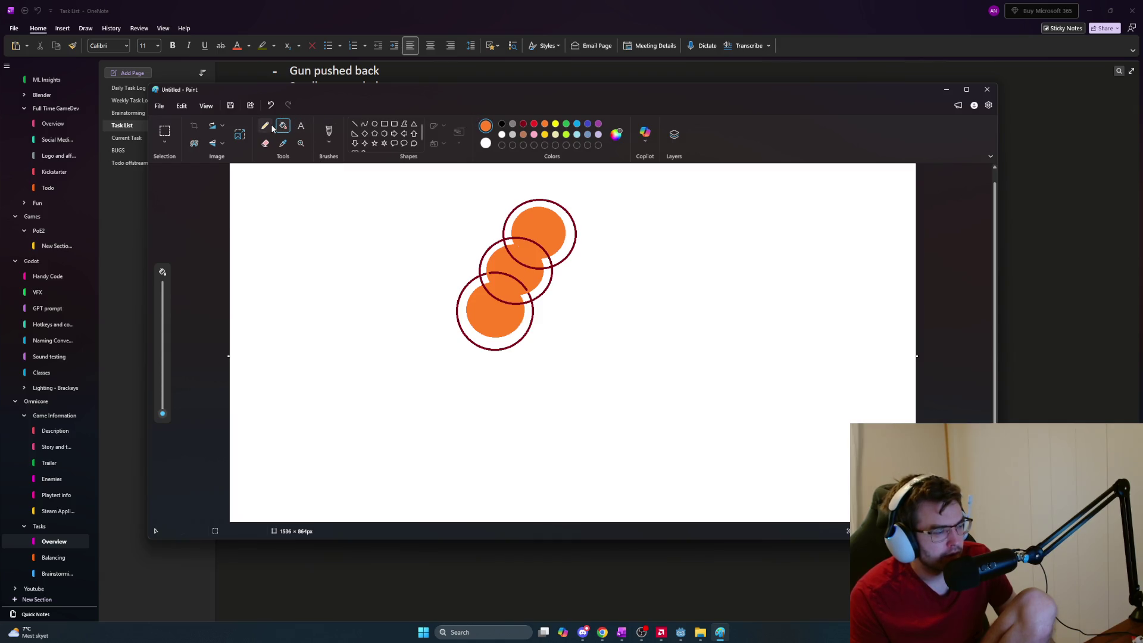
Brush-retouch the top–middle overlap, trying and undoing an ellipse at the lower left
{"action": "left_click", "coordinate": [330, 132]}
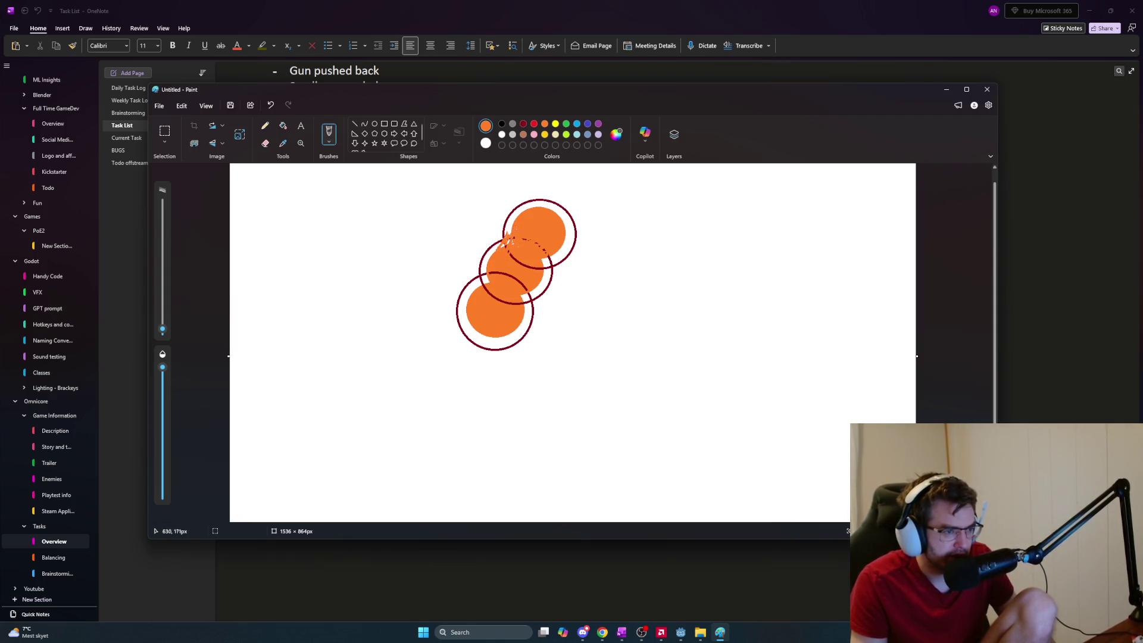
{"action": "key", "text": "ctrl+z"}
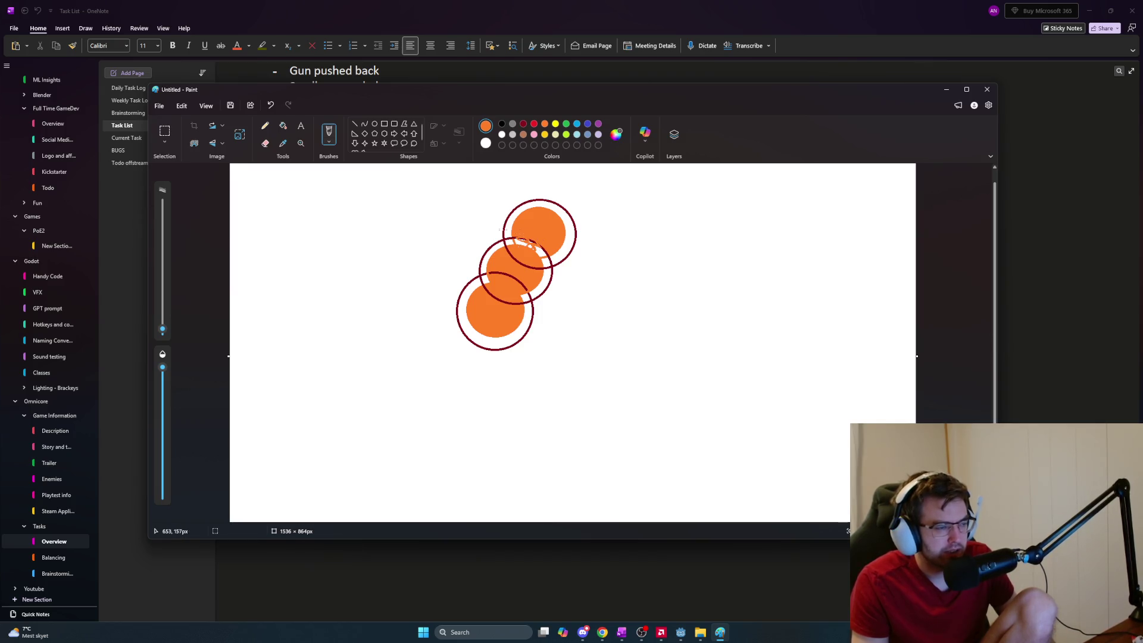
{"action": "left_click", "coordinate": [375, 124]}
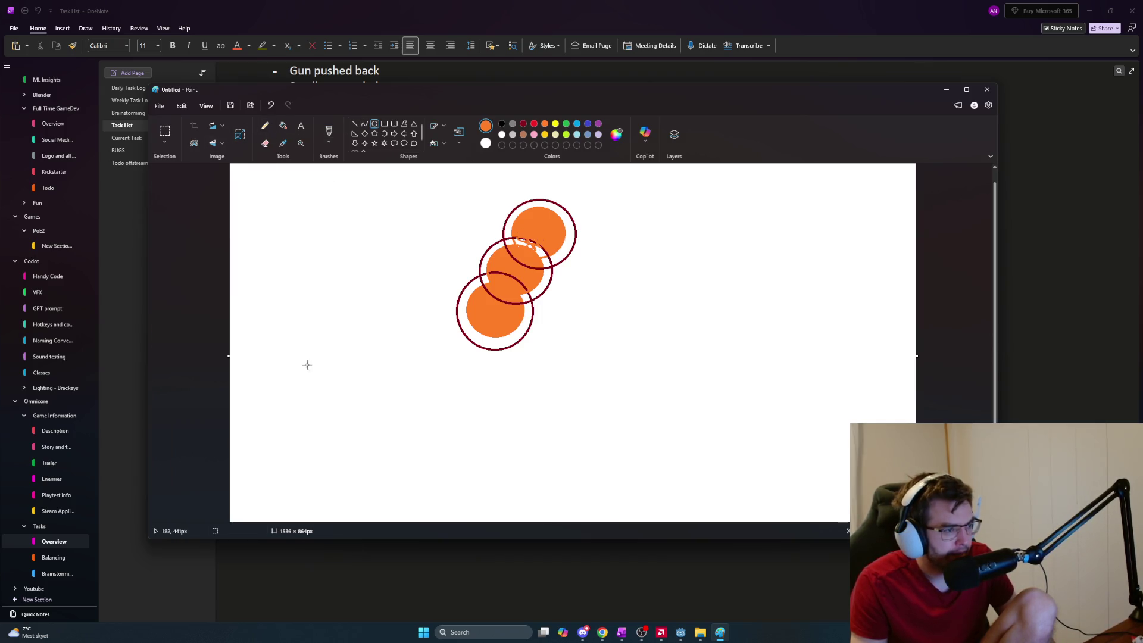
{"action": "mouse_move", "coordinate": [266, 350]}
{"action": "left_mouse_down"}
{"action": "mouse_move", "coordinate": [356, 424]}
{"action": "mouse_move", "coordinate": [337, 436]}
{"action": "left_mouse_up"}
{"action": "key", "text": "ctrl+z"}
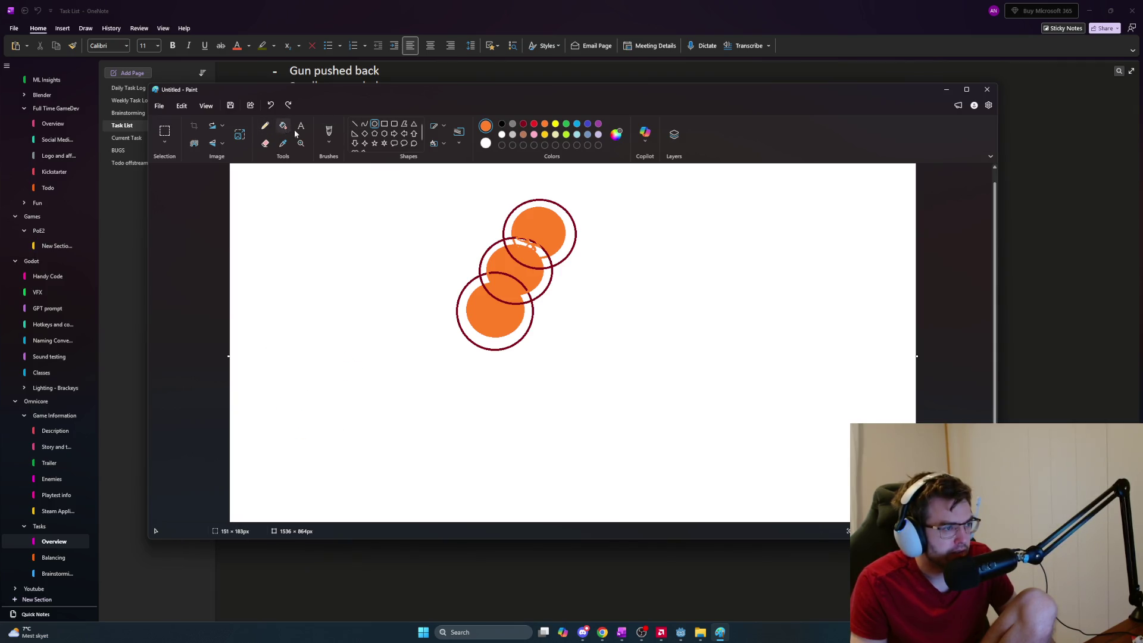
{"action": "left_click", "coordinate": [329, 133]}
Draw a long orange loop below the circles and trace a dark red outline around it
{"action": "mouse_move", "coordinate": [361, 398]}
{"action": "left_mouse_down"}
{"action": "mouse_move", "coordinate": [375, 416]}
{"action": "mouse_move", "coordinate": [482, 418]}
{"action": "mouse_move", "coordinate": [386, 390]}
{"action": "left_mouse_up"}
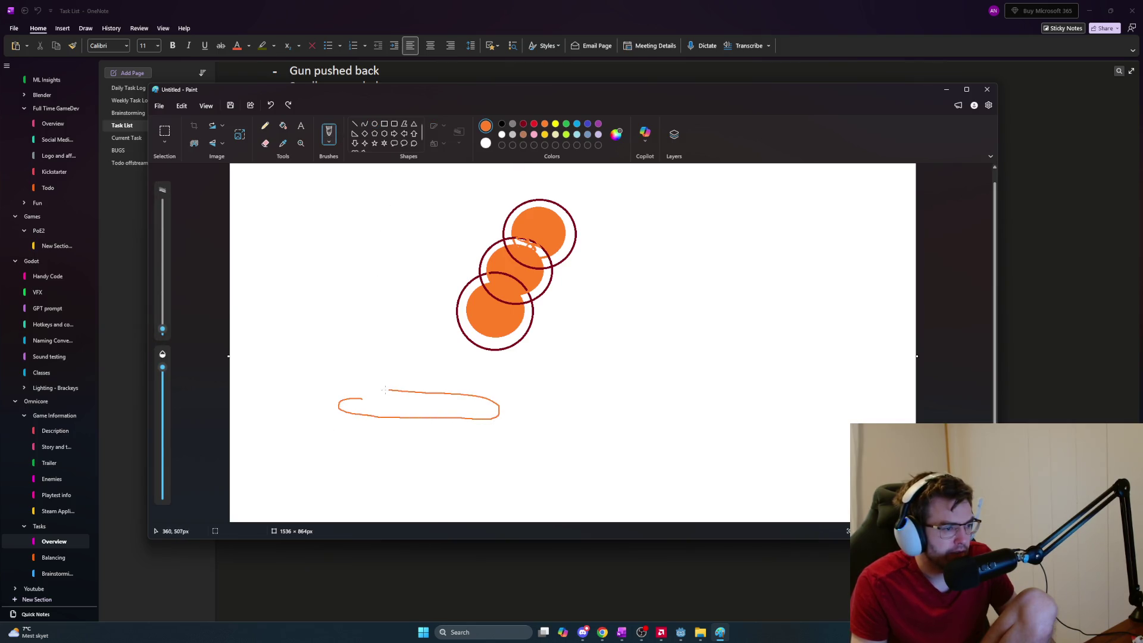
{"action": "left_click", "coordinate": [523, 123]}
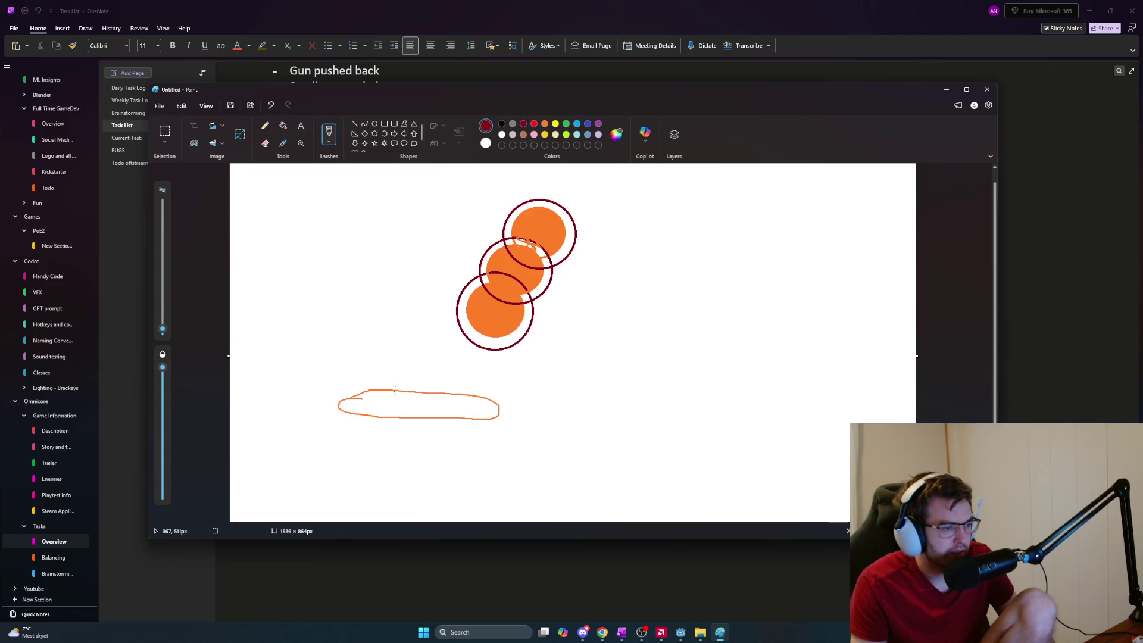
{"action": "left_click_drag", "start_coordinate": [406, 379], "coordinate": [357, 379]}
{"action": "mouse_move", "coordinate": [334, 418]}
{"action": "left_mouse_down"}
{"action": "mouse_move", "coordinate": [489, 435]}
{"action": "mouse_move", "coordinate": [516, 396]}
{"action": "mouse_move", "coordinate": [365, 378]}
{"action": "left_mouse_up"}
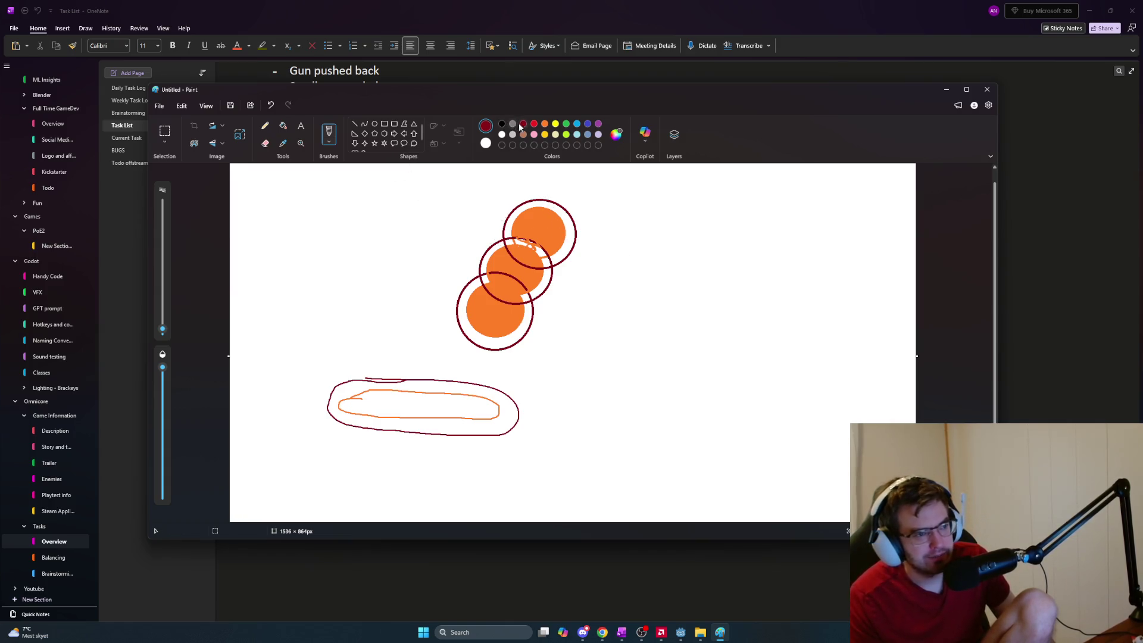
{"action": "mouse_move", "coordinate": [579, 234]}
{"action": "left_mouse_down"}
{"action": "mouse_move", "coordinate": [582, 256]}
{"action": "mouse_move", "coordinate": [615, 237]}
{"action": "mouse_move", "coordinate": [624, 257]}
{"action": "left_mouse_up"}
{"action": "key", "text": "ctrl+z"}
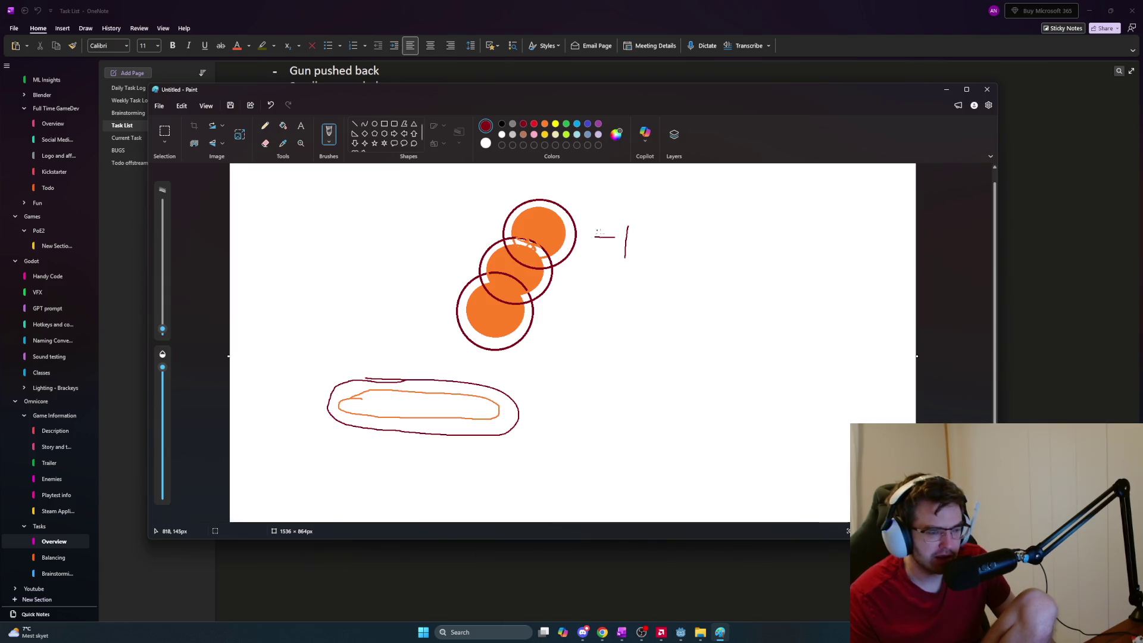
Undo the stray strokes and draw a small dark red loop right of the top circle
{"action": "key", "text": "ctrl+z"}
{"action": "key", "text": "ctrl+z"}
{"action": "key", "text": "ctrl+z"}
{"action": "mouse_move", "coordinate": [595, 234]}
{"action": "left_mouse_down"}
{"action": "mouse_move", "coordinate": [592, 247]}
{"action": "mouse_move", "coordinate": [595, 227]}
{"action": "left_mouse_up"}
{"action": "key", "text": "ctrl+z"}
{"action": "key", "text": "ctrl+z"}
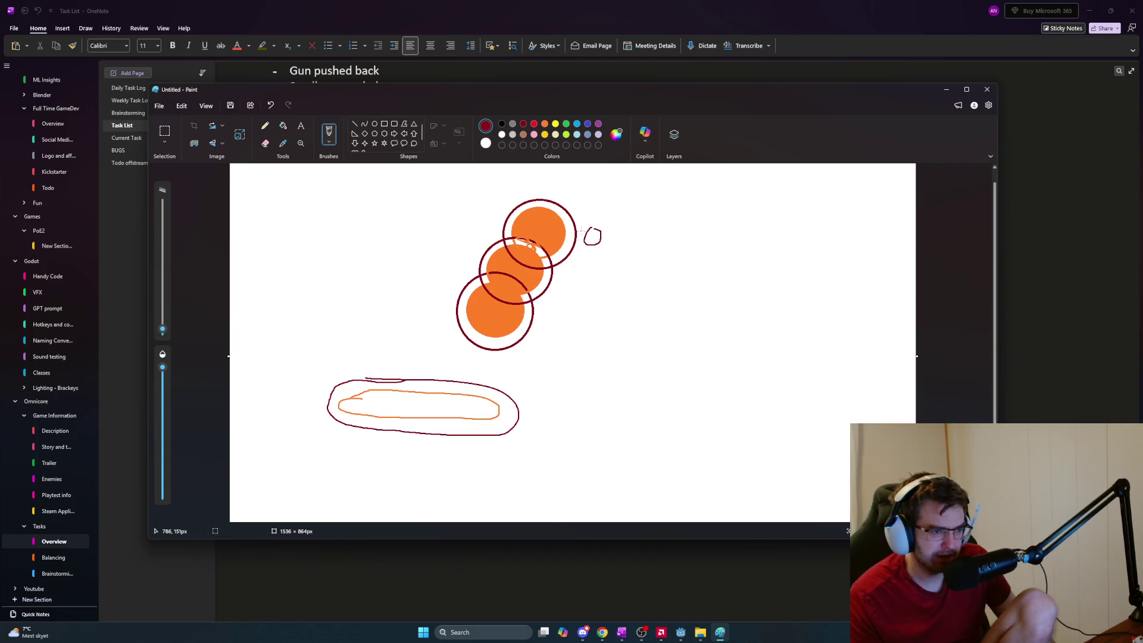
Add short orange strokes beside the middle circle
{"action": "left_click", "coordinate": [545, 124]}
{"action": "left_click_drag", "start_coordinate": [574, 278], "coordinate": [600, 301]}
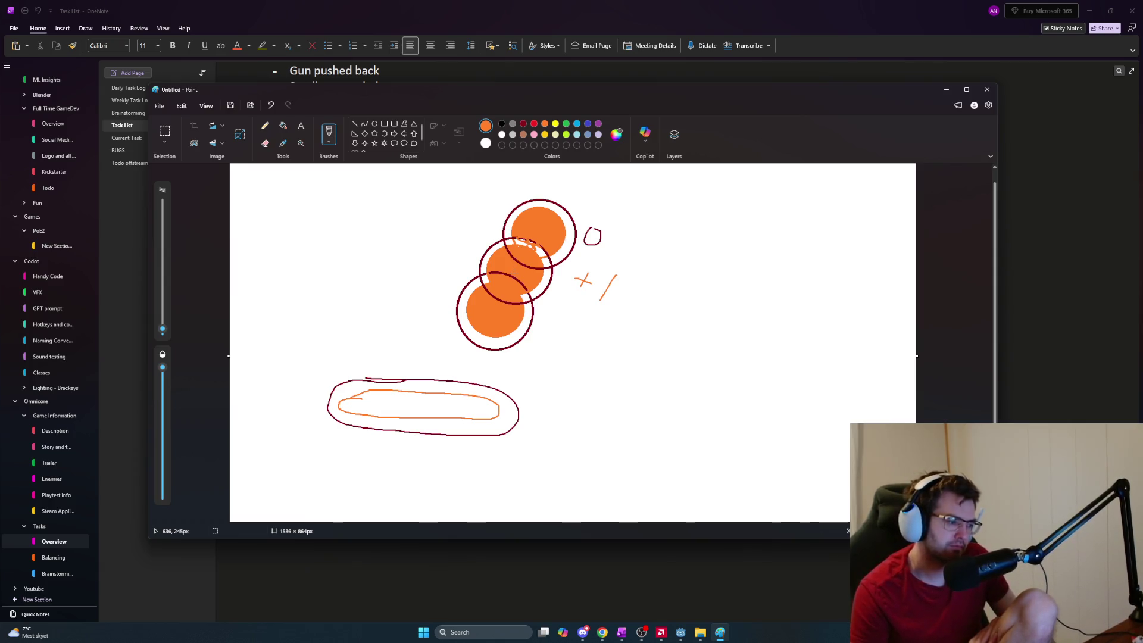
{"action": "key", "text": "alt+Tab"}
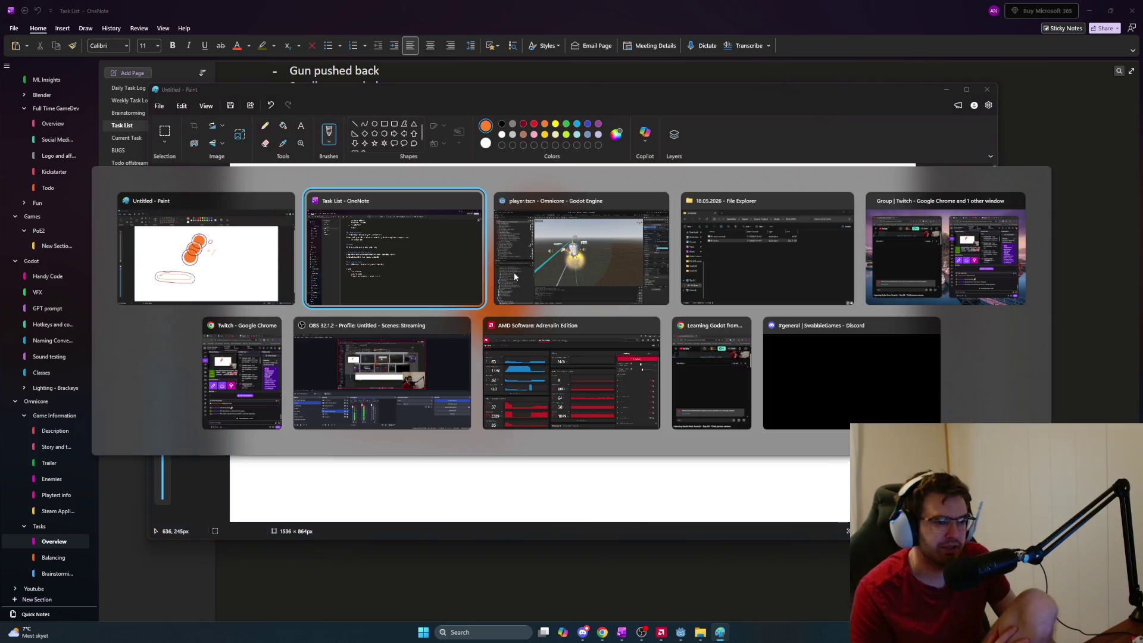
Switch to Godot and close every scene tab except player
{"action": "left_click", "coordinate": [514, 273]}
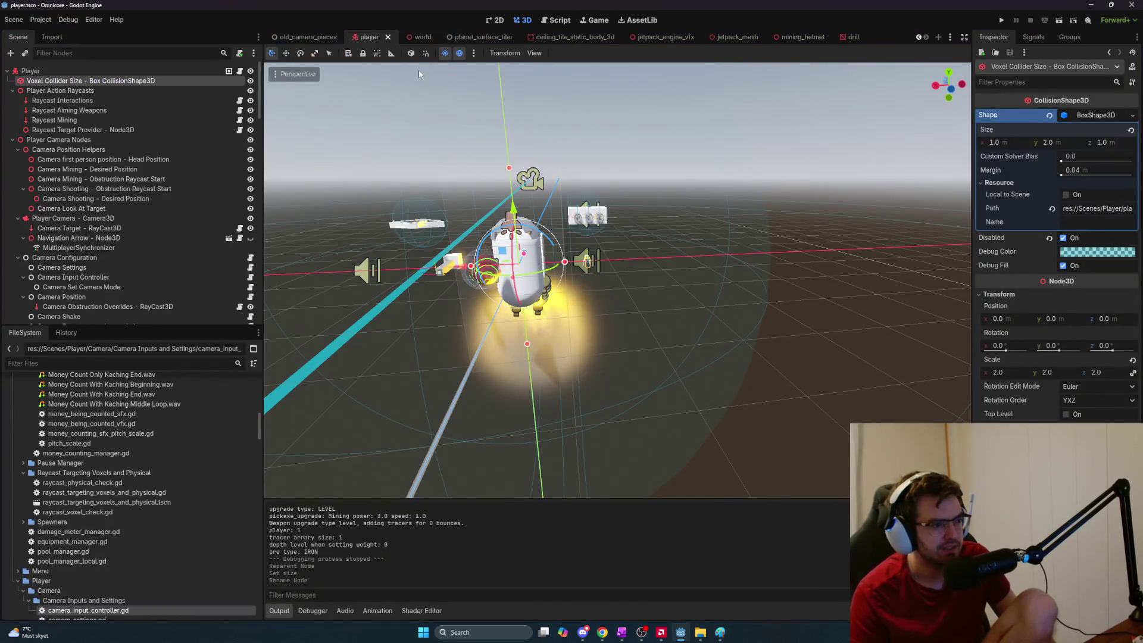
{"action": "left_click", "coordinate": [918, 38]}
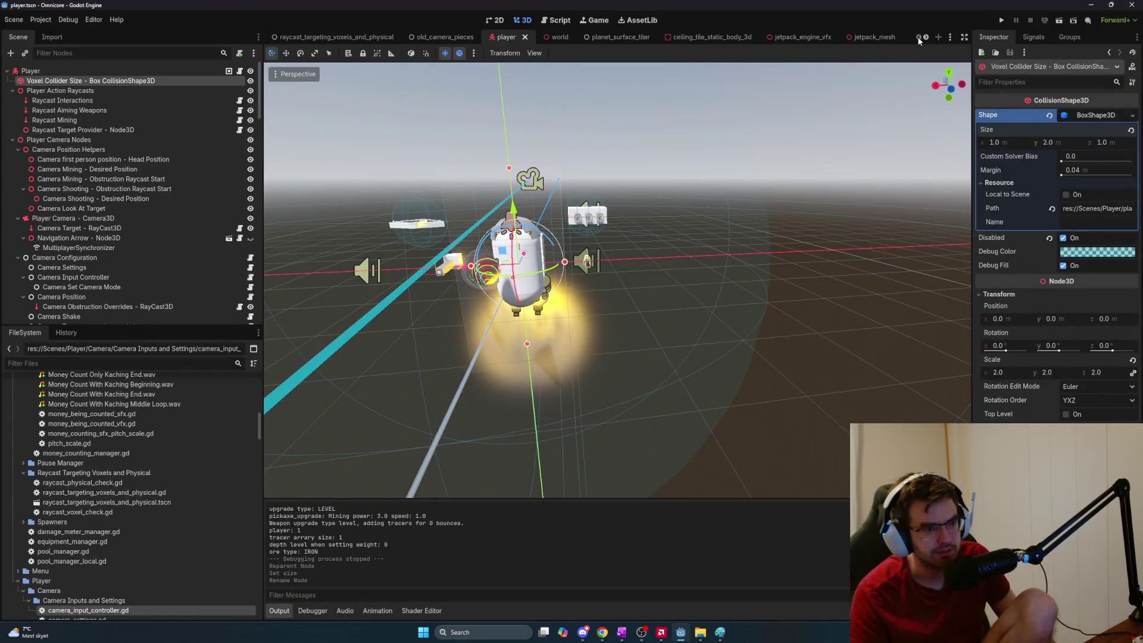
{"action": "right_click", "coordinate": [512, 39]}
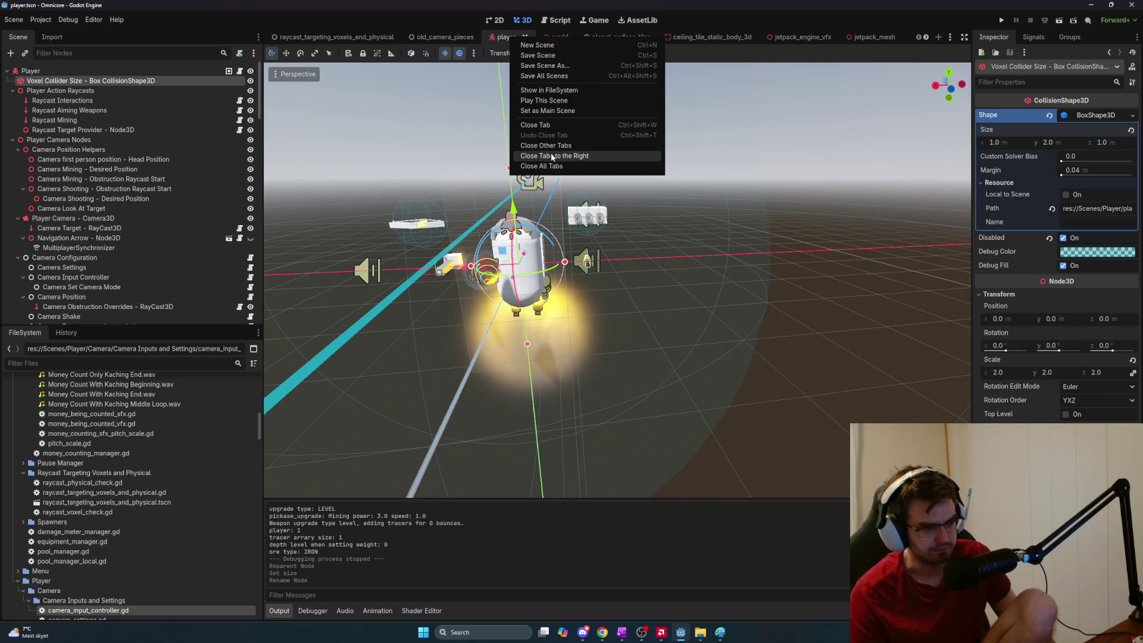
{"action": "left_click", "coordinate": [551, 152]}
Bring up the Chrome browser over the Godot editor
{"action": "key", "text": "alt+Tab"}
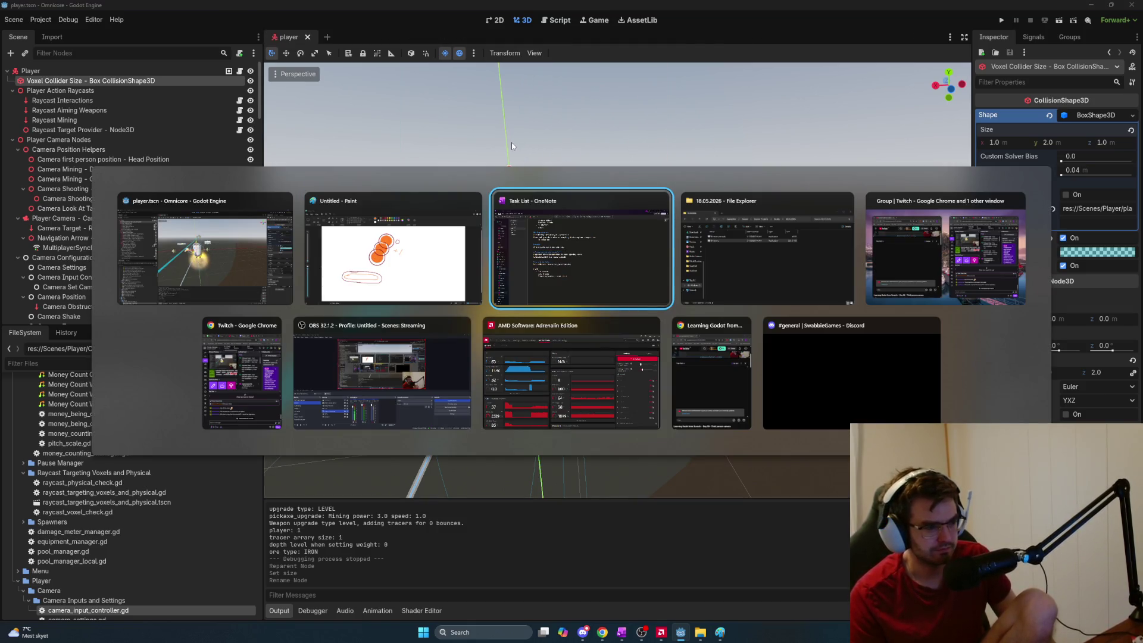
{"action": "key", "text": "alt+shift+Tab"}
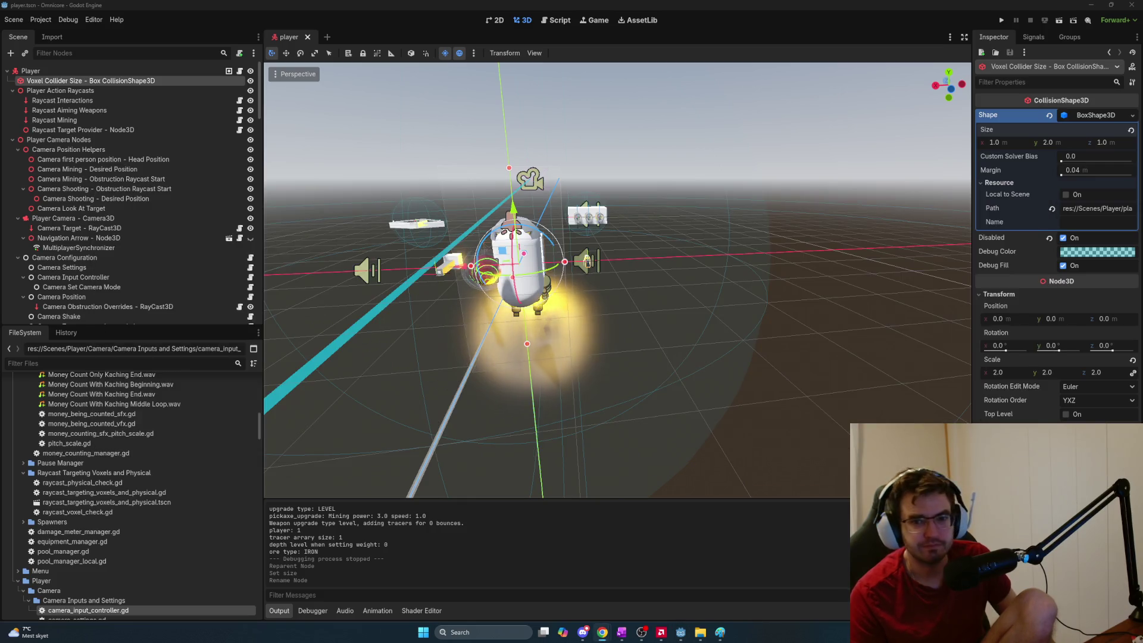
{"action": "key", "text": "super+3"}
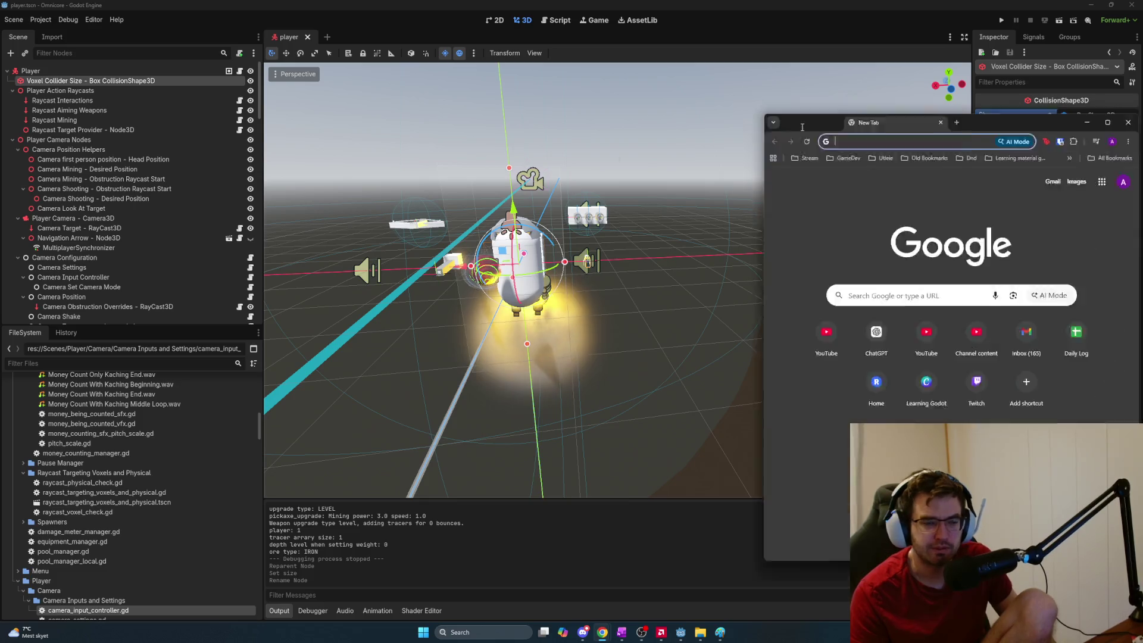
Open the Godot project in ChatGPT and type 'Tube trail' in the message box
{"action": "key", "text": "super+Up"}
{"action": "type", "text": "chat"}
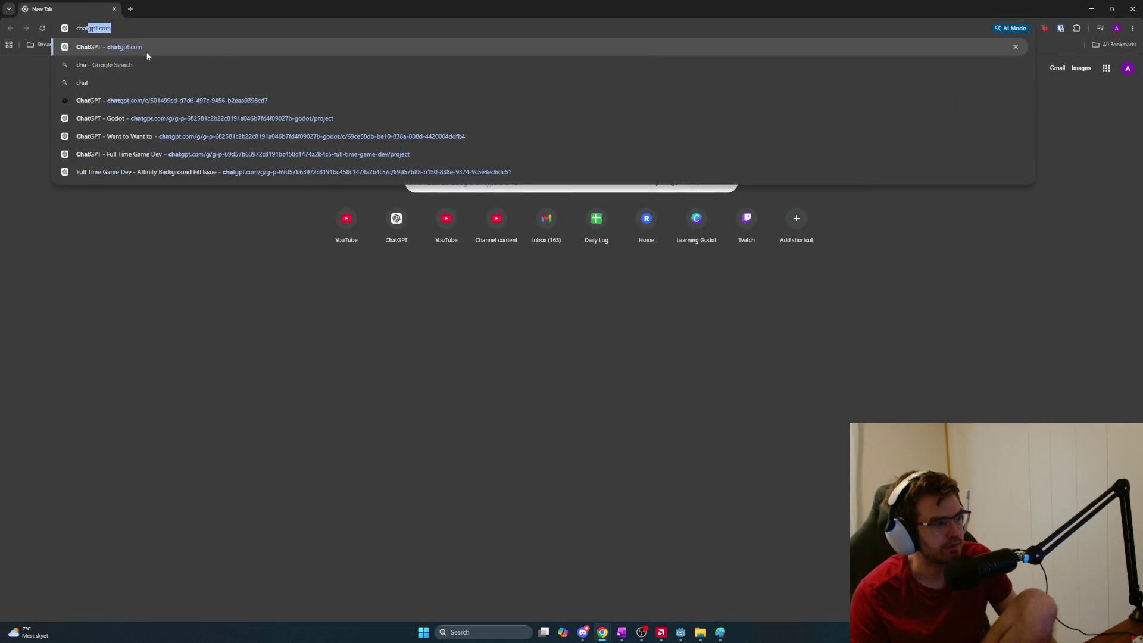
{"action": "left_click", "coordinate": [145, 51]}
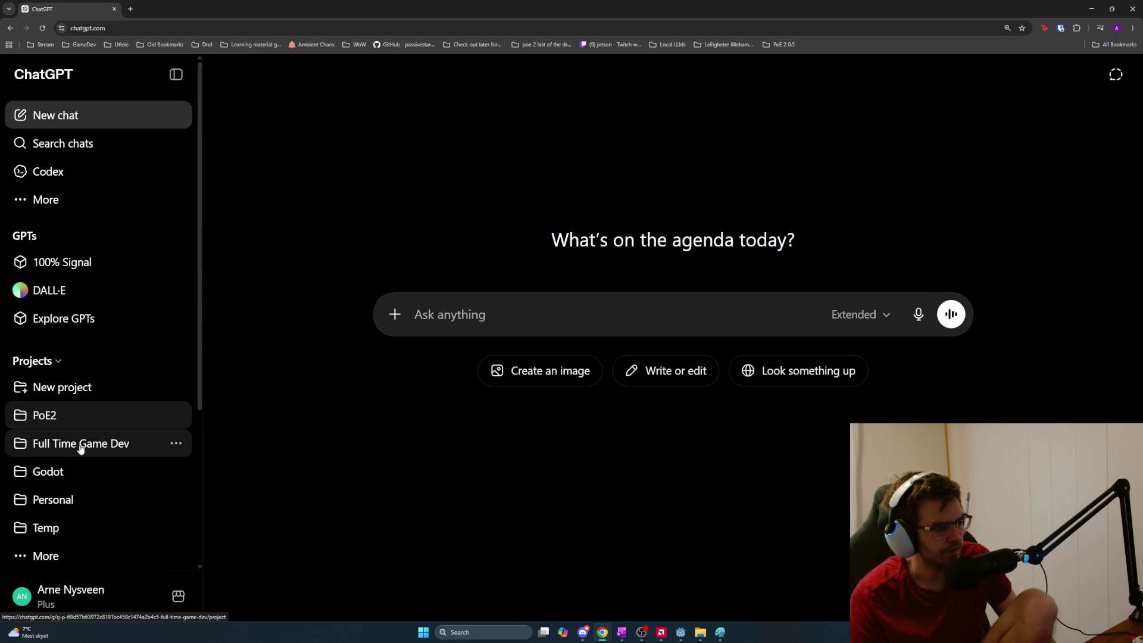
{"action": "left_click", "coordinate": [79, 470]}
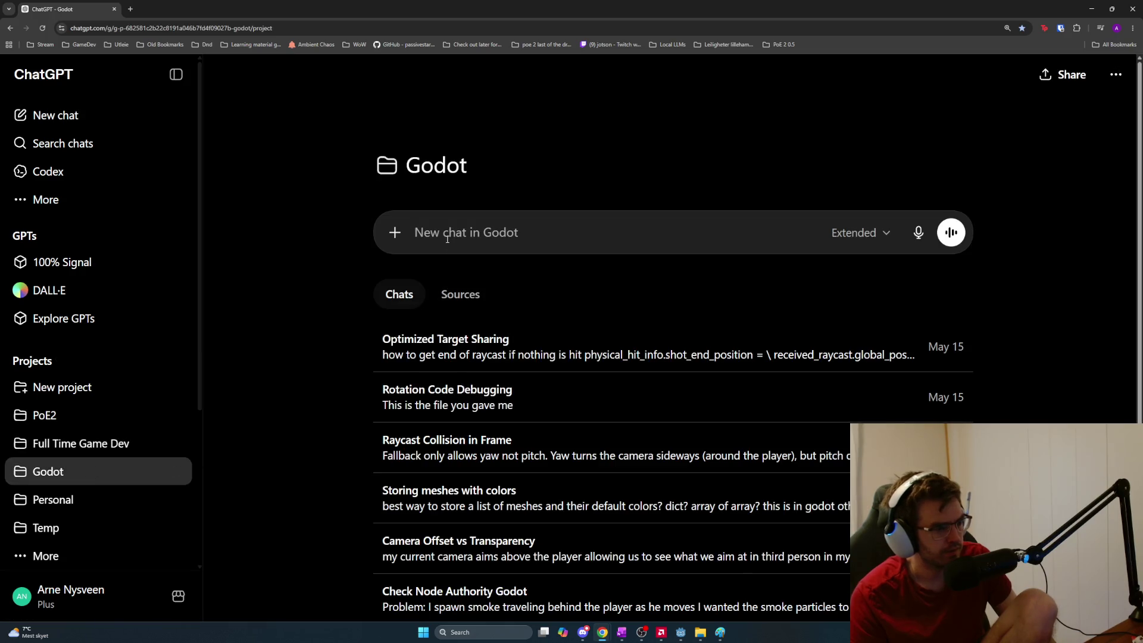
{"action": "type", "text": "T"}
{"action": "key", "text": "BackSpace"}
{"action": "type", "text": "Tube trail"}
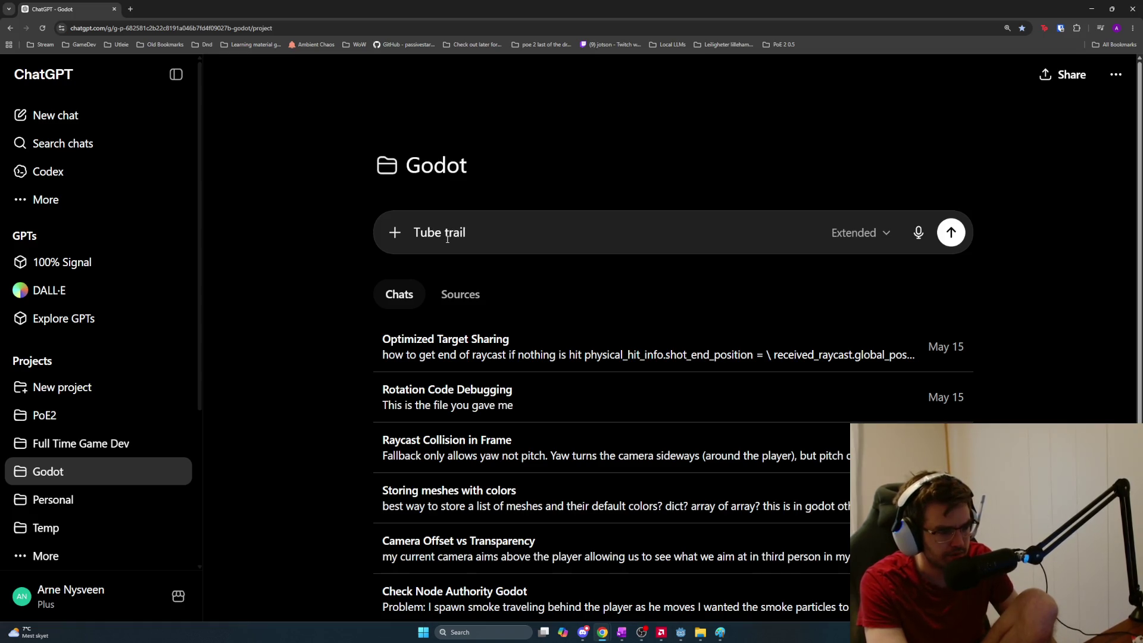
Replace it with 'I want to make a trail from my laser with a hot glowing center and slightly colder outside'
{"action": "key", "text": "ctrl+a"}
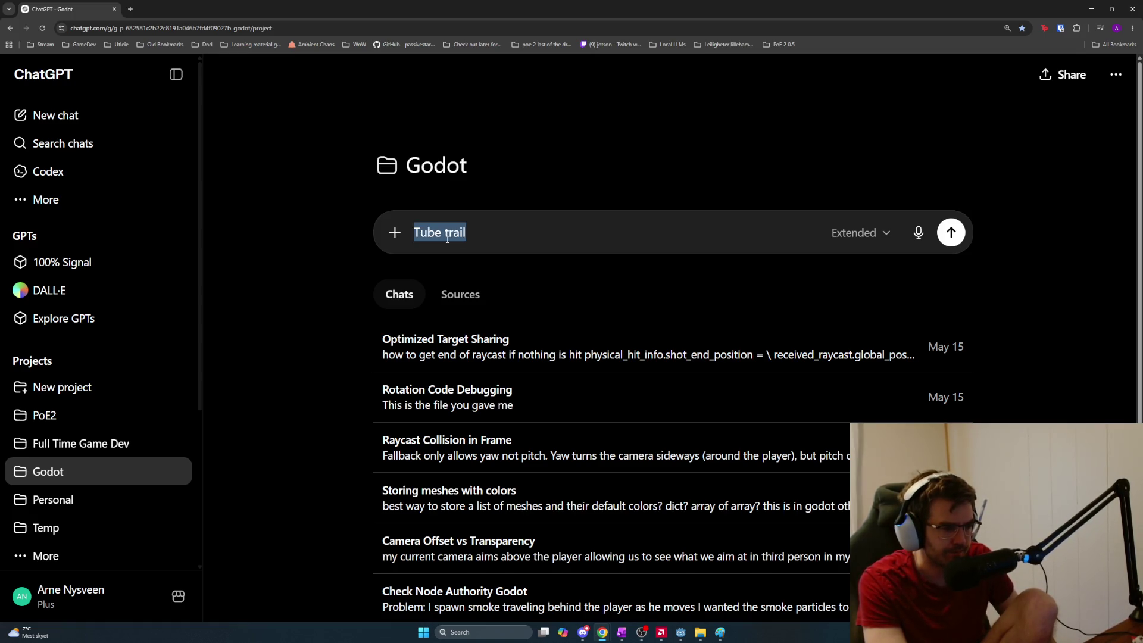
{"action": "type", "text": "I am"}
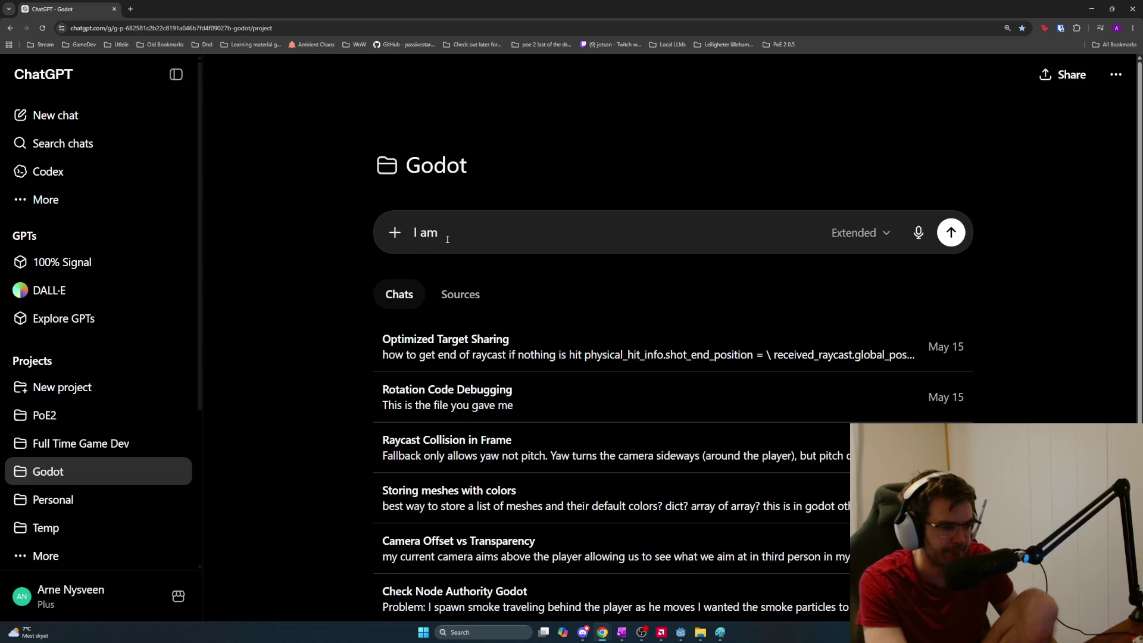
{"action": "key", "text": "BackSpace"}
{"action": "type", "text": "wa"}
{"action": "key", "text": "BackSpace"}
{"action": "key", "text": "BackSpace"}
{"action": "type", "text": "want to make a traifrom la"}
{"action": "key", "text": "BackSpace"}
{"action": "key", "text": "BackSpace"}
{"action": "type", "text": "my"}
{"action": "key", "text": "BackSpace"}
{"action": "key", "text": "BackSpace"}
{"action": "type", "text": "laser with"}
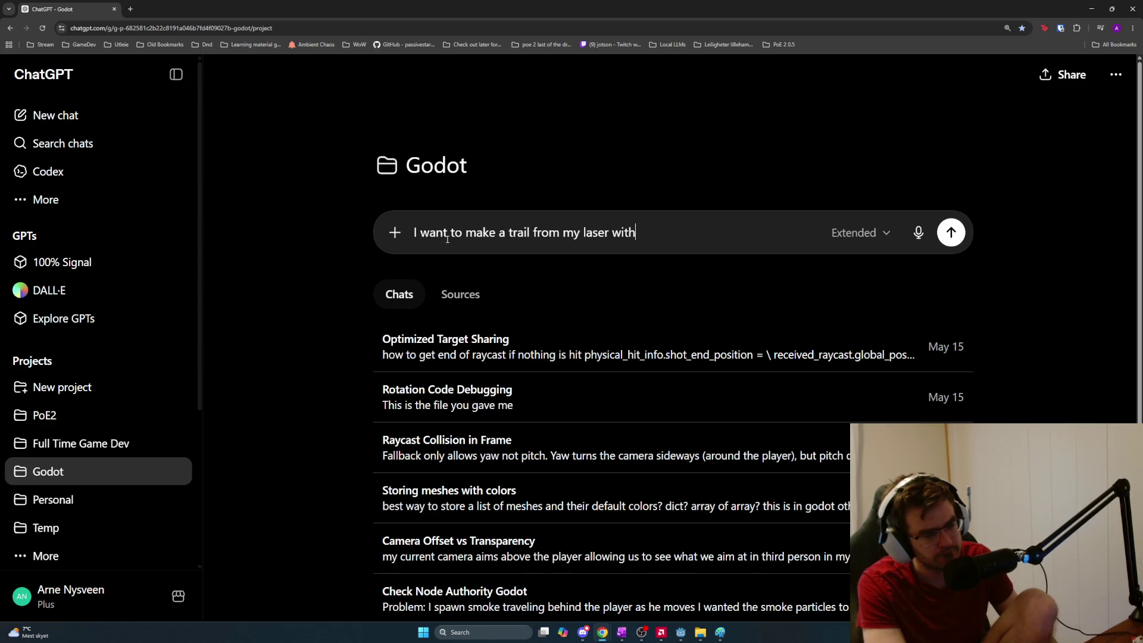
{"action": "type", "text": " a hot gllo"}
{"action": "key", "text": "BackSpace"}
{"action": "key", "text": "BackSpace"}
{"action": "type", "text": "o"}
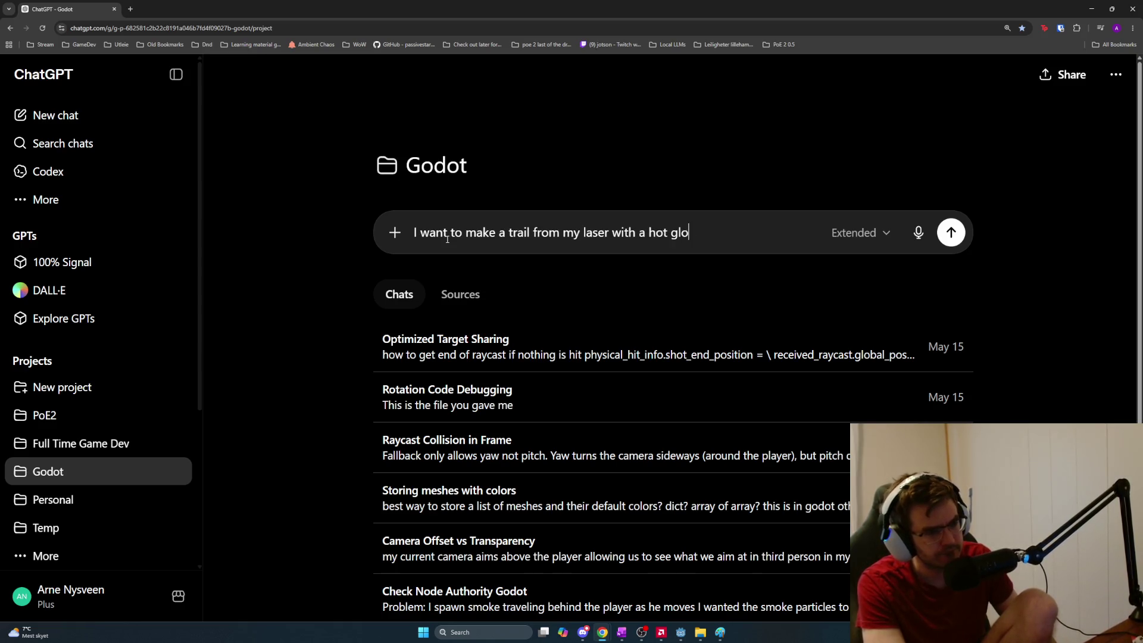
{"action": "type", "text": "wing center and"}
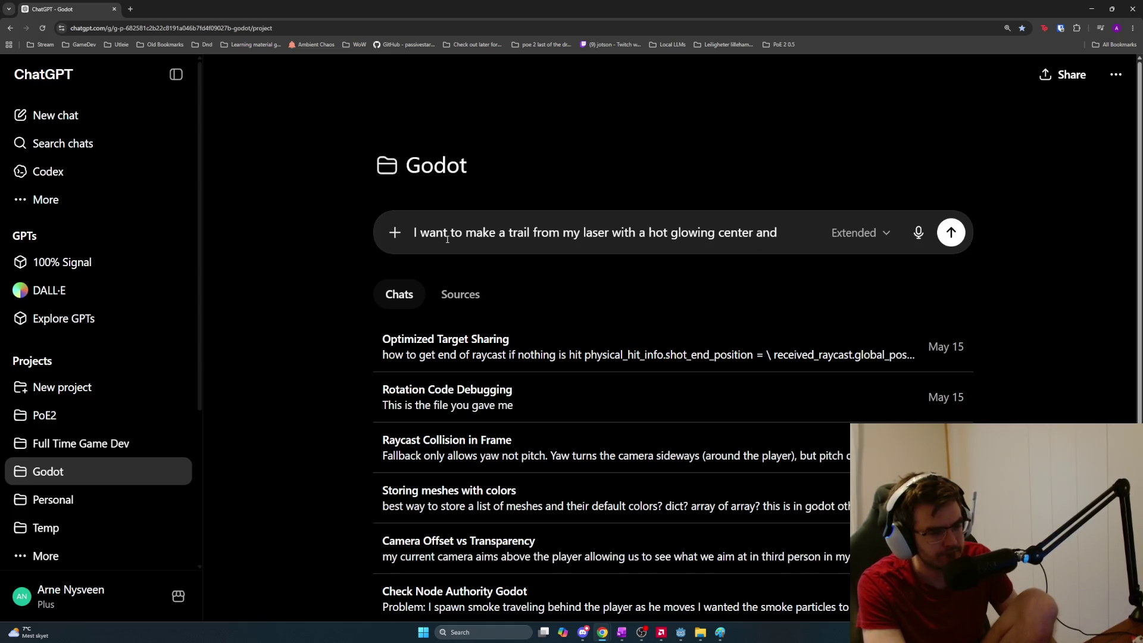
{"action": "type", "text": " a slightly "}
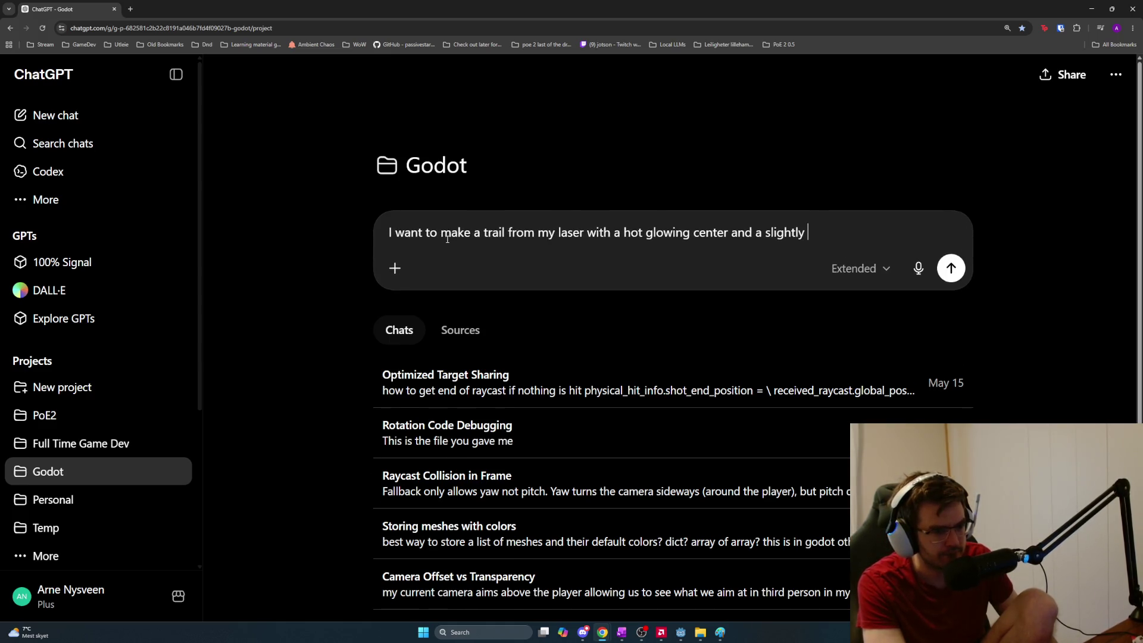
{"action": "type", "text": "colder outside"}
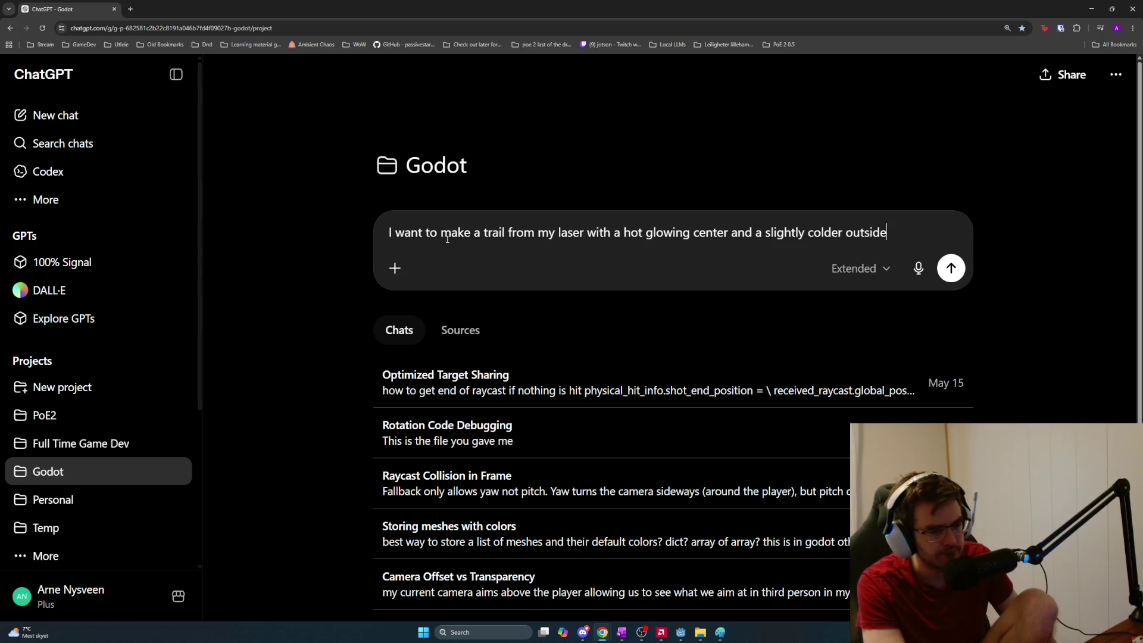
Add a line saying a particle effect or decal may be used
{"action": "key", "text": "shift+Return"}
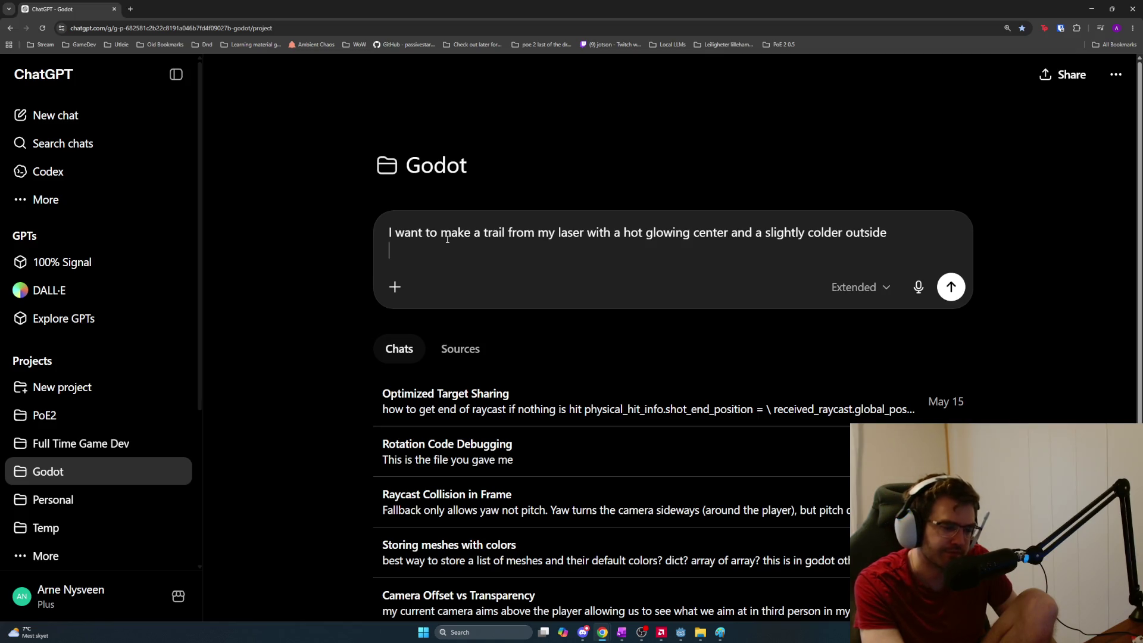
{"action": "type", "text": "Something like a pa"}
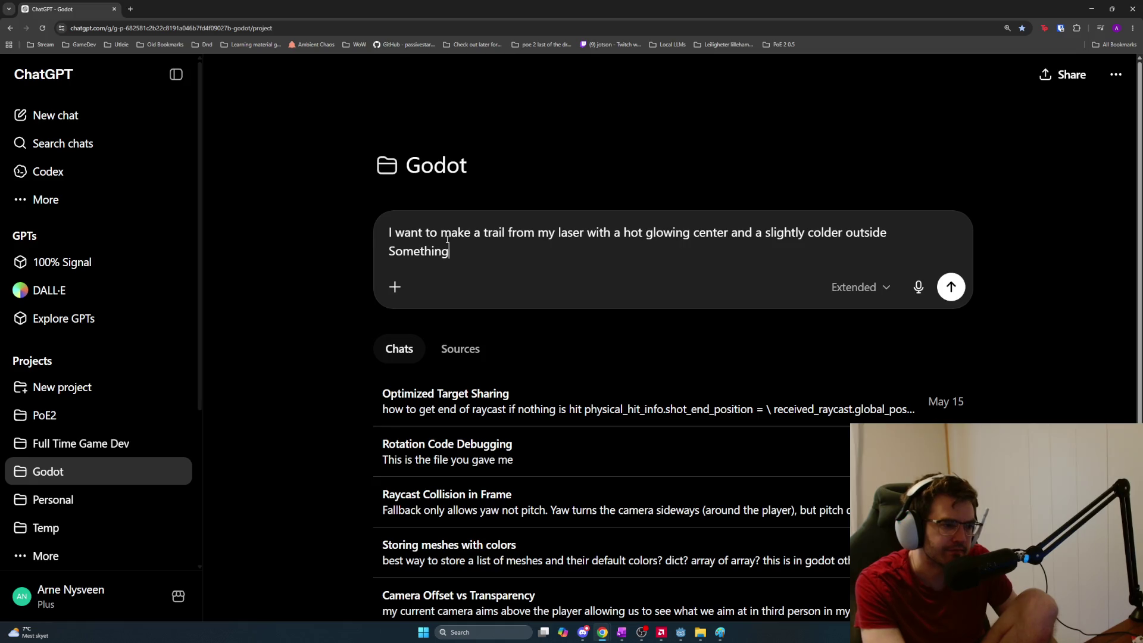
{"action": "type", "text": "rticle ef"}
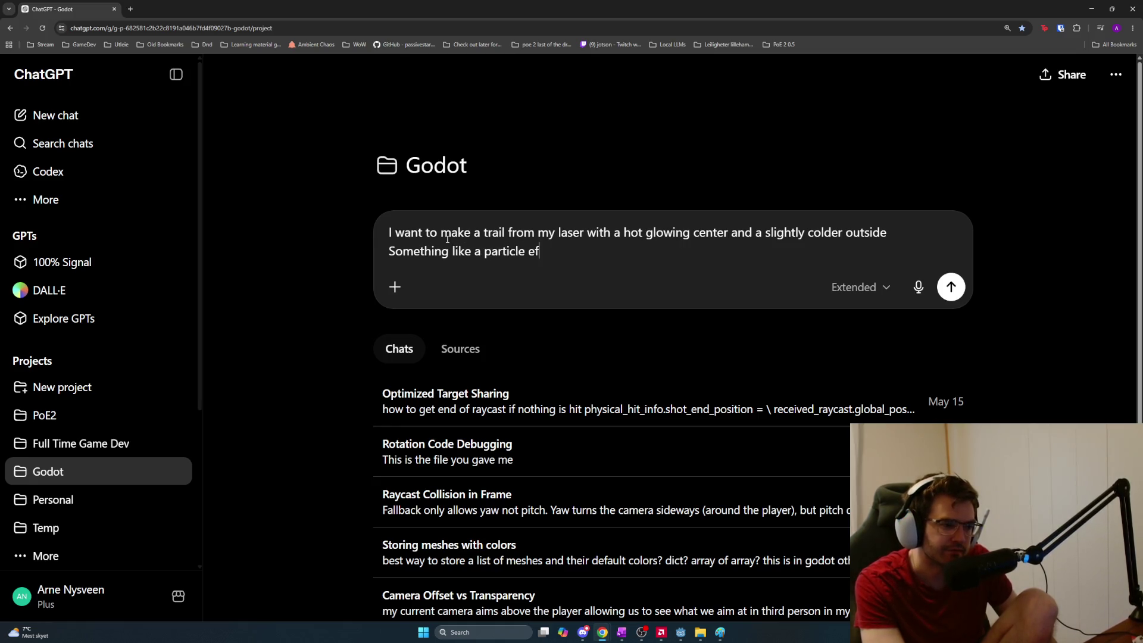
{"action": "type", "text": "fect or decal may be u"}
{"action": "type", "text": "sed"}
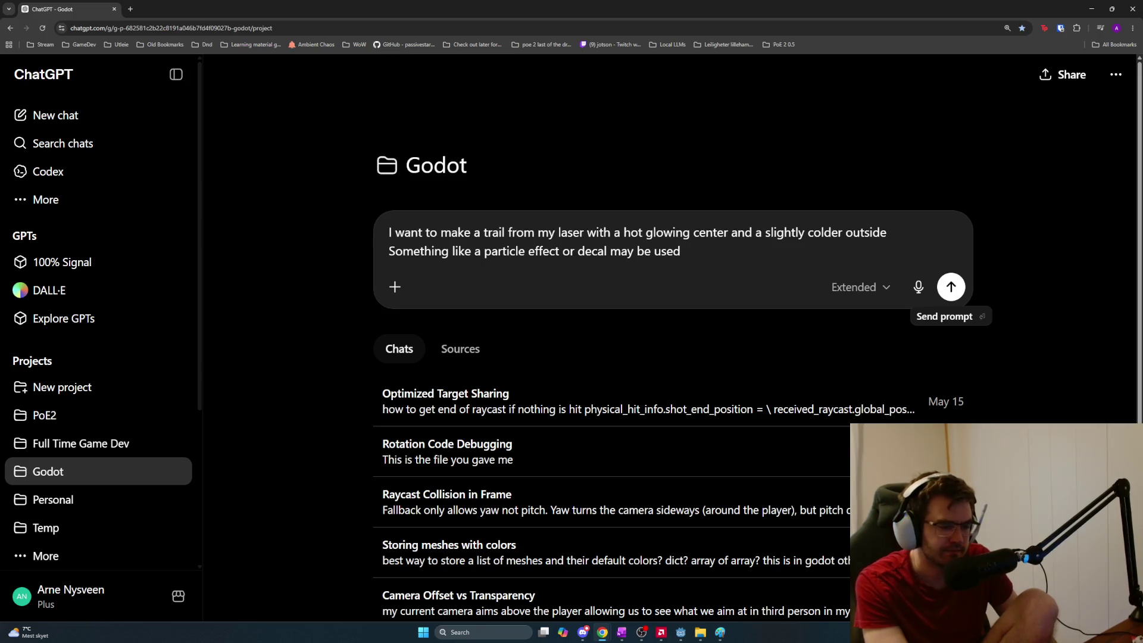
{"action": "key", "text": "shift+Return"}
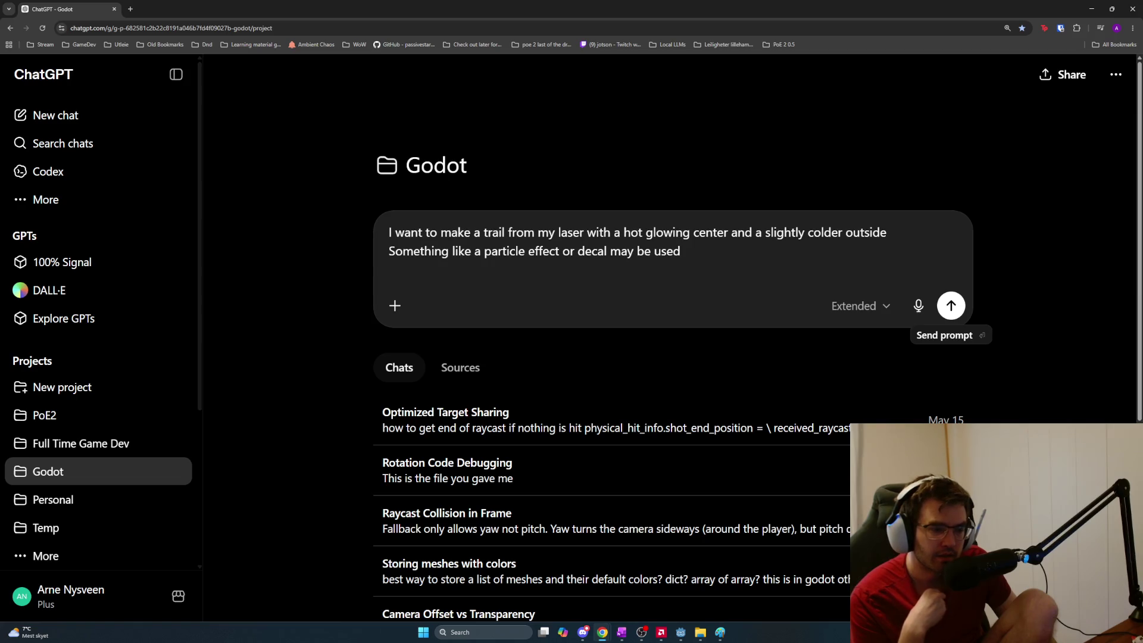
Add a line noting the existing decal bullet effect, and that the laser needs a visible trail instead
{"action": "type", "text": "I do a"}
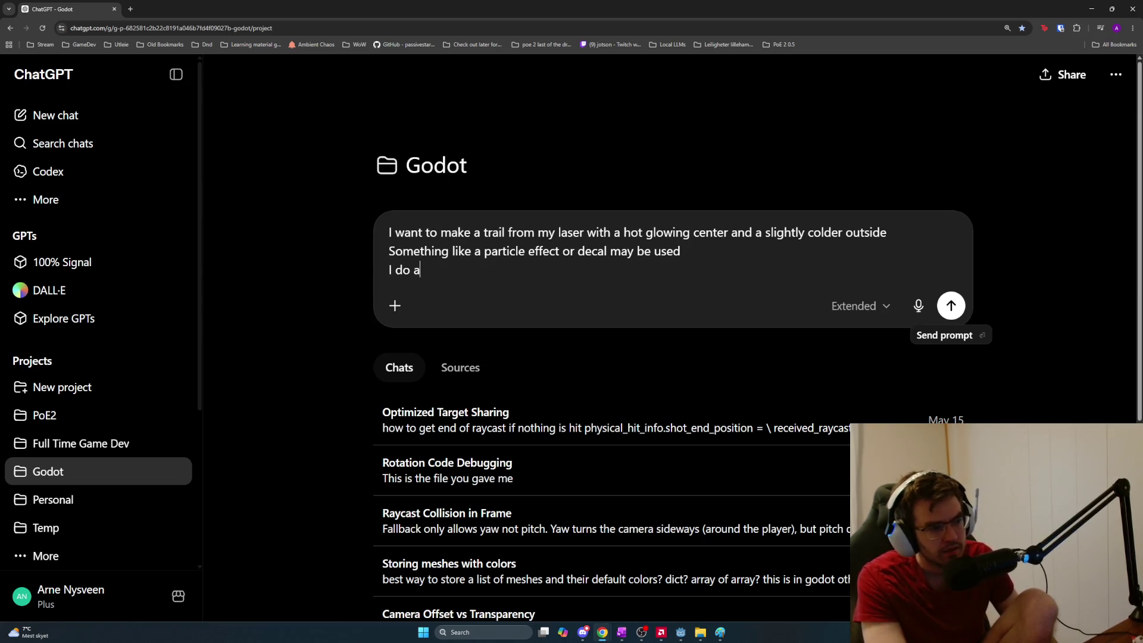
{"action": "type", "text": "lready have a bull"}
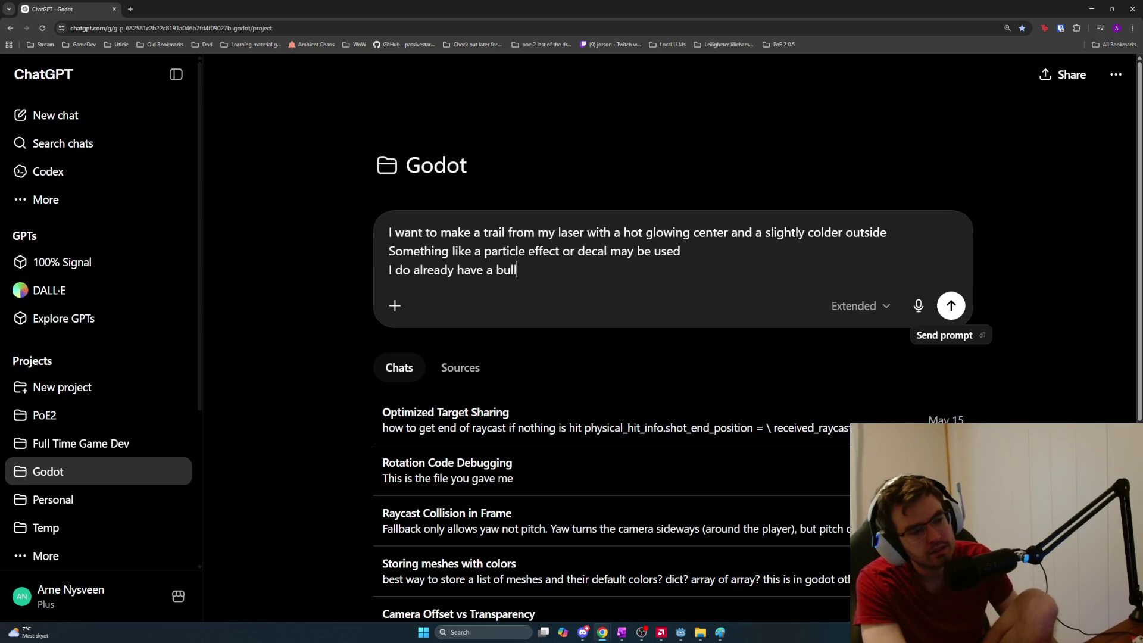
{"action": "type", "text": "et effect using a"}
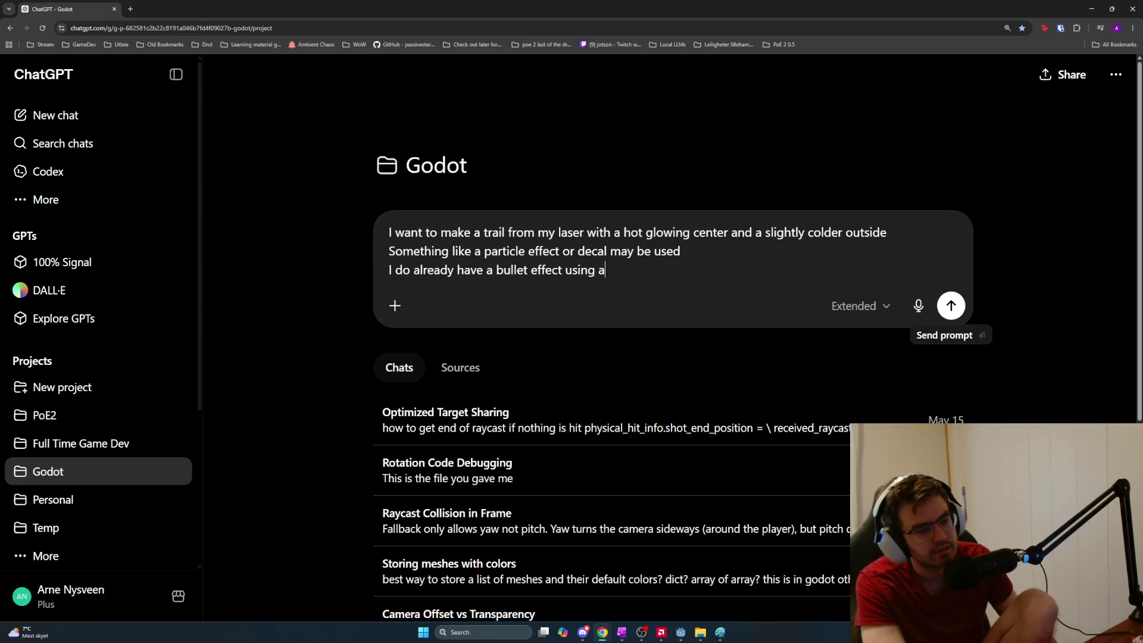
{"action": "type", "text": " decal, but the diffe"}
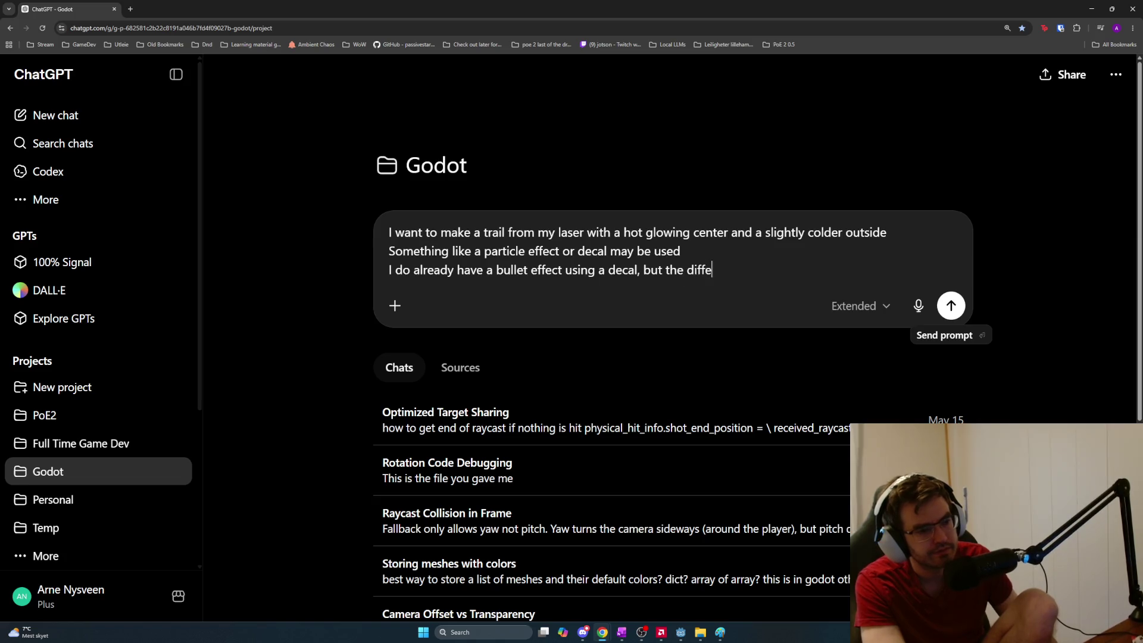
{"action": "type", "text": "rence with the laser i"}
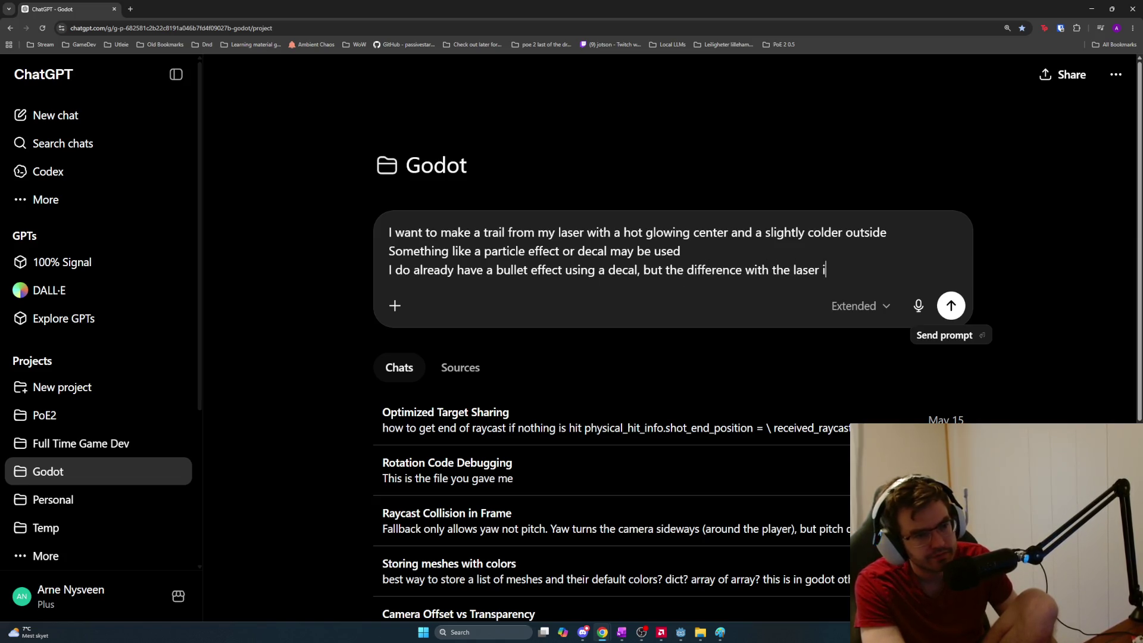
{"action": "type", "text": "t tha it "}
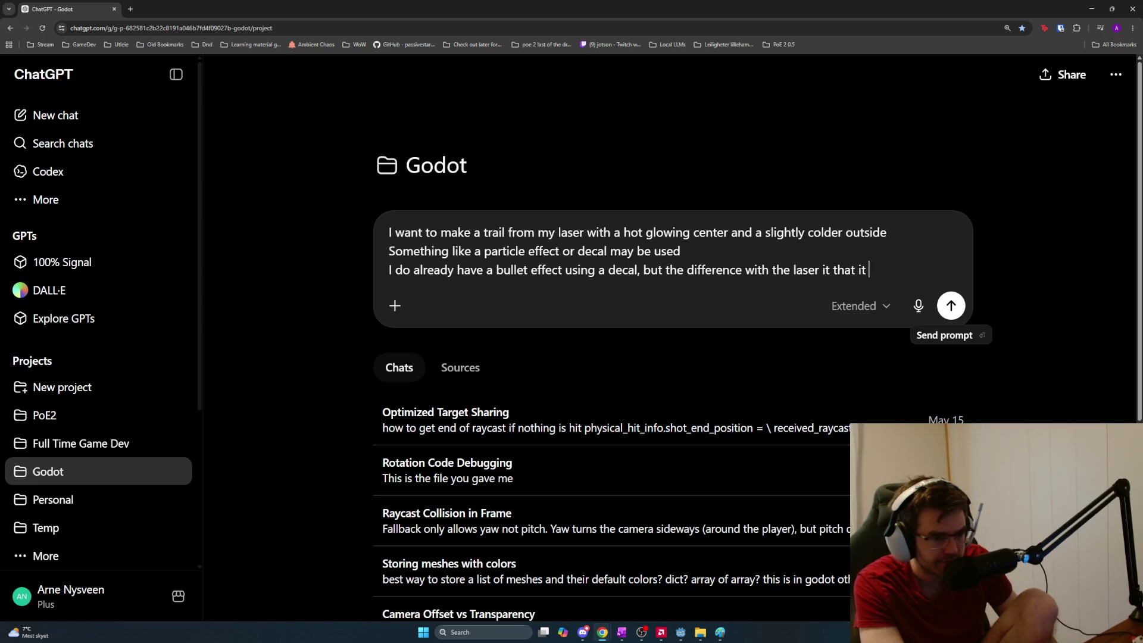
{"action": "type", "text": "shouldnt just "}
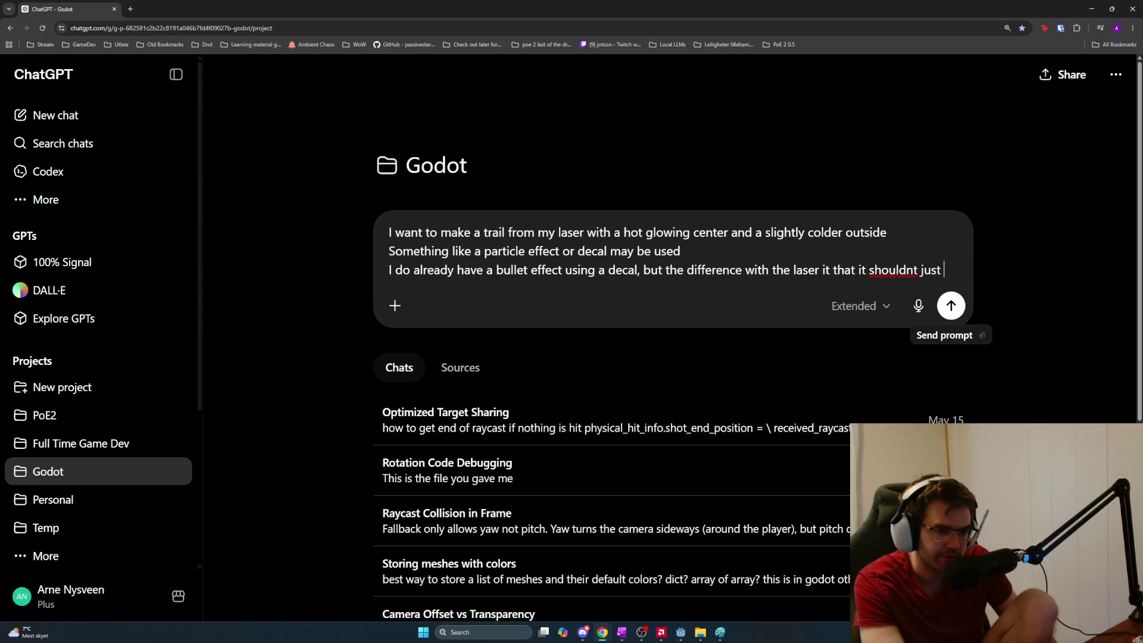
{"action": "type", "text": "be point of image"}
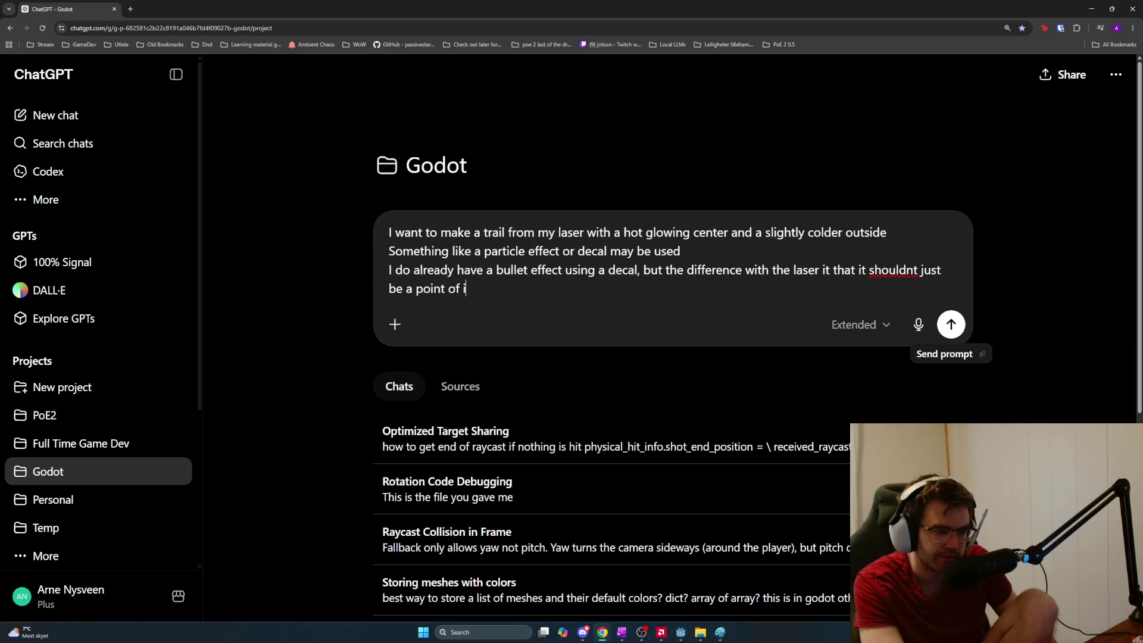
{"action": "key", "text": "BackSpace"}
{"action": "key", "text": "BackSpace"}
{"action": "key", "text": "BackSpace"}
{"action": "type", "text": "pact but "}
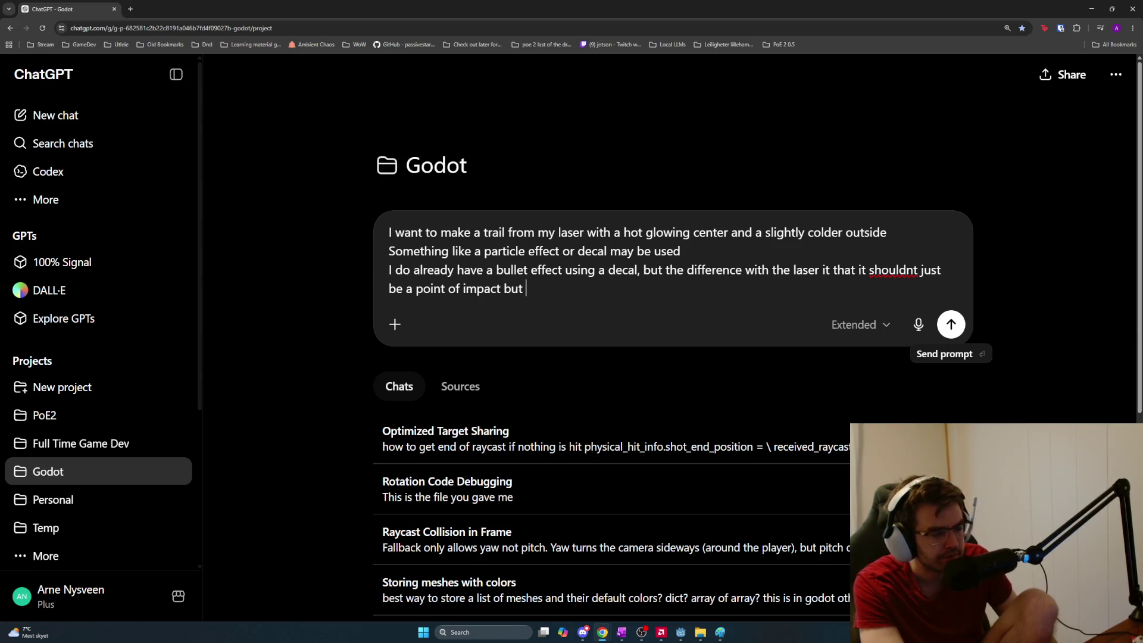
{"action": "type", "text": "rather a "}
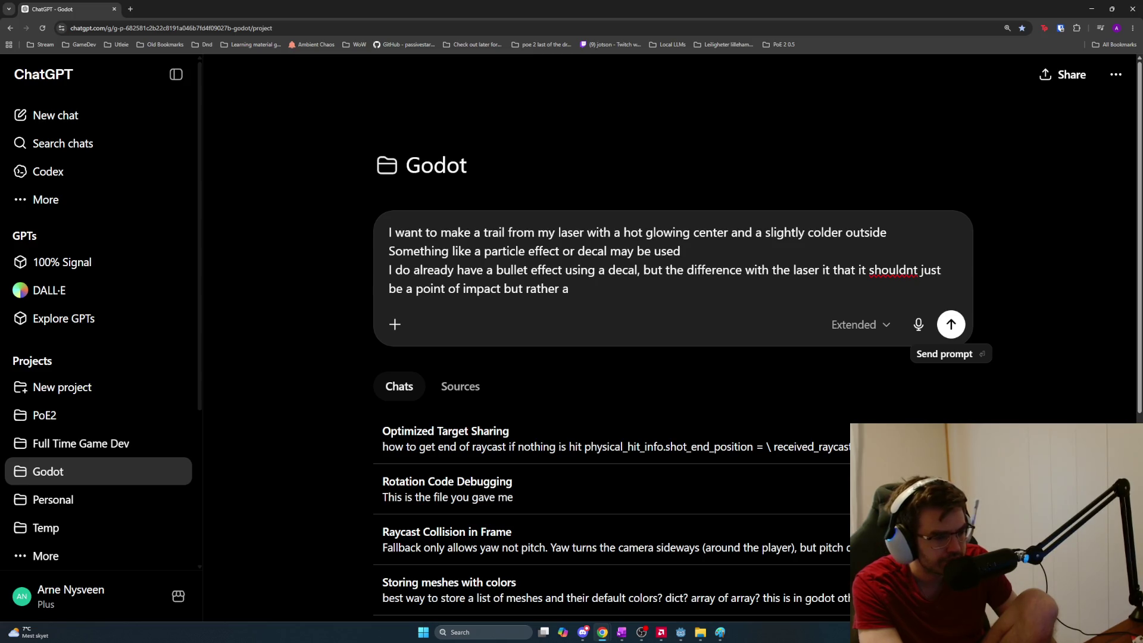
{"action": "type", "text": "visible"}
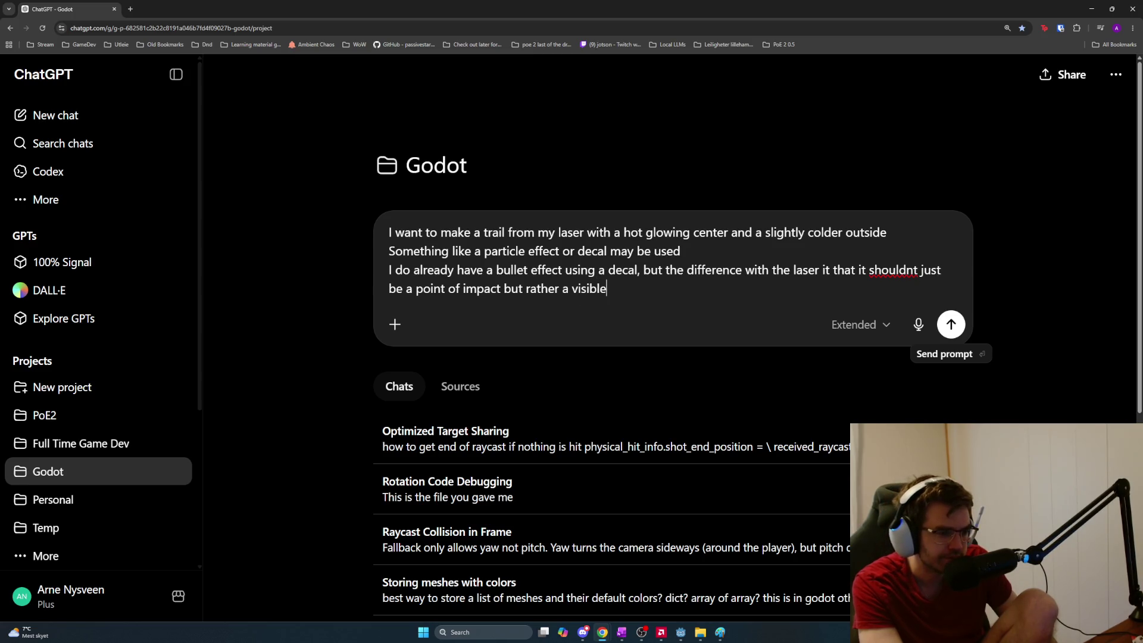
{"action": "type", "text": " trail where the laser went"}
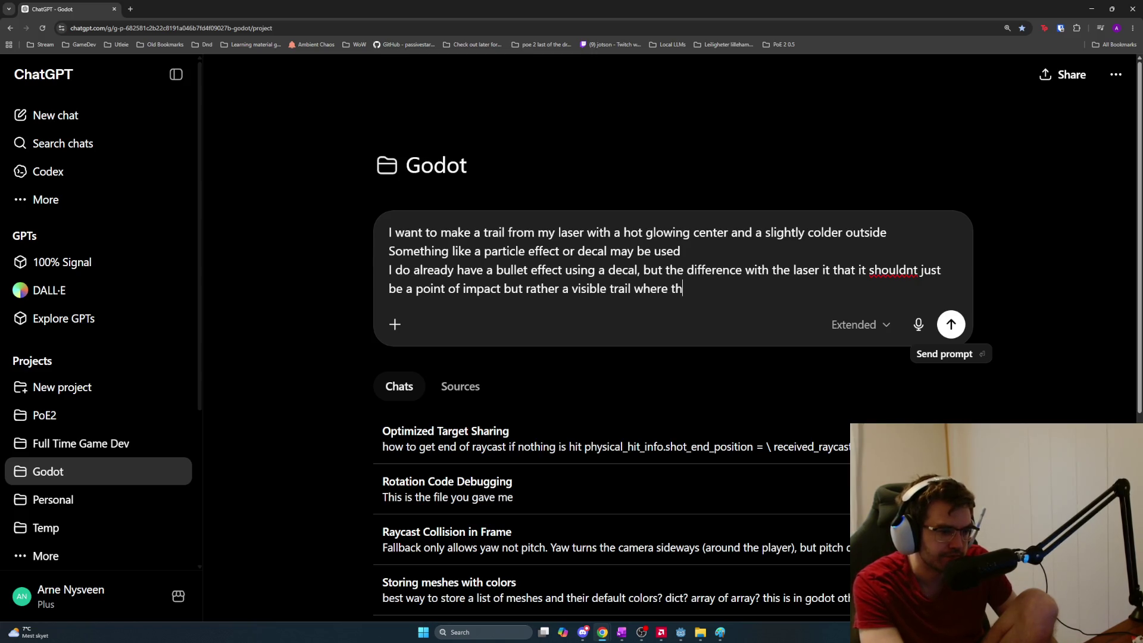
{"action": "key", "text": "shift+Return"}
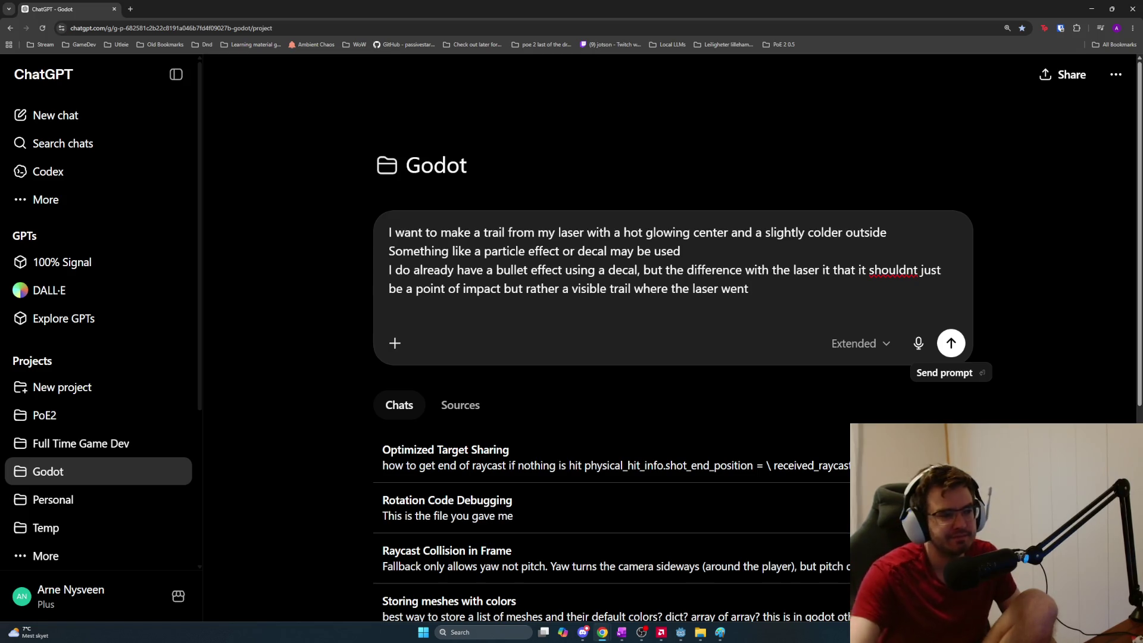
Add the first priority: a clearly visible trail where the laser has been shooting
{"action": "key", "text": "shift+Return"}
{"action": "type", "text": "First "}
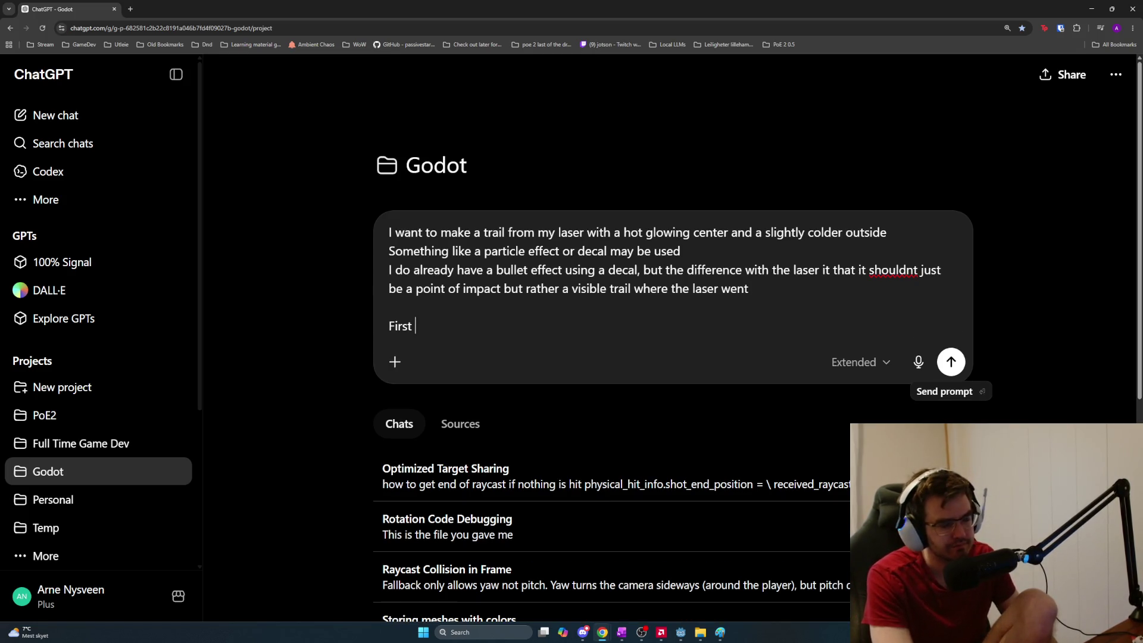
{"action": "type", "text": "priority is to have a ve"}
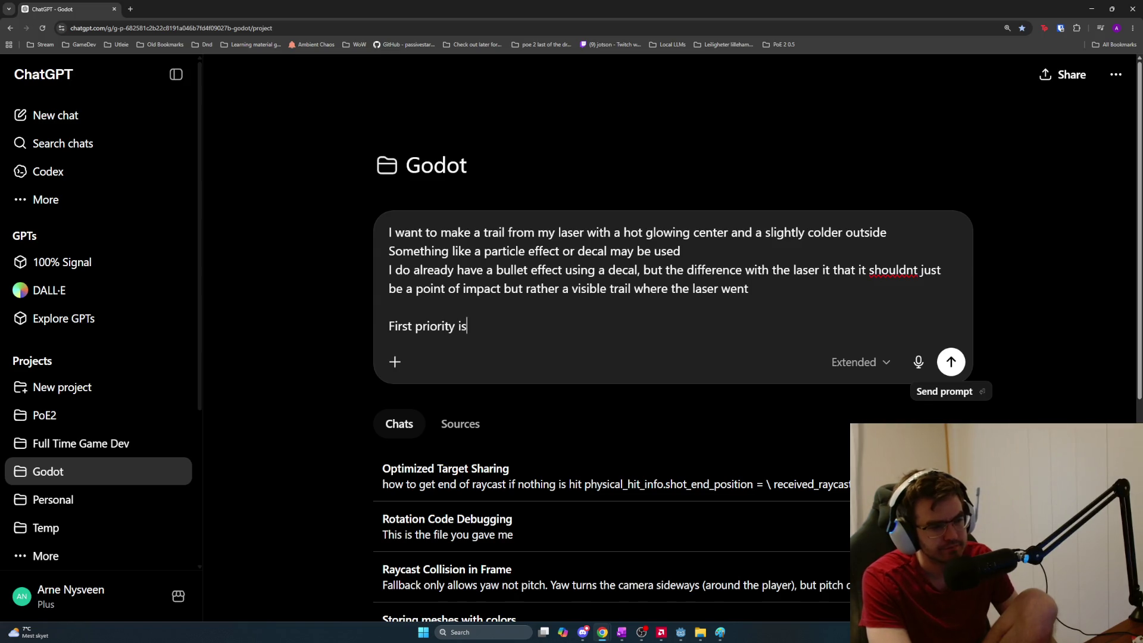
{"action": "key", "text": "BackSpace"}
{"action": "key", "text": "BackSpace"}
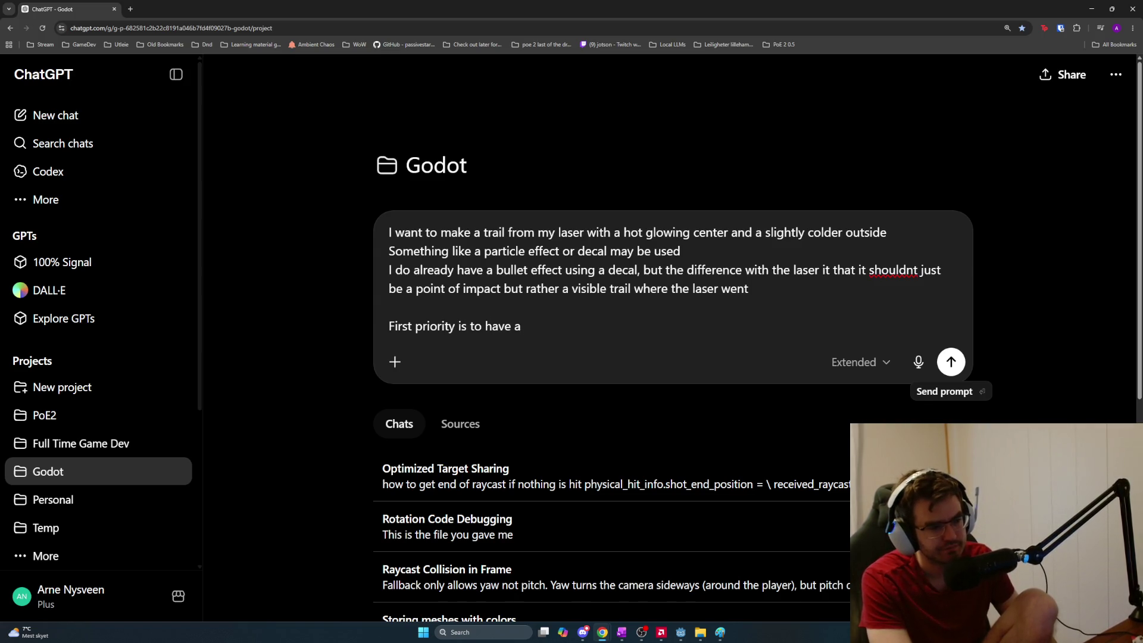
{"action": "type", "text": "clearly visible trail from t"}
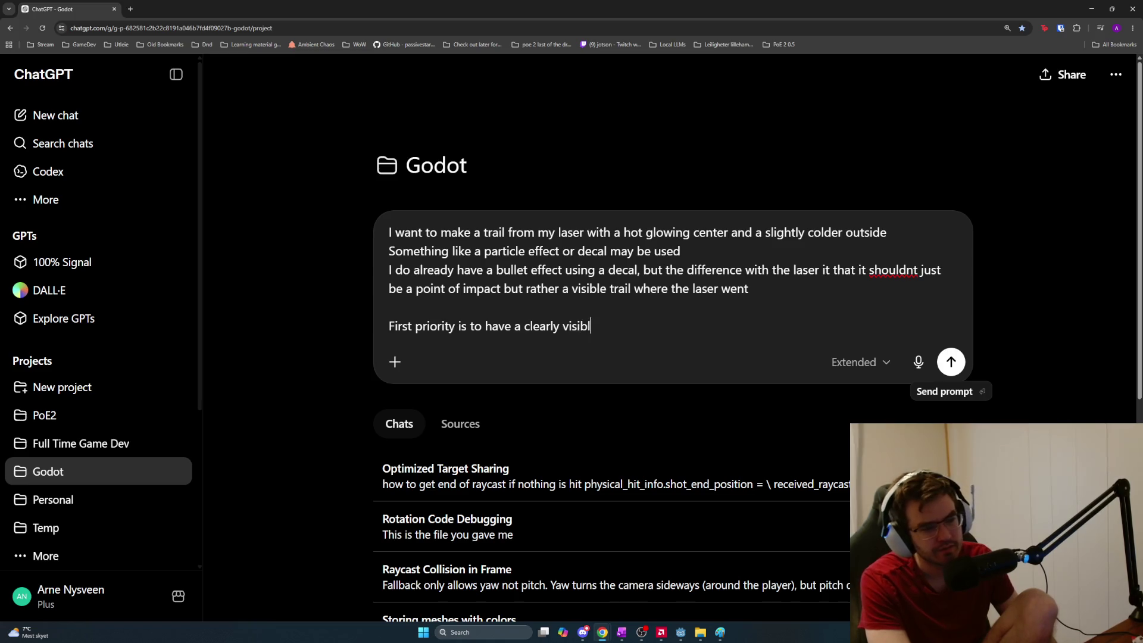
{"action": "key", "text": "BackSpace"}
{"action": "key", "text": "BackSpace"}
{"action": "key", "text": "BackSpace"}
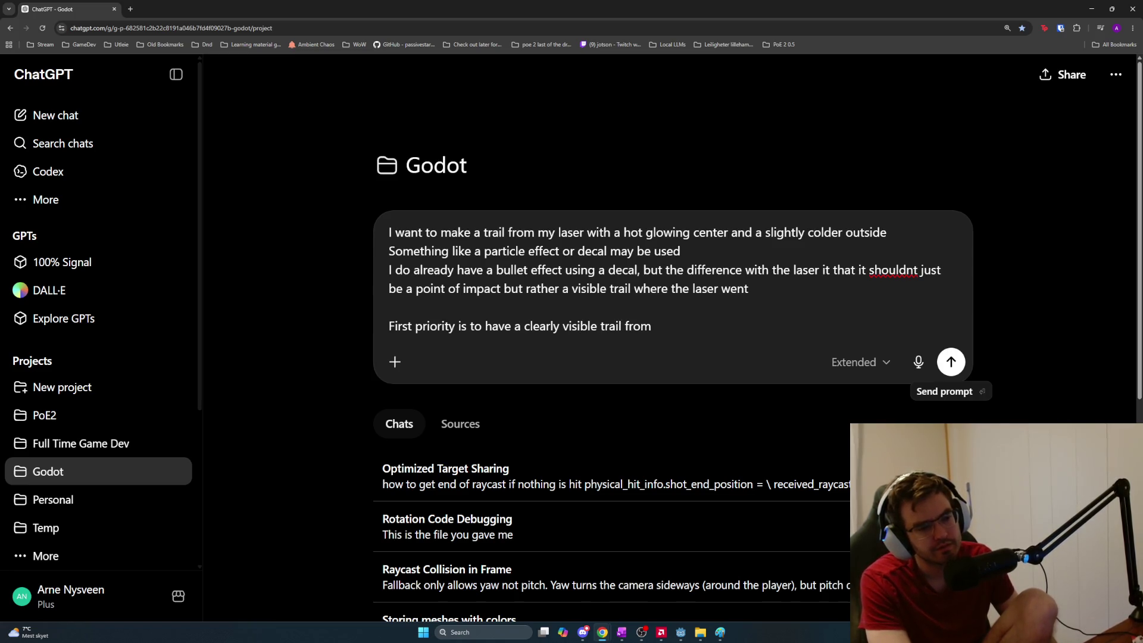
{"action": "type", "text": ", prefe"}
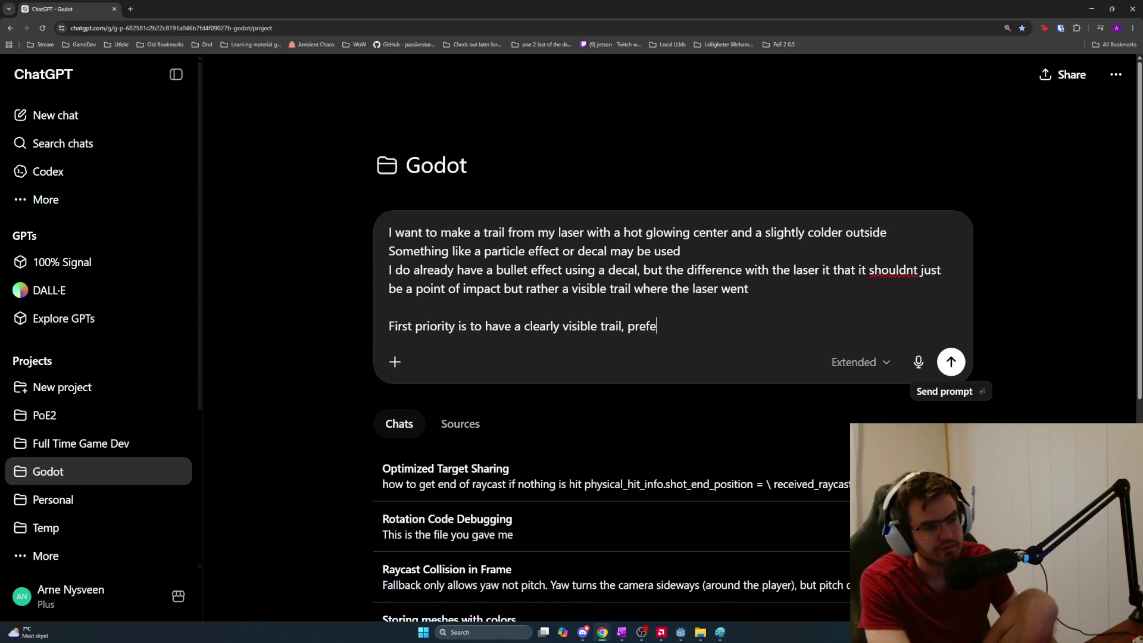
{"action": "type", "text": "rably glowing"}
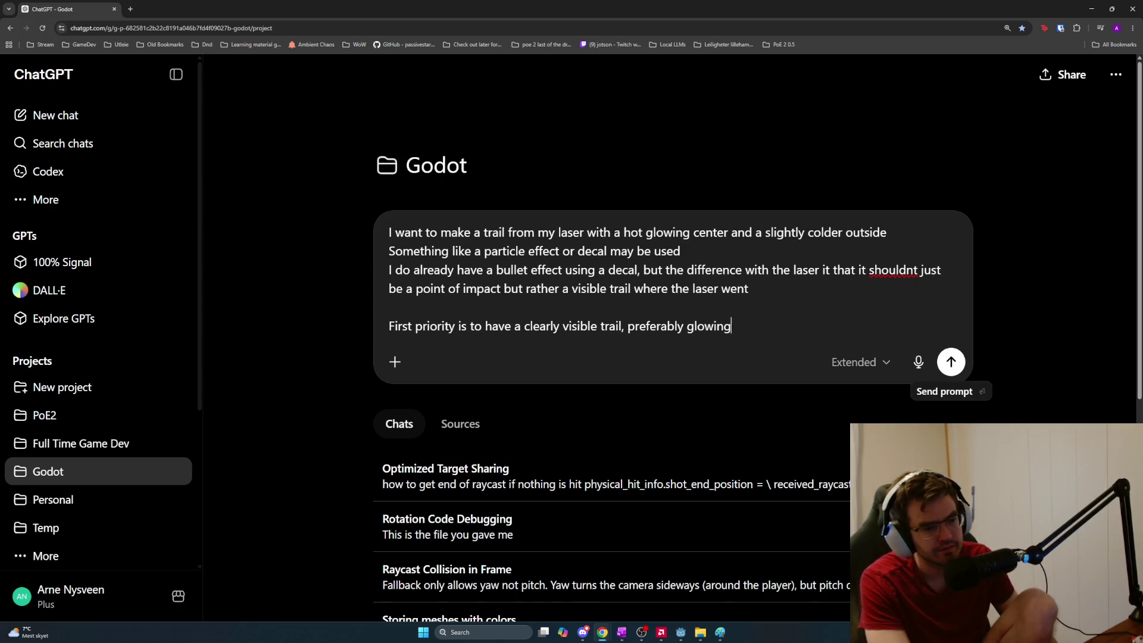
{"action": "type", "text": ", from where the laser"}
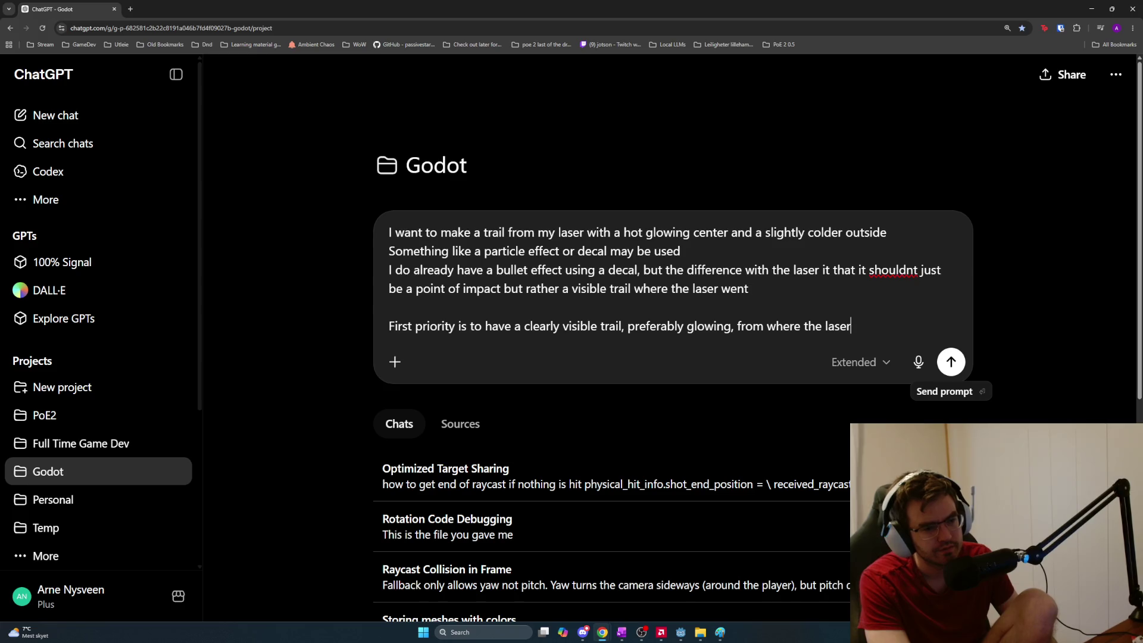
{"action": "key", "text": "BackSpace"}
{"action": "key", "text": "BackSpace"}
{"action": "key", "text": "BackSpace"}
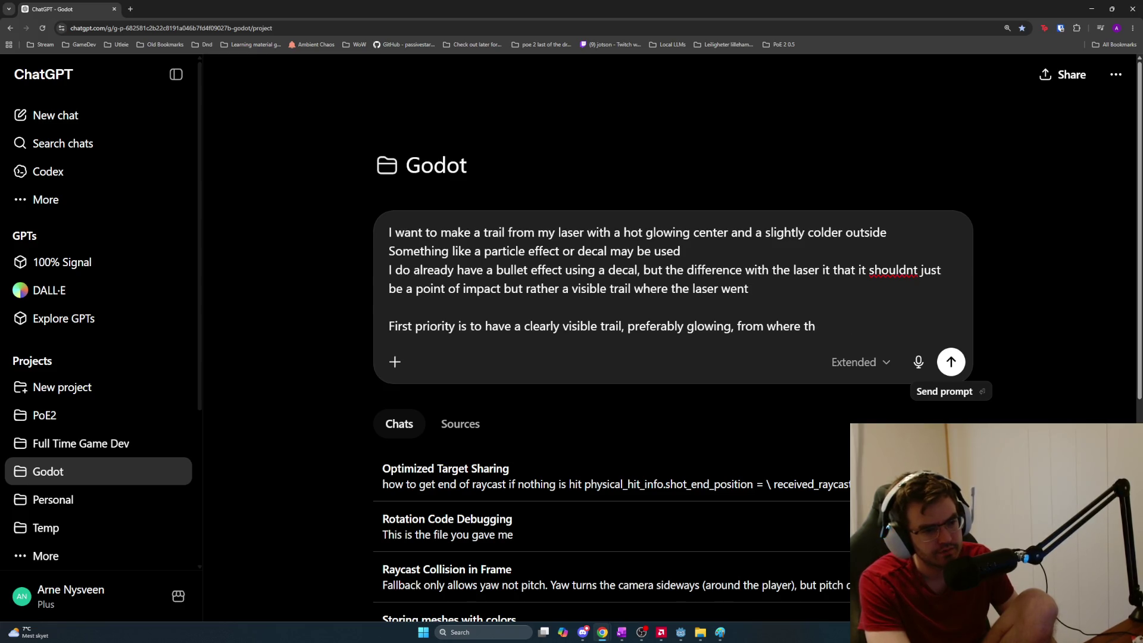
{"action": "key", "text": "BackSpace"}
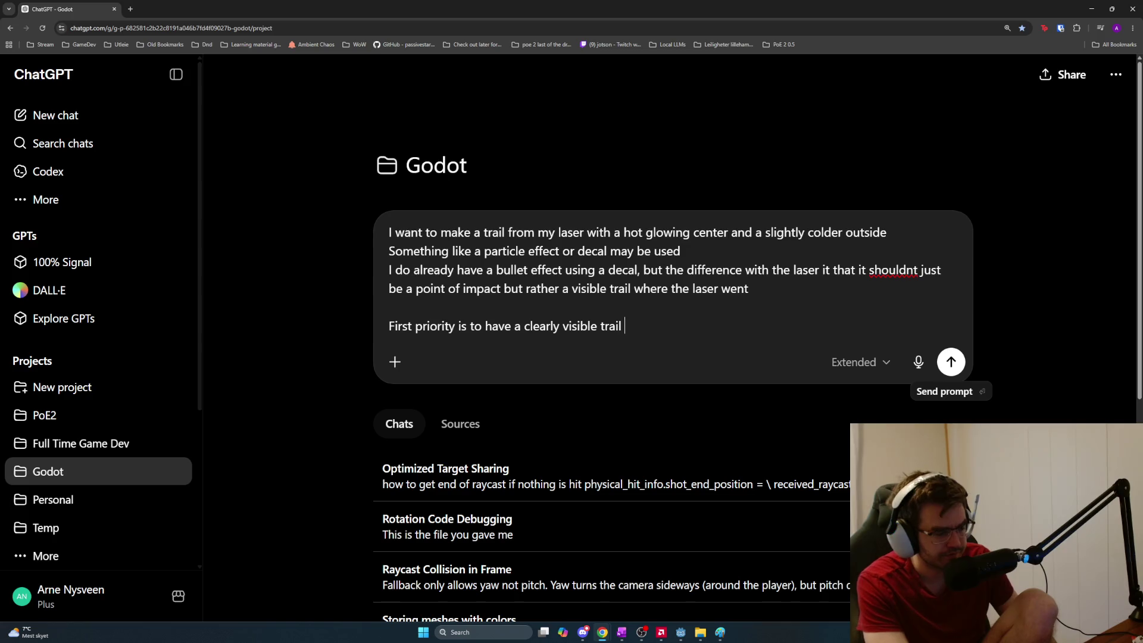
{"action": "type", "text": "where the laser"}
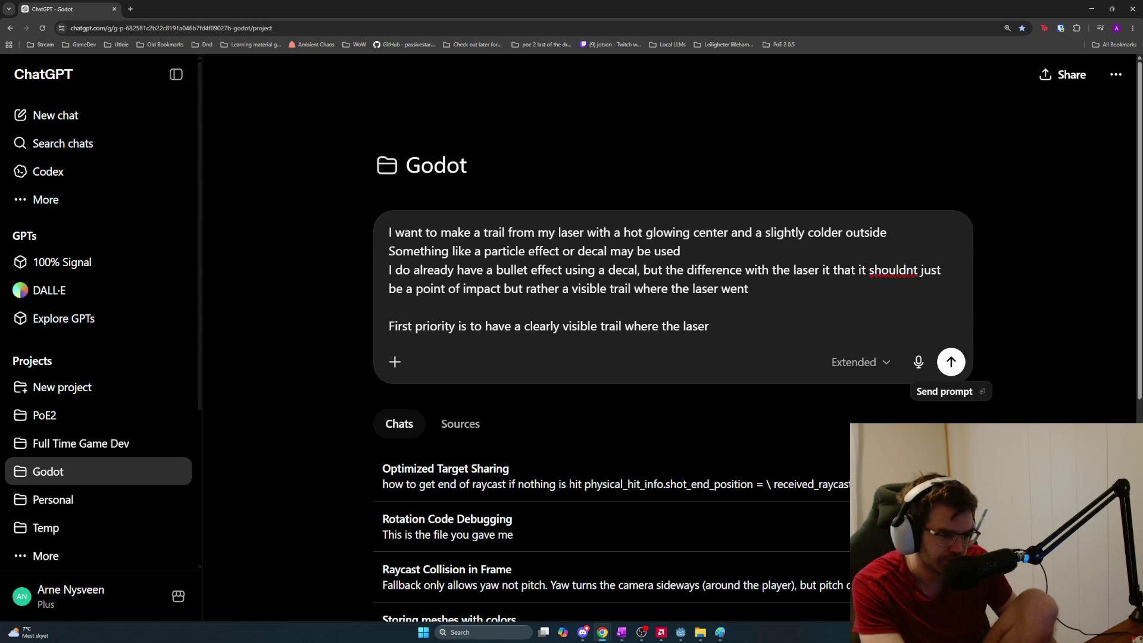
{"action": "type", "text": " has been shooting"}
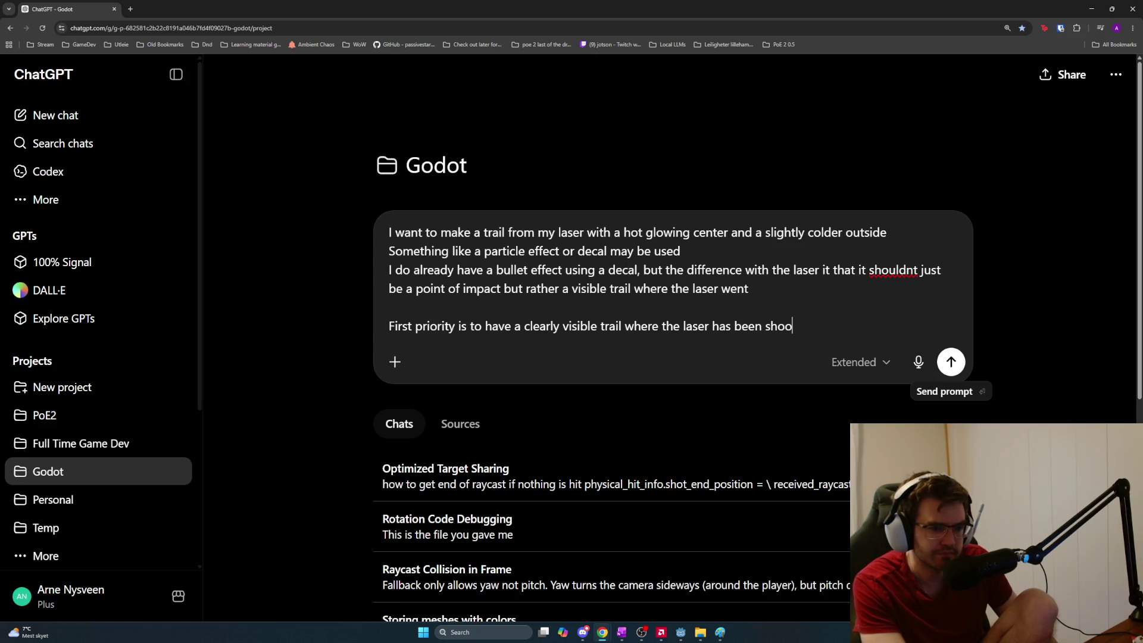
{"action": "key", "text": "shift+Return"}
Add the second and third priorities: a little glow and a colder outside of the trail
{"action": "type", "text": "Secon"}
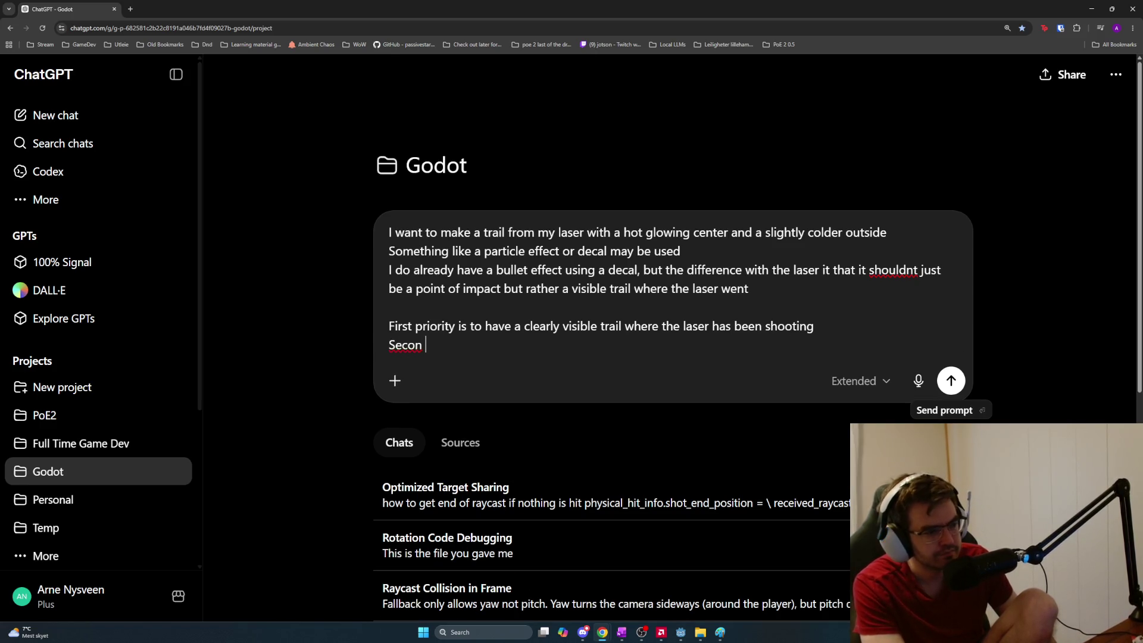
{"action": "type", "text": "d priority is "}
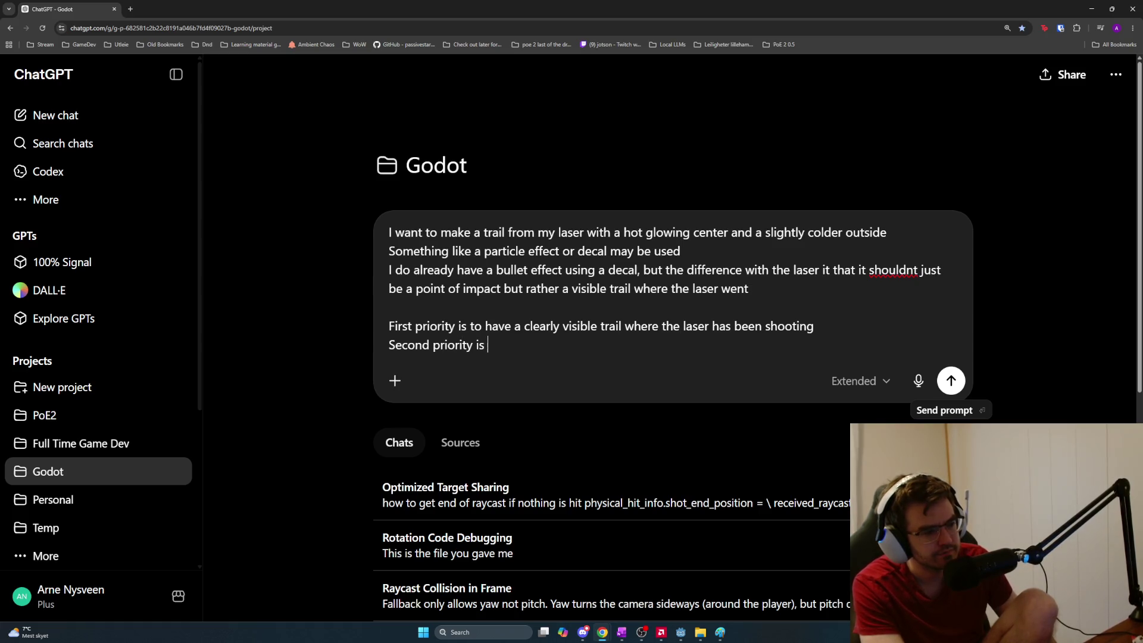
{"action": "type", "text": "havingt"}
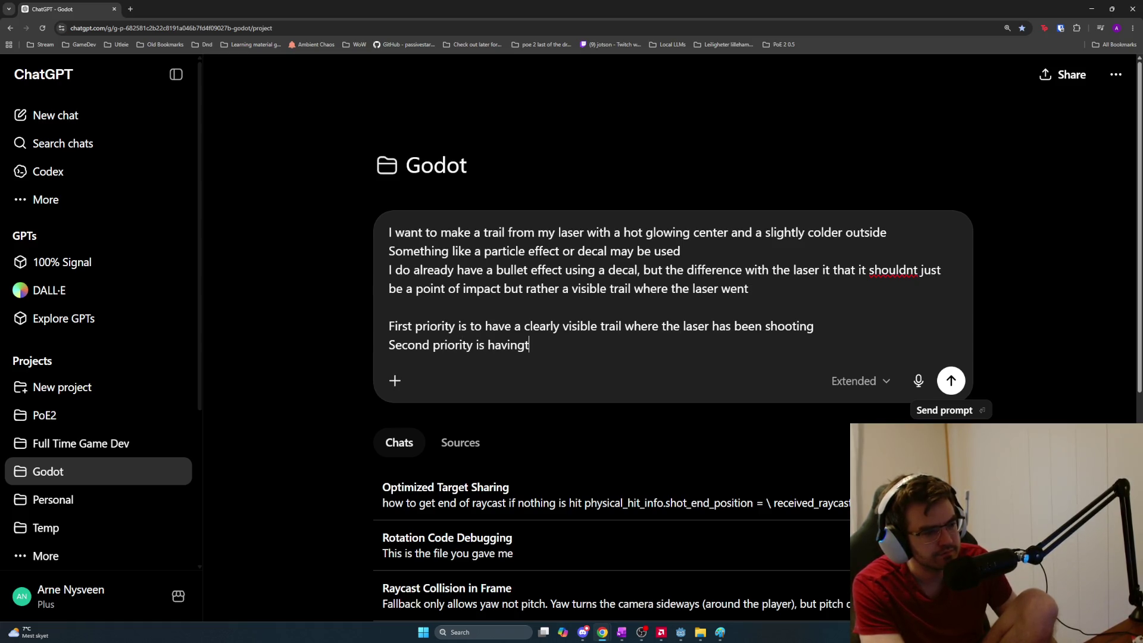
{"action": "key", "text": "BackSpace"}
{"action": "type", "text": " the trail emit"}
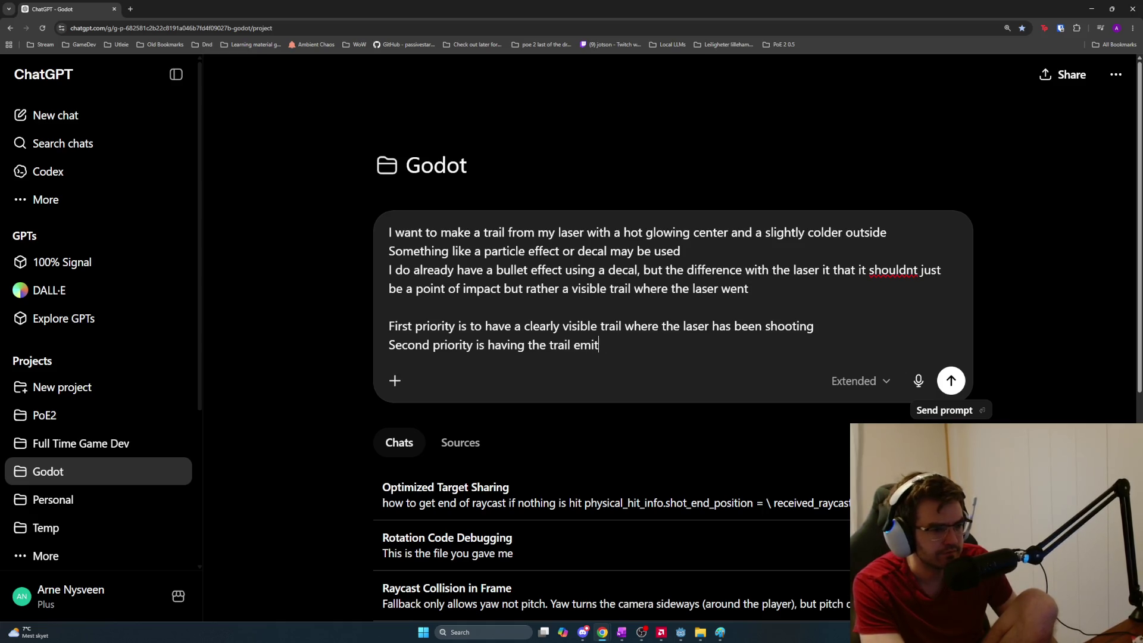
{"action": "type", "text": " a little glow"}
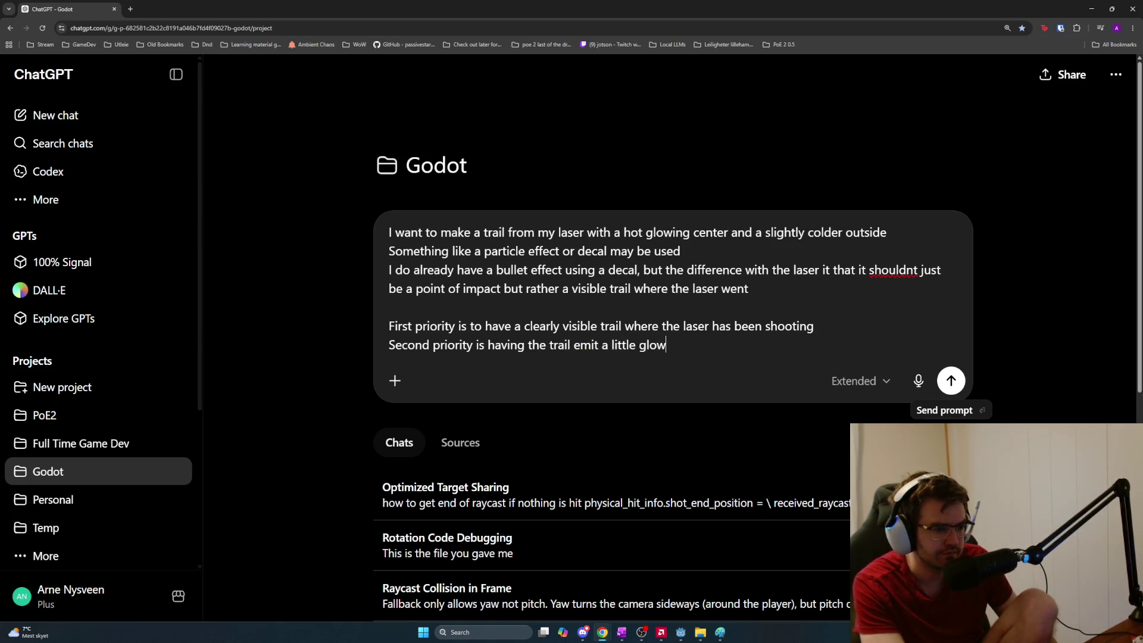
{"action": "key", "text": "shift+Return"}
{"action": "type", "text": "hird p"}
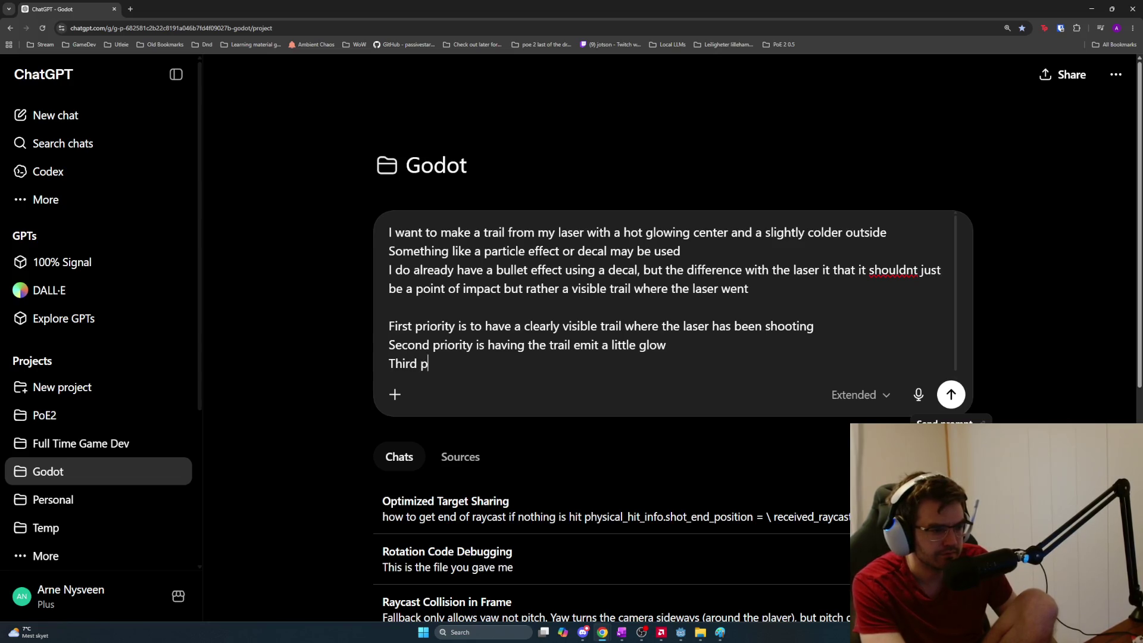
{"action": "type", "text": "riority is a "}
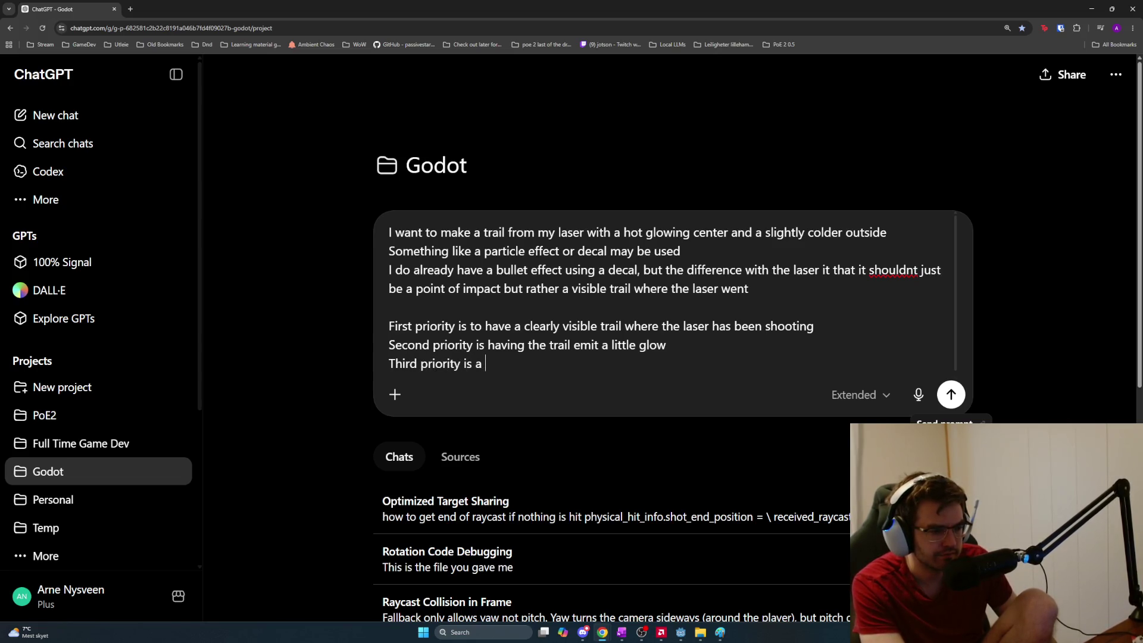
{"action": "type", "text": "colder outside of the tria"}
{"action": "type", "text": "il"}
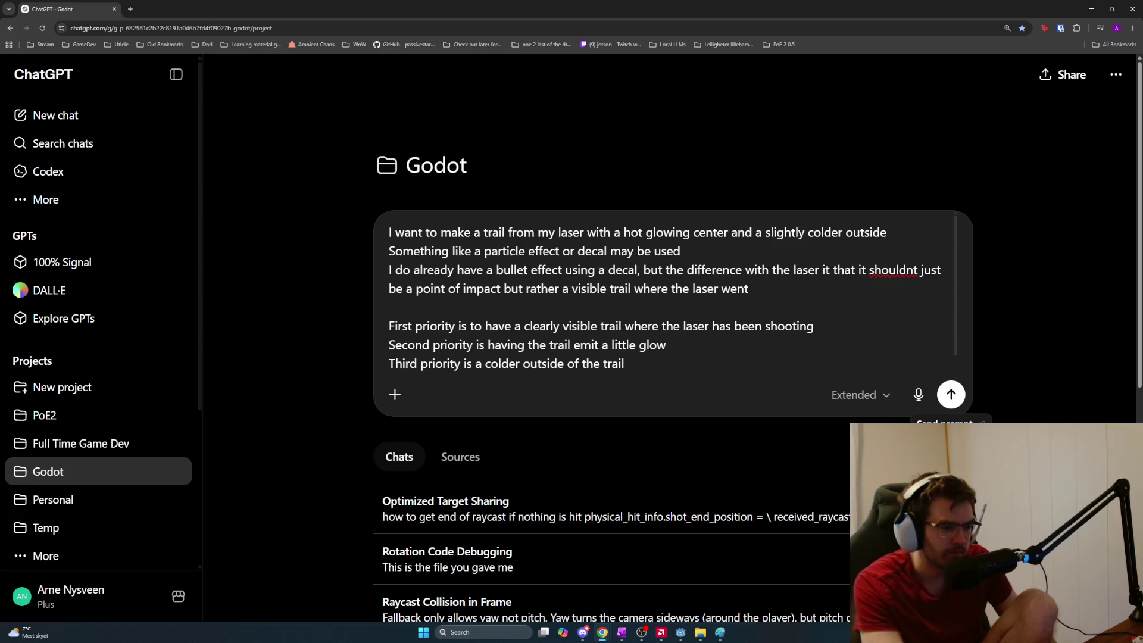
Add the fourth priority: trail emission increasing where trails overlap, e.g. slow laser movement
{"action": "type", "text": "Fourth priority"}
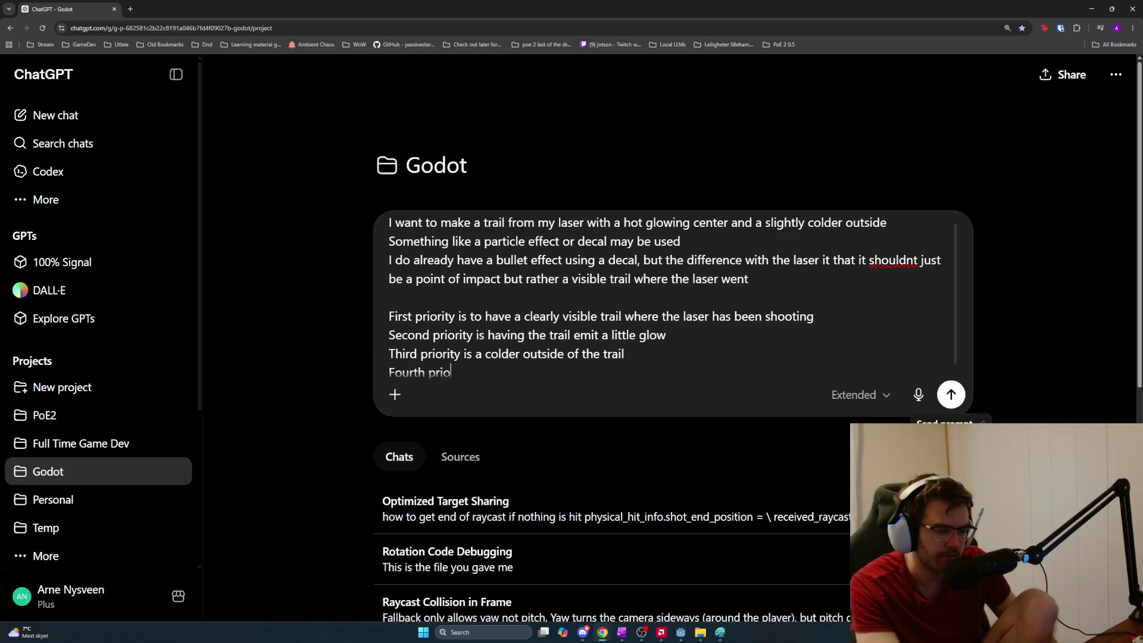
{"action": "type", "text": " is having"}
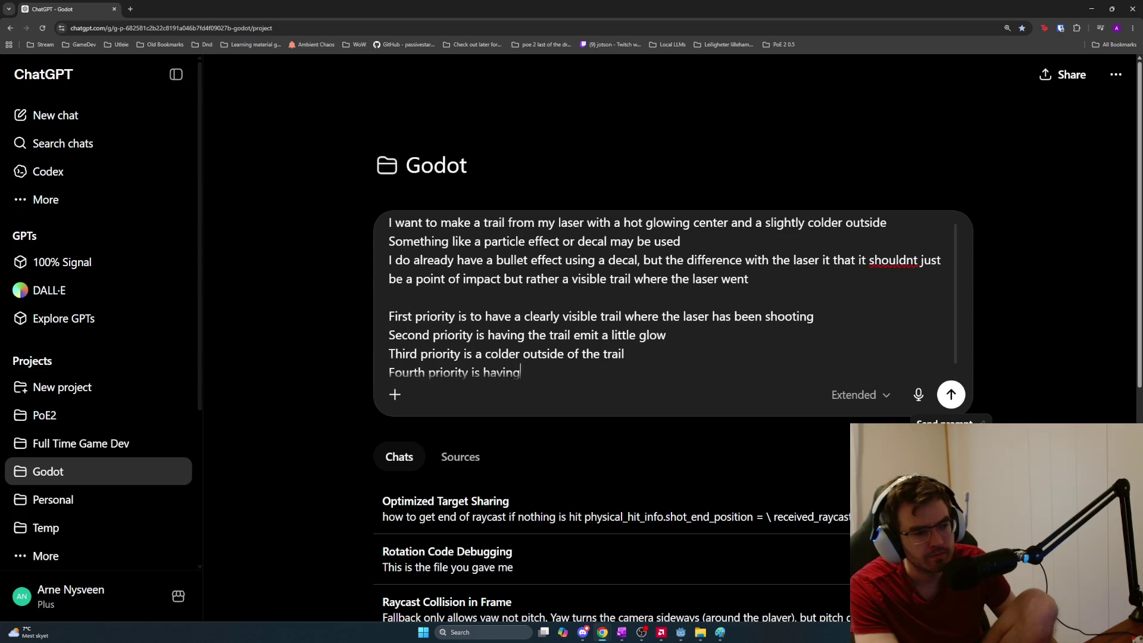
{"action": "type", "text": " the emission "}
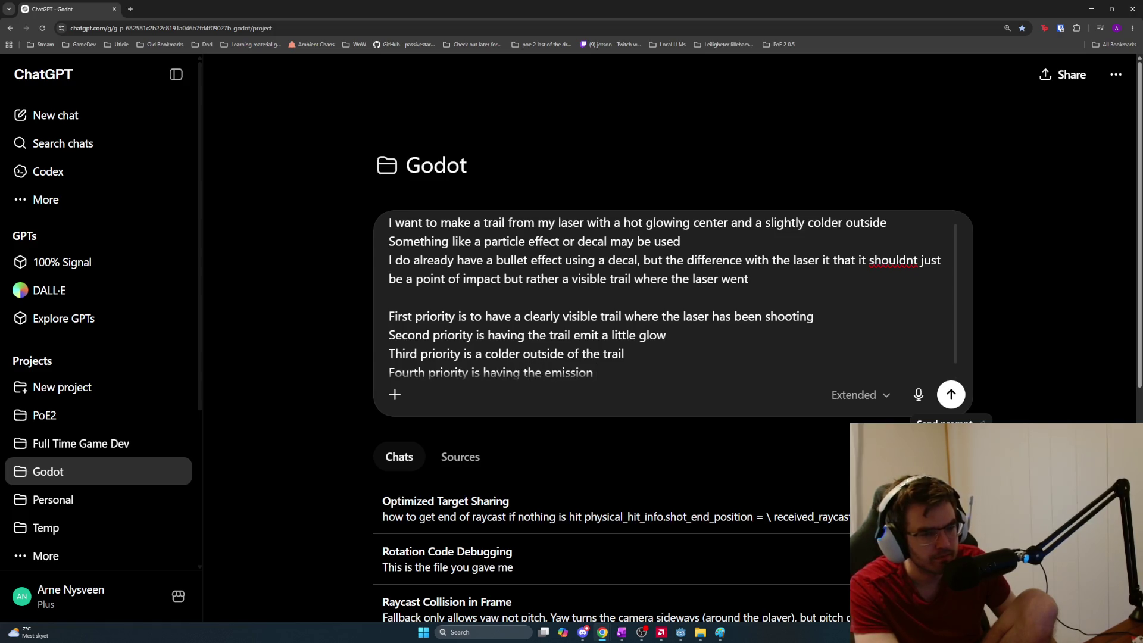
{"action": "type", "text": "of the trail inc"}
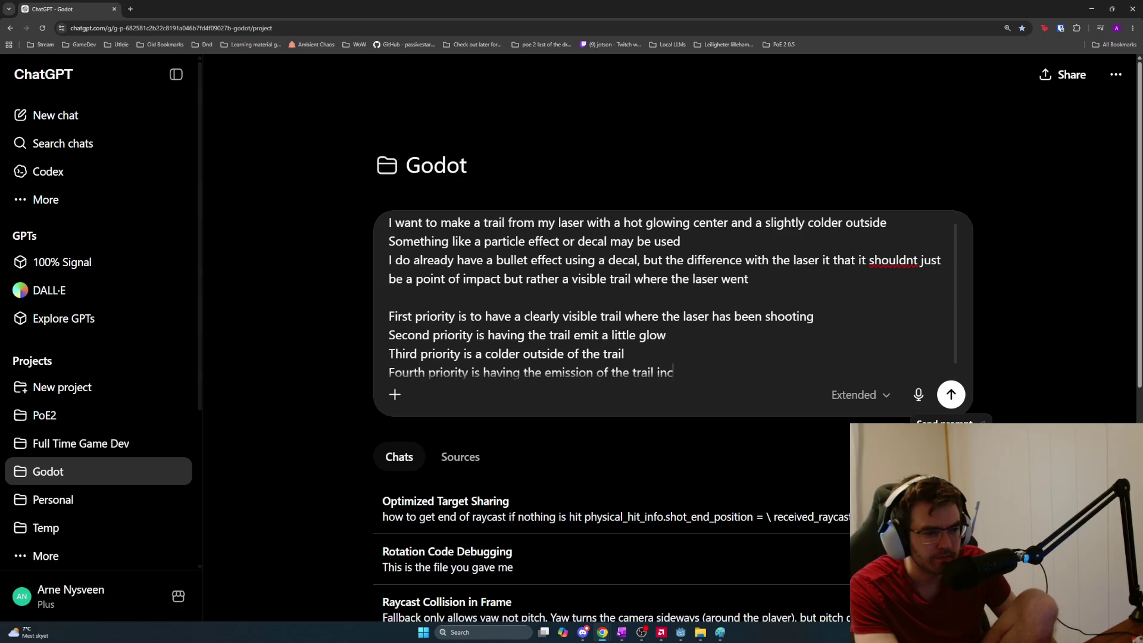
{"action": "type", "text": "rease based on thew"}
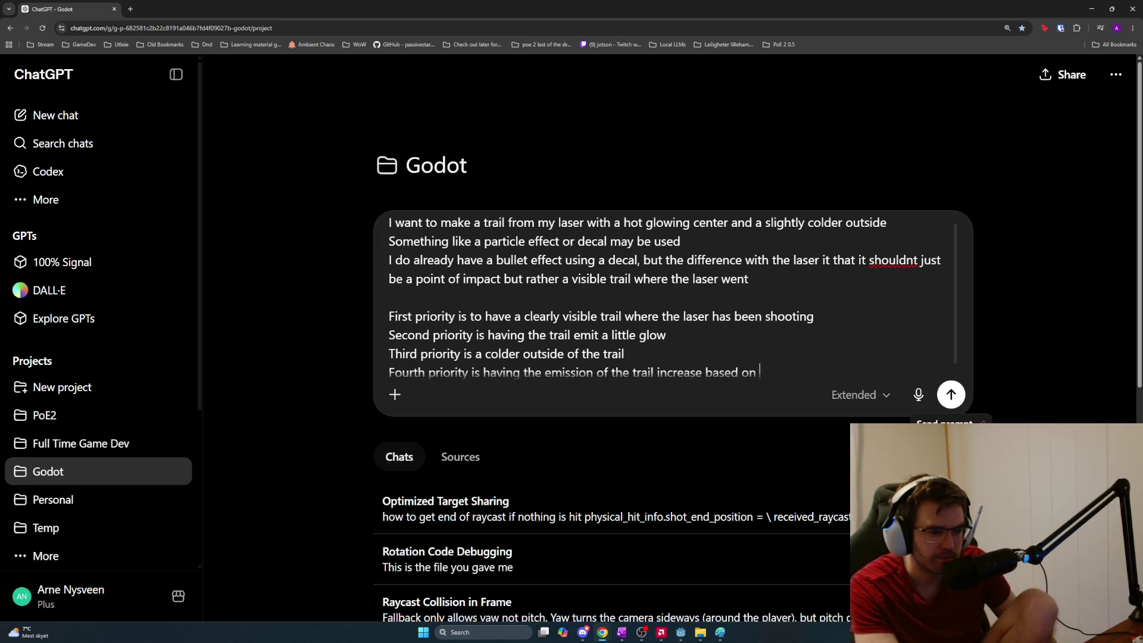
{"action": "key", "text": "BackSpace"}
{"action": "key", "text": "BackSpace"}
{"action": "type", "text": "duration "}
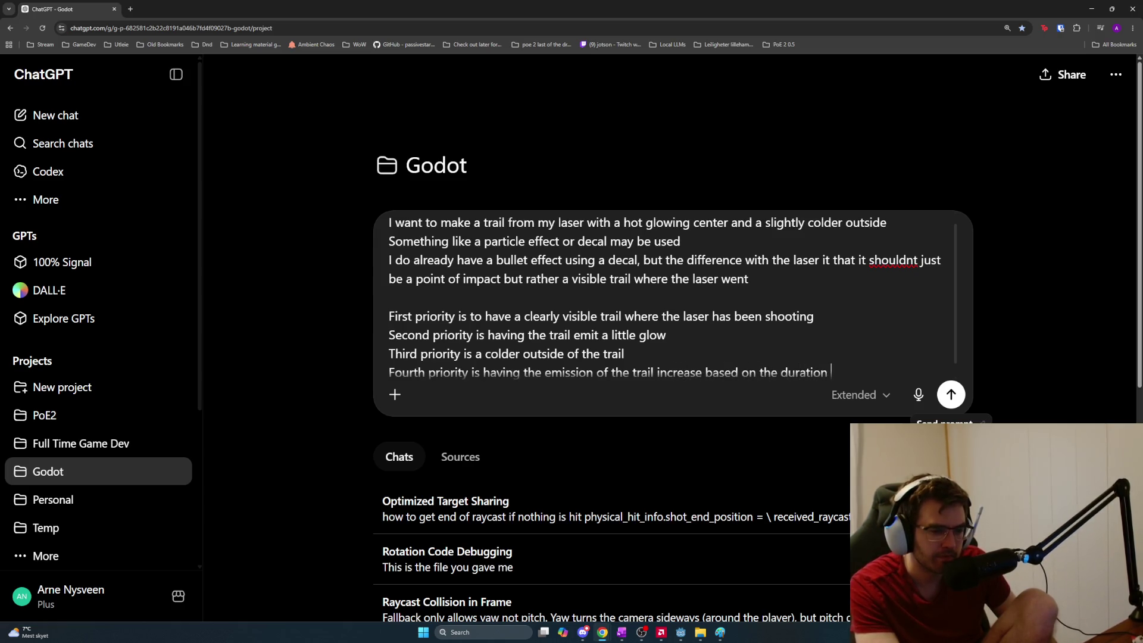
{"action": "type", "text": "we shot"}
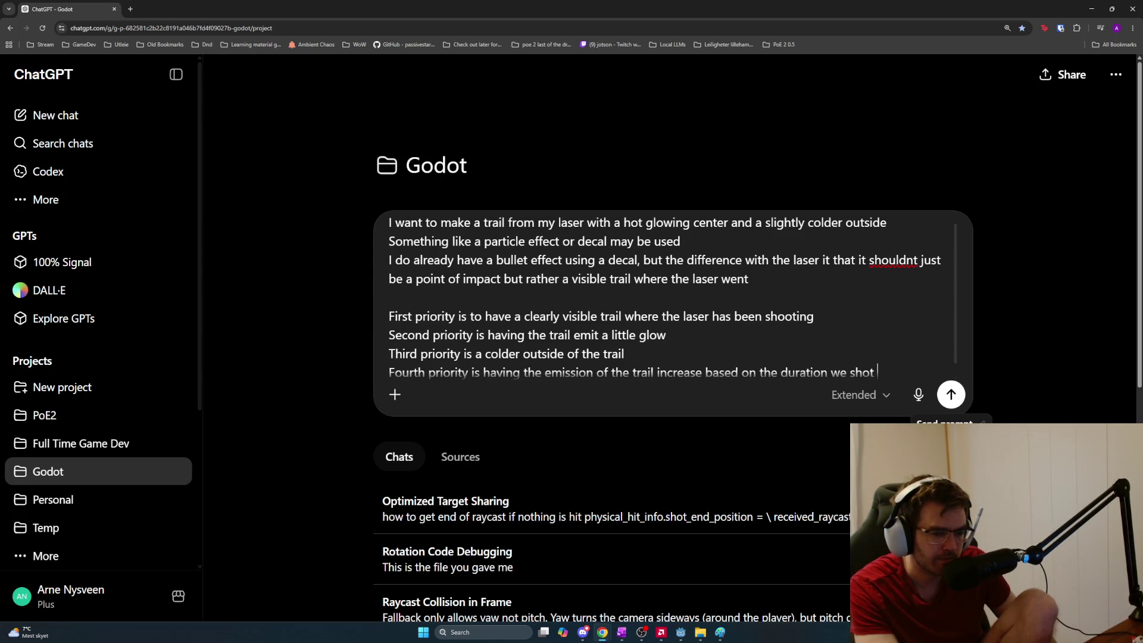
{"action": "key", "text": "BackSpace"}
{"action": "key", "text": "BackSpace"}
{"action": "key", "text": "BackSpace"}
{"action": "key", "text": "BackSpace"}
{"action": "key", "text": "BackSpace"}
{"action": "key", "text": "BackSpace"}
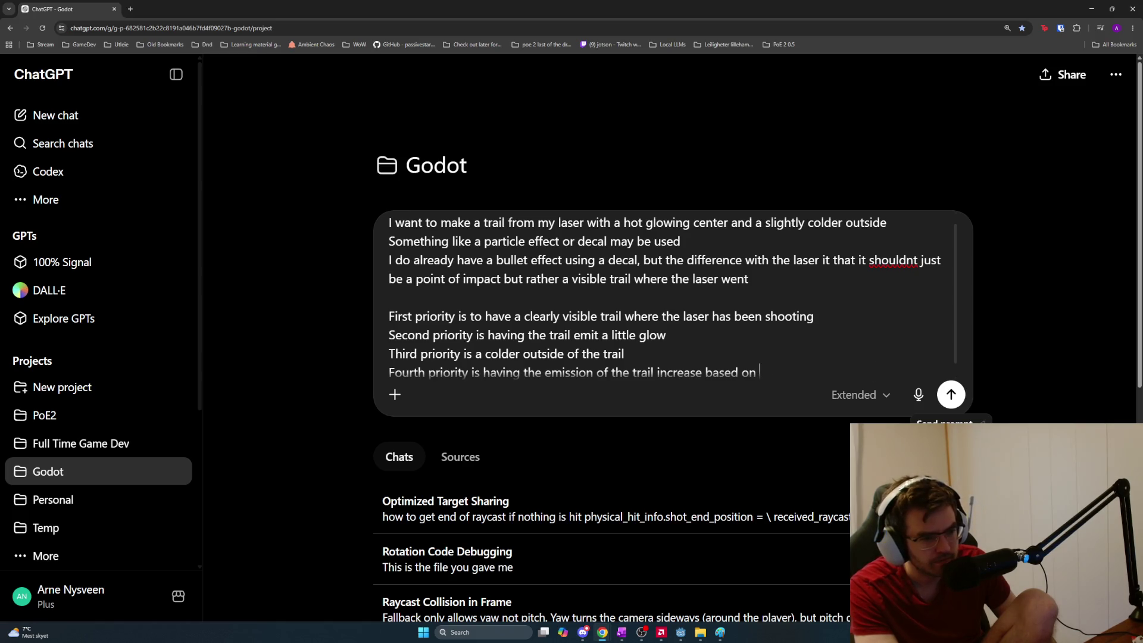
{"action": "type", "text": "overlapp"}
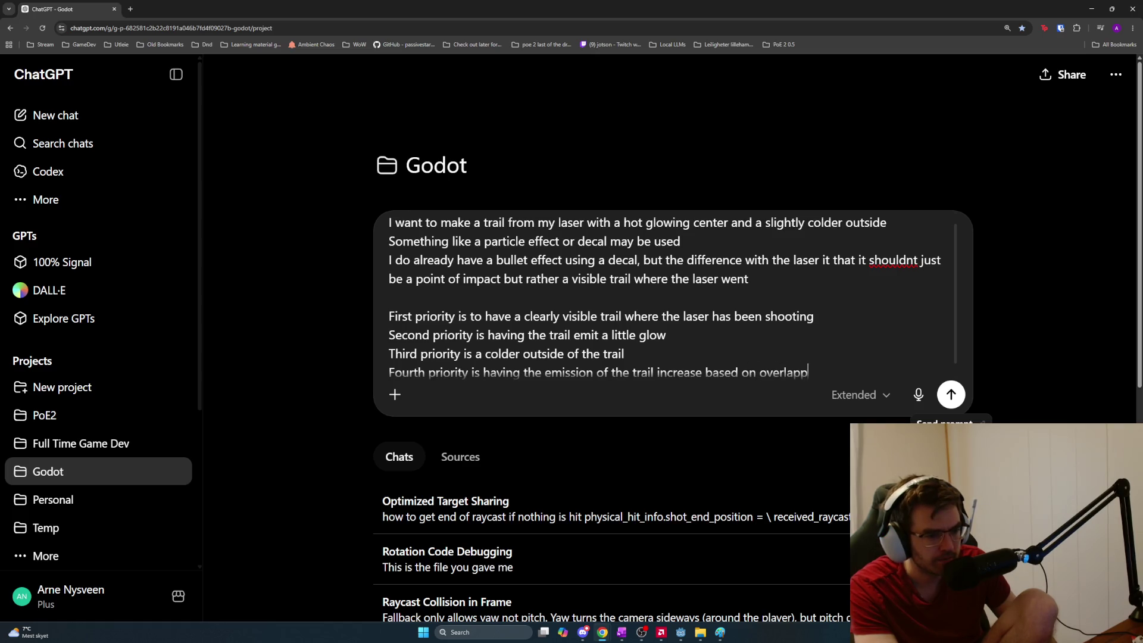
{"action": "type", "text": "ing trails, e.g"}
{"action": "type", "text": "if the player move "}
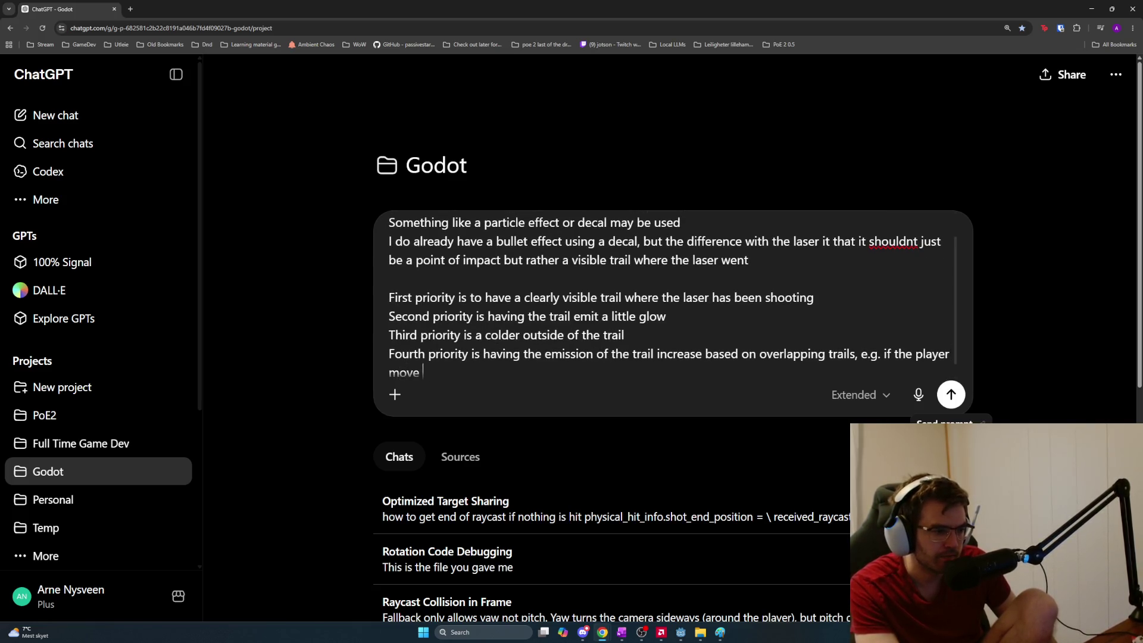
{"action": "type", "text": "s the laser slow"}
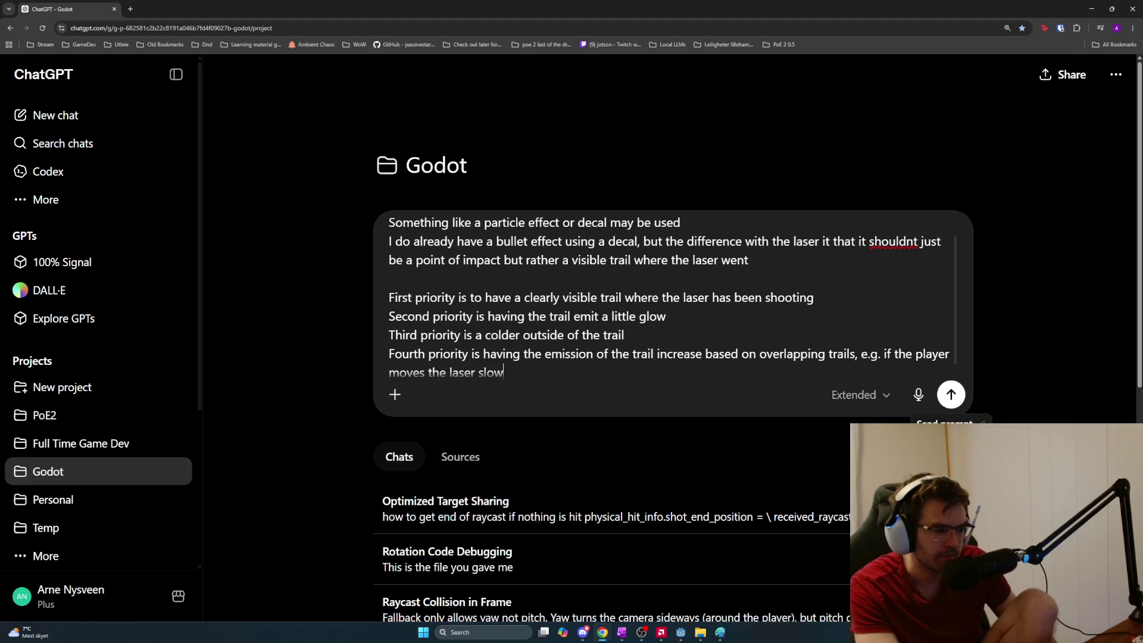
{"action": "type", "text": " o shoot"}
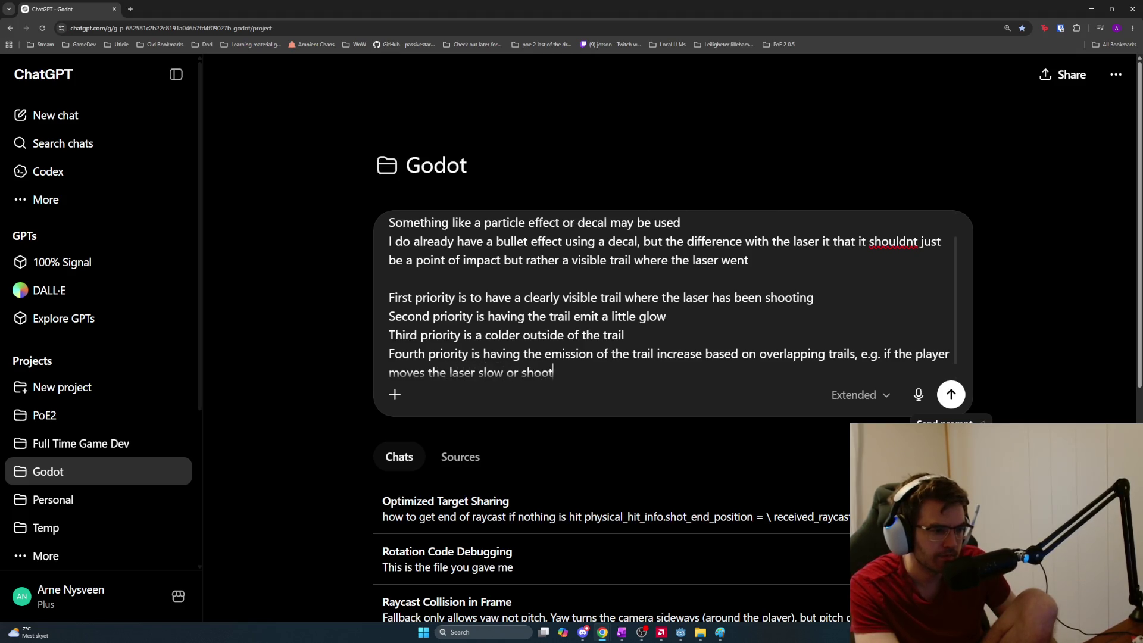
{"action": "type", "text": "s and alreadyt e"}
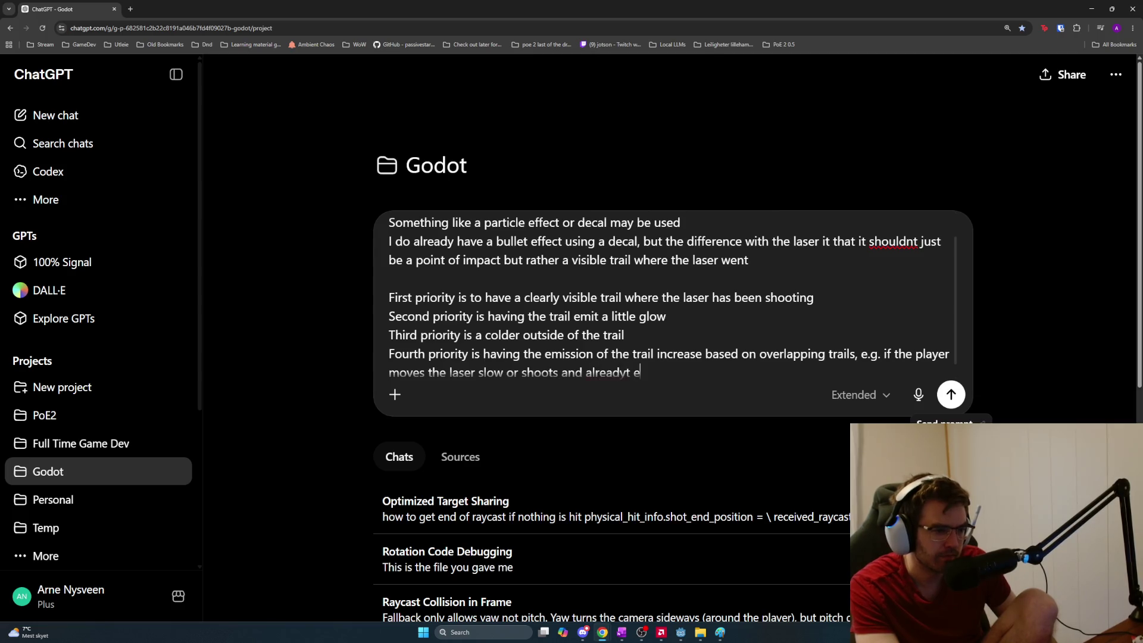
{"action": "key", "text": "BackSpace"}
{"action": "key", "text": "BackSpace"}
{"action": "key", "text": "BackSpace"}
{"action": "type", "text": " existing trail"}
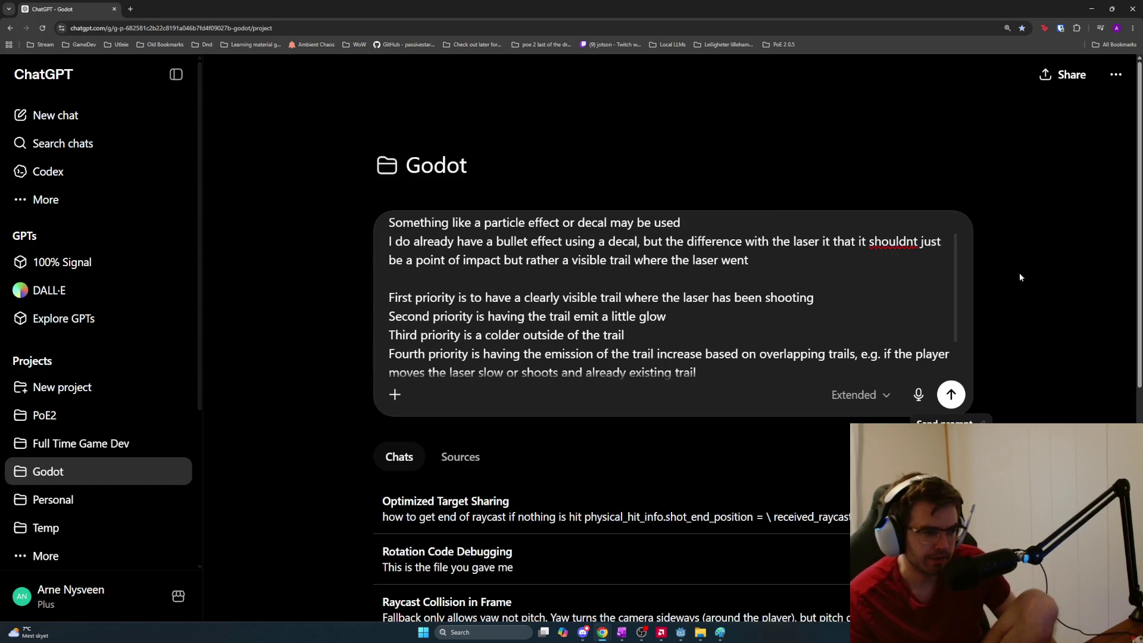
{"action": "key", "text": "shift+Return"}
{"action": "scroll", "coordinate": [621, 277], "scroll_direction": "down", "scroll_amount": 1}
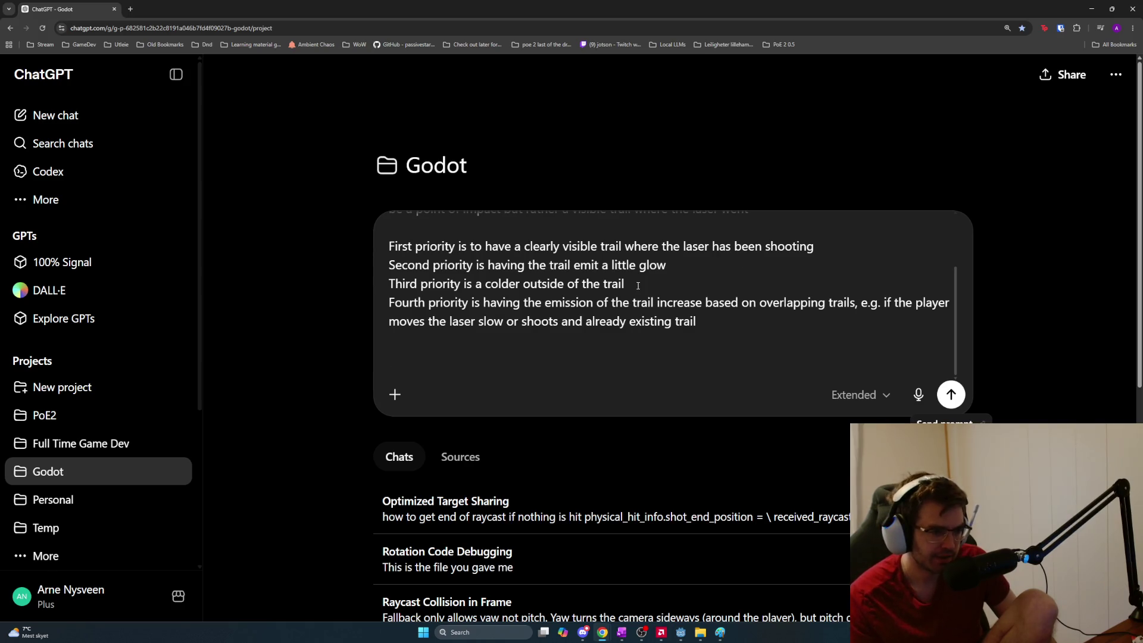
{"action": "left_click_drag", "start_coordinate": [671, 272], "coordinate": [388, 266]}
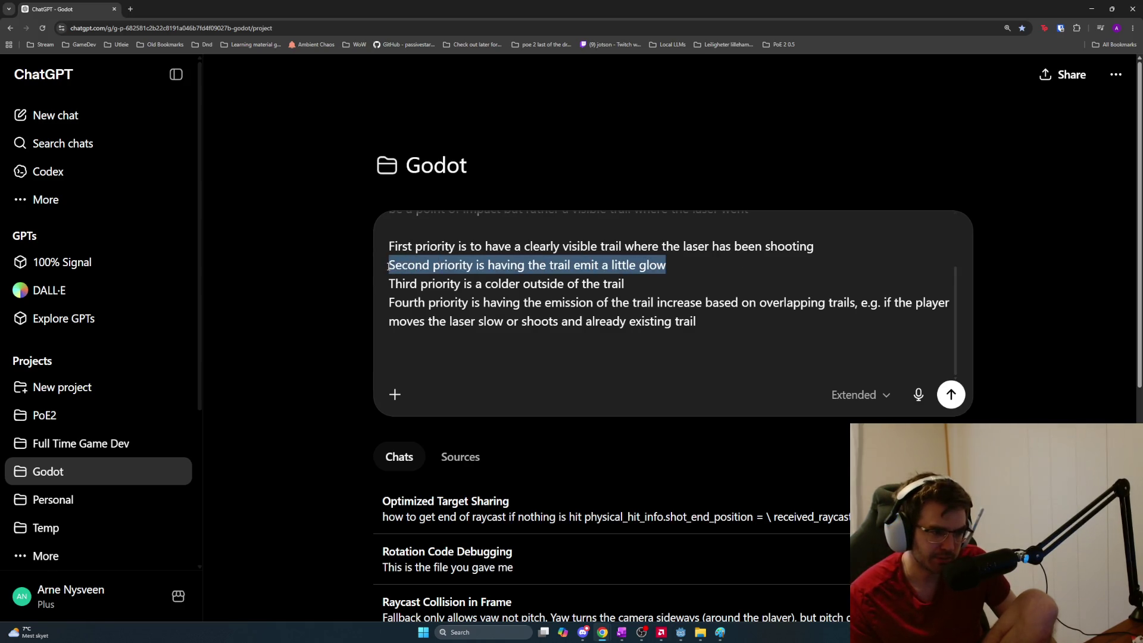
{"action": "left_click", "coordinate": [389, 266]}
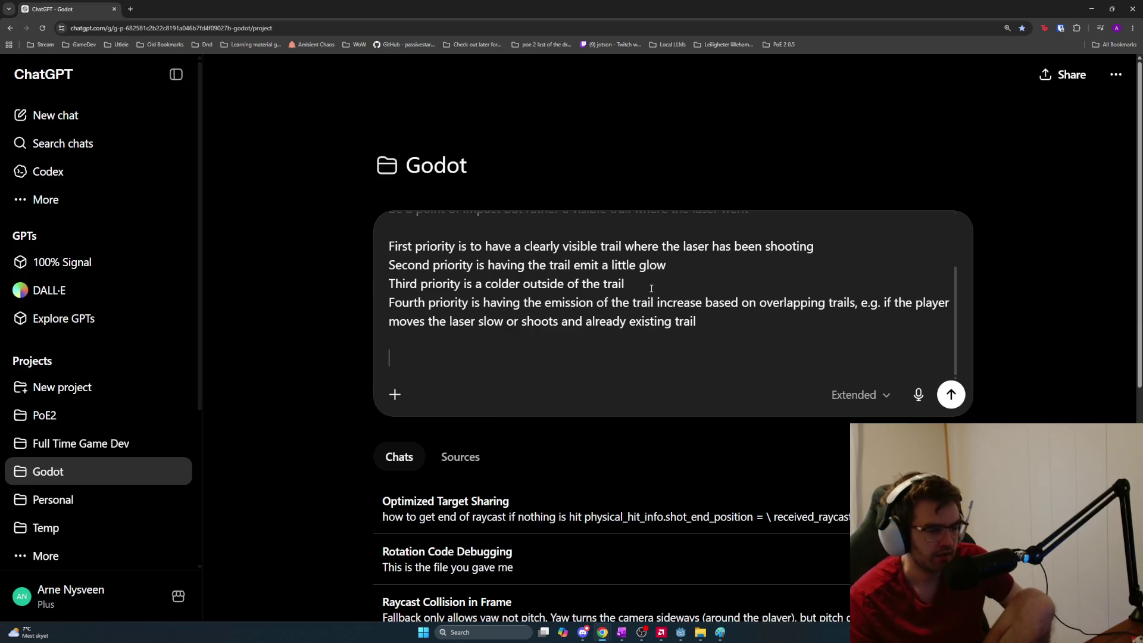
{"action": "mouse_move", "coordinate": [442, 250]}
{"action": "left_mouse_down"}
{"action": "mouse_move", "coordinate": [670, 247]}
{"action": "mouse_move", "coordinate": [721, 258]}
{"action": "left_mouse_up"}
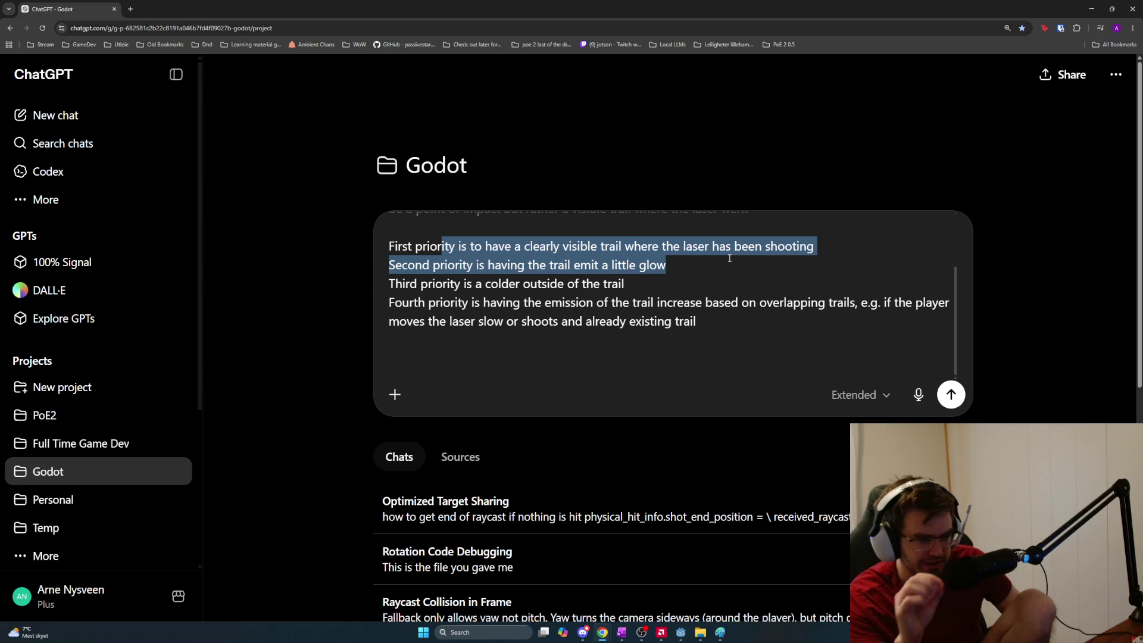
{"action": "left_click", "coordinate": [722, 262]}
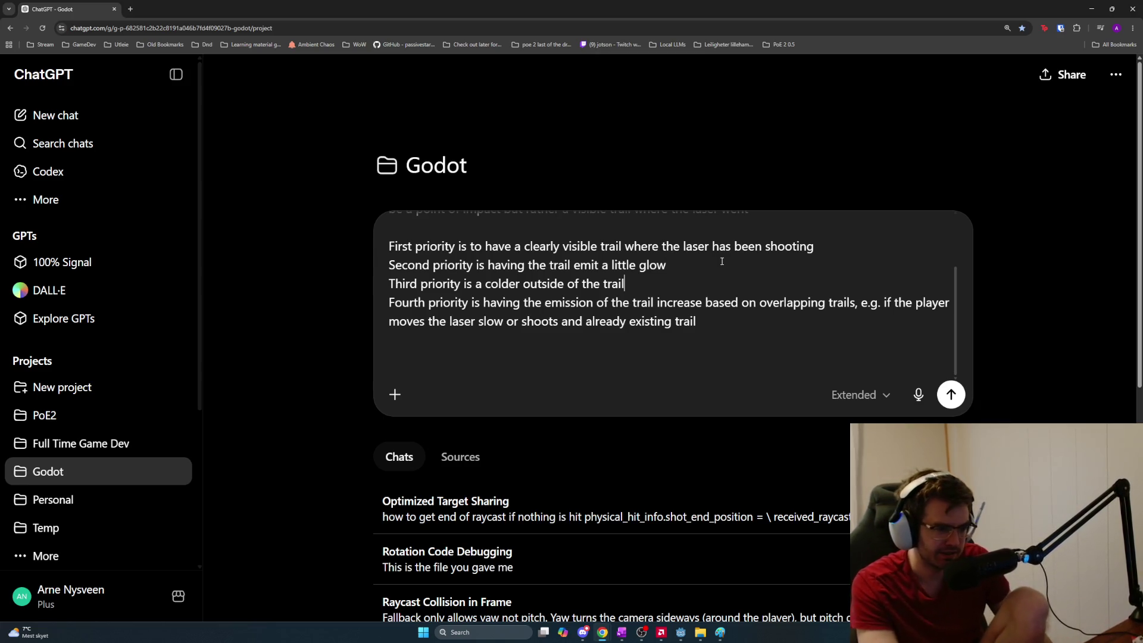
{"action": "type", "text": ", this one has t"}
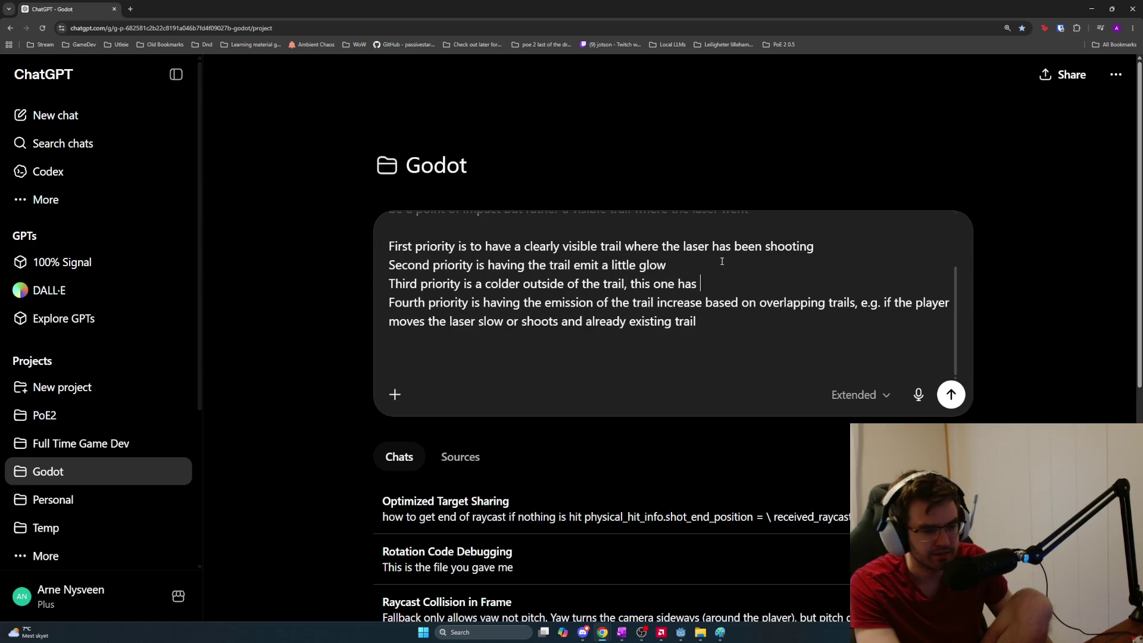
{"action": "type", "text": "o be"}
Extend the third priority: cold outsides get overwritten by other trails' 'hot center' (inside trail)
{"action": "key", "text": "BackSpace"}
{"action": "key", "text": "BackSpace"}
{"action": "type", "text": "be"}
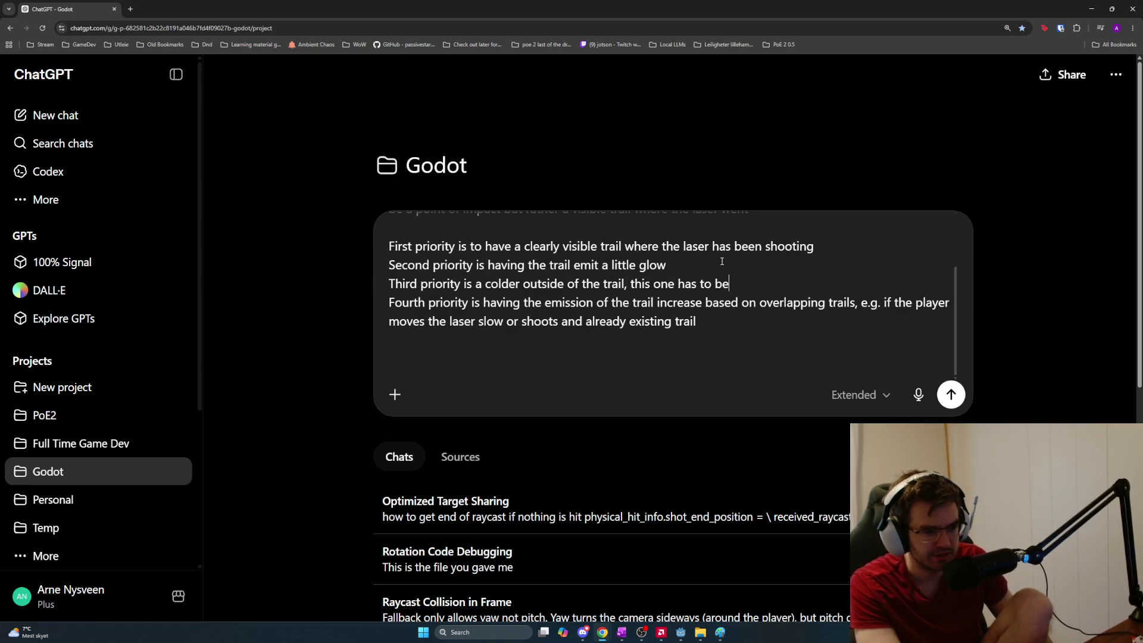
{"action": "type", "text": " overwritt"}
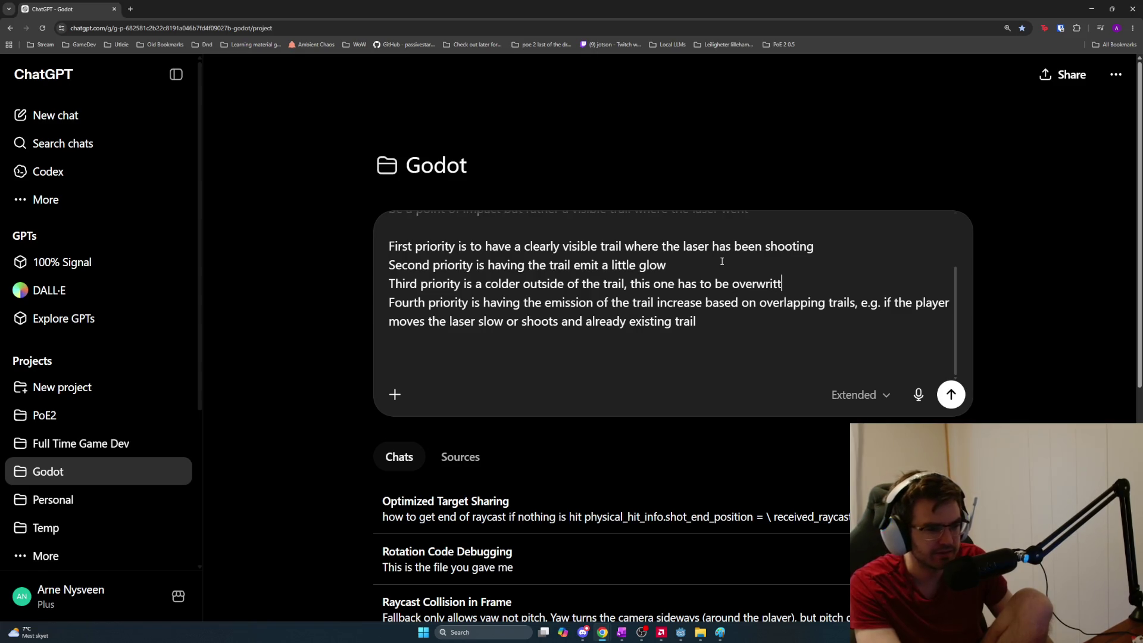
{"action": "type", "text": "en by any "}
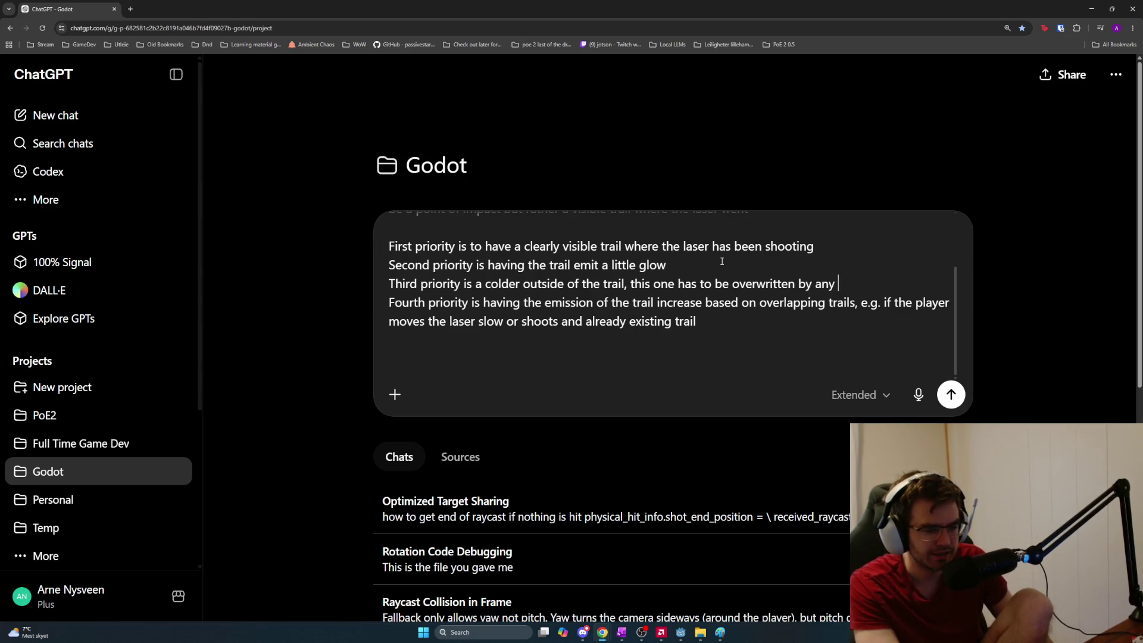
{"action": "type", "text": "'center'"}
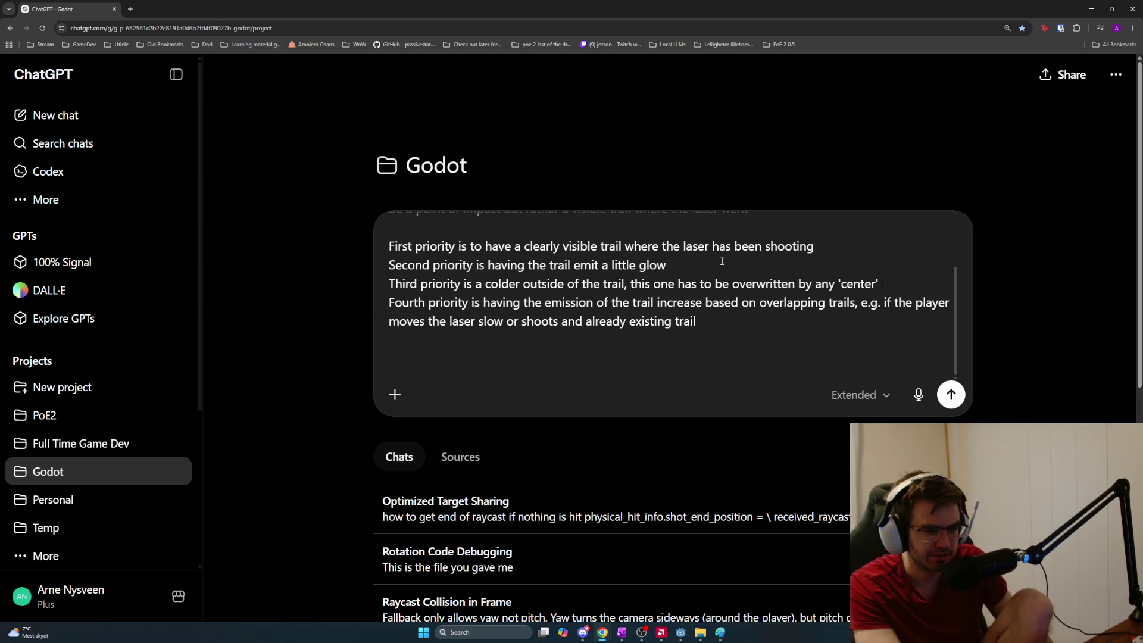
{"action": "type", "text": " of"}
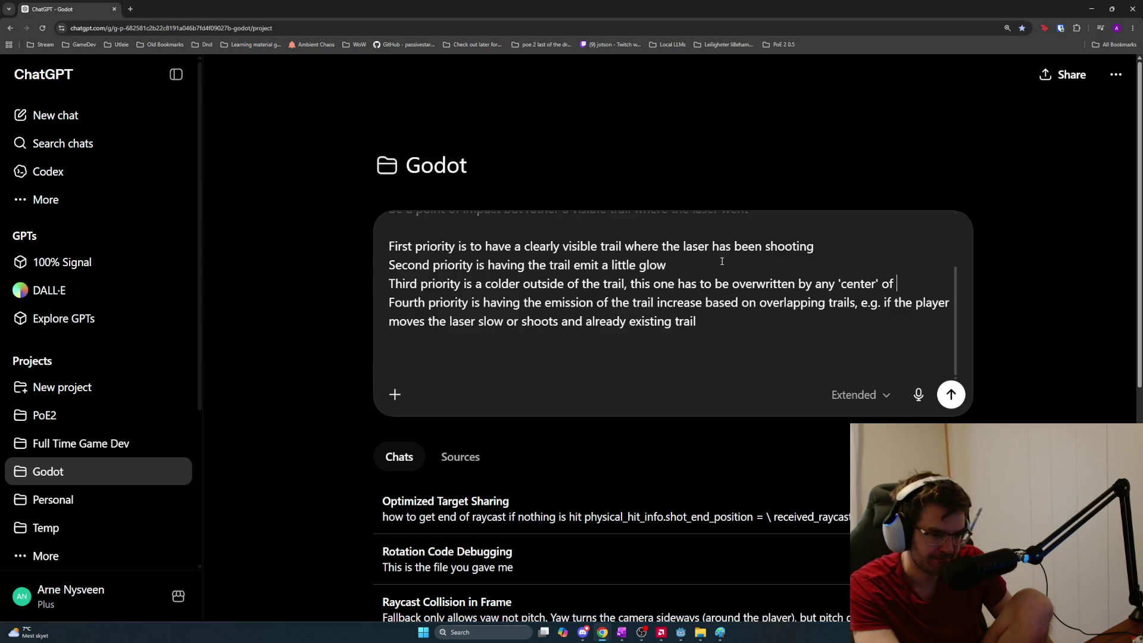
{"action": "key", "text": "BackSpace"}
{"action": "key", "text": "BackSpace"}
{"action": "key", "text": "BackSpace"}
{"action": "type", "text": "hot se"}
{"action": "key", "text": "BackSpace"}
{"action": "key", "text": "BackSpace"}
{"action": "type", "text": "center' of other laser trails"}
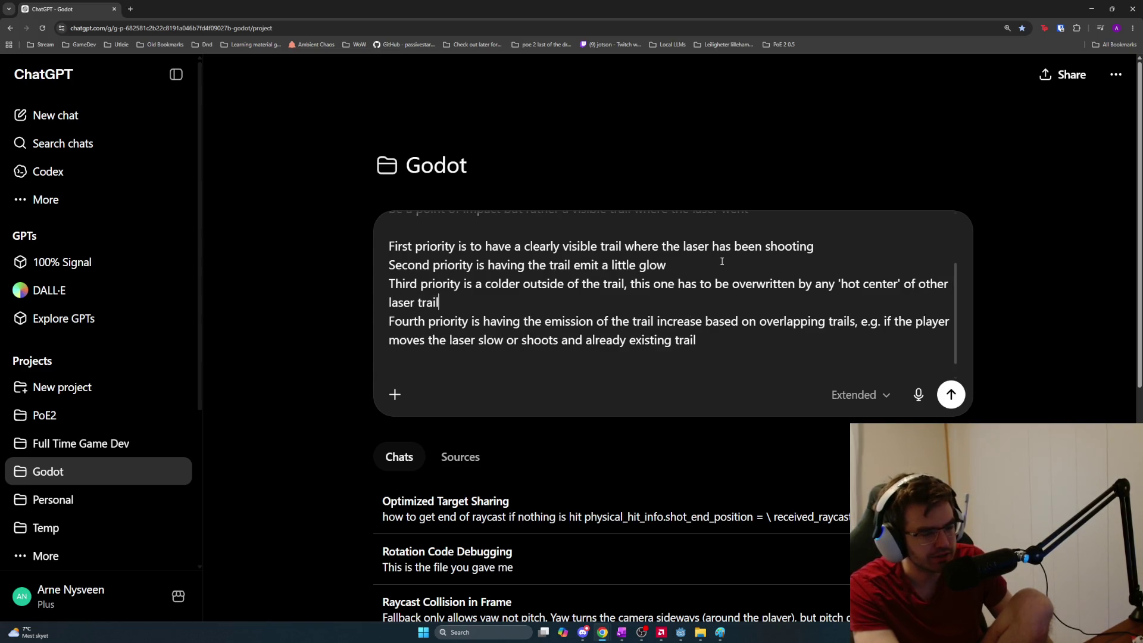
{"action": "type", "text": "."}
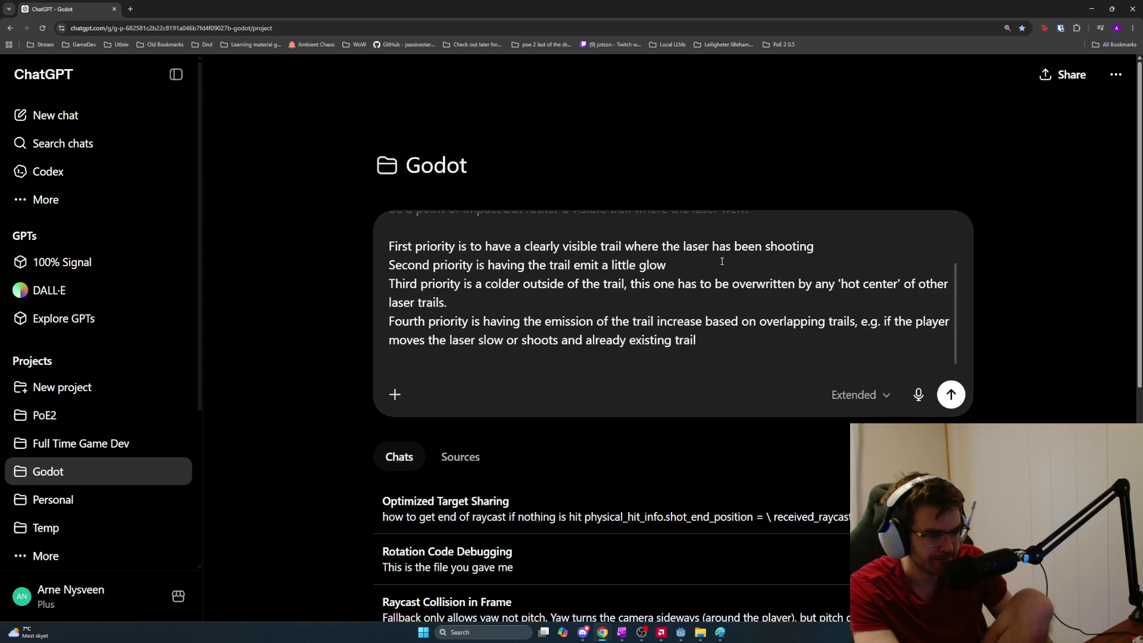
{"action": "type", "text": " A cold tr"}
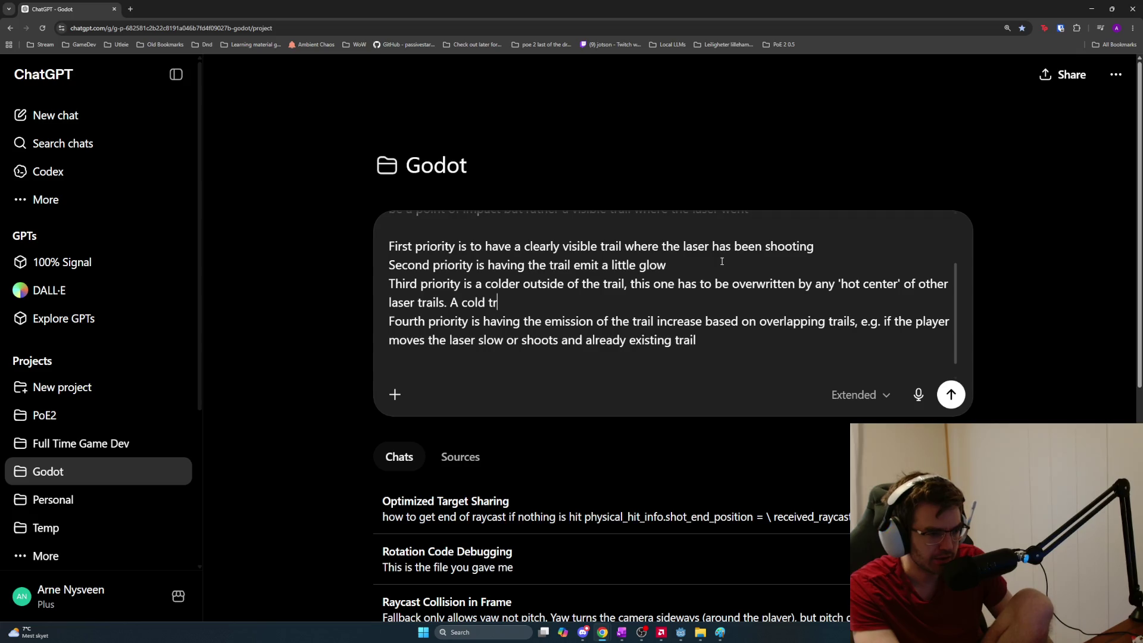
{"action": "type", "text": "ail should"}
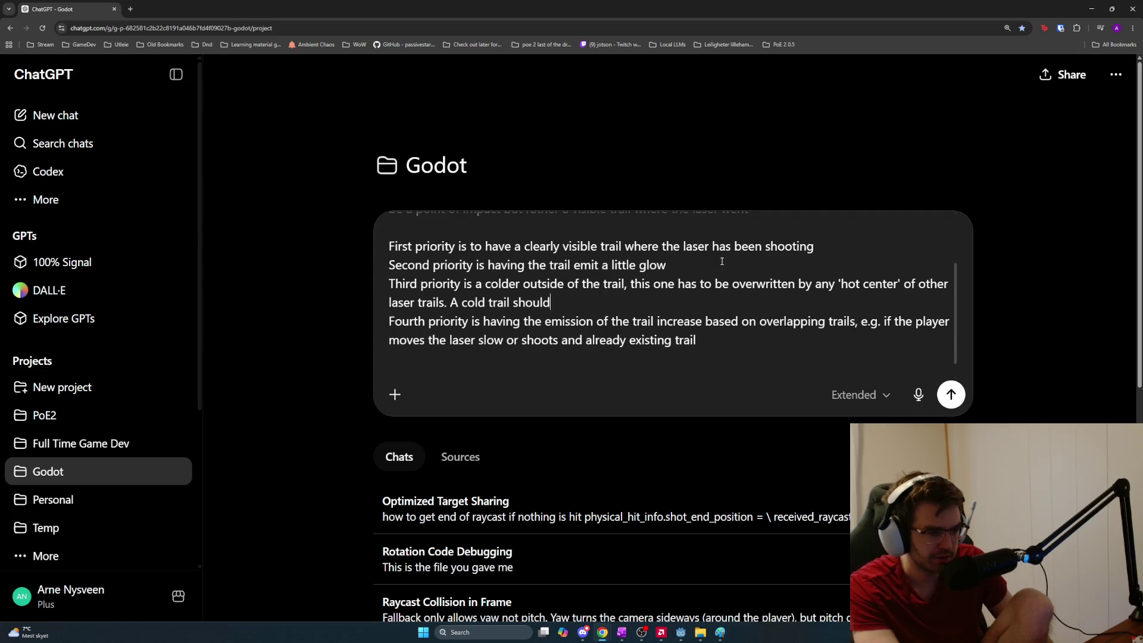
{"action": "type", "text": " not be visible wher"}
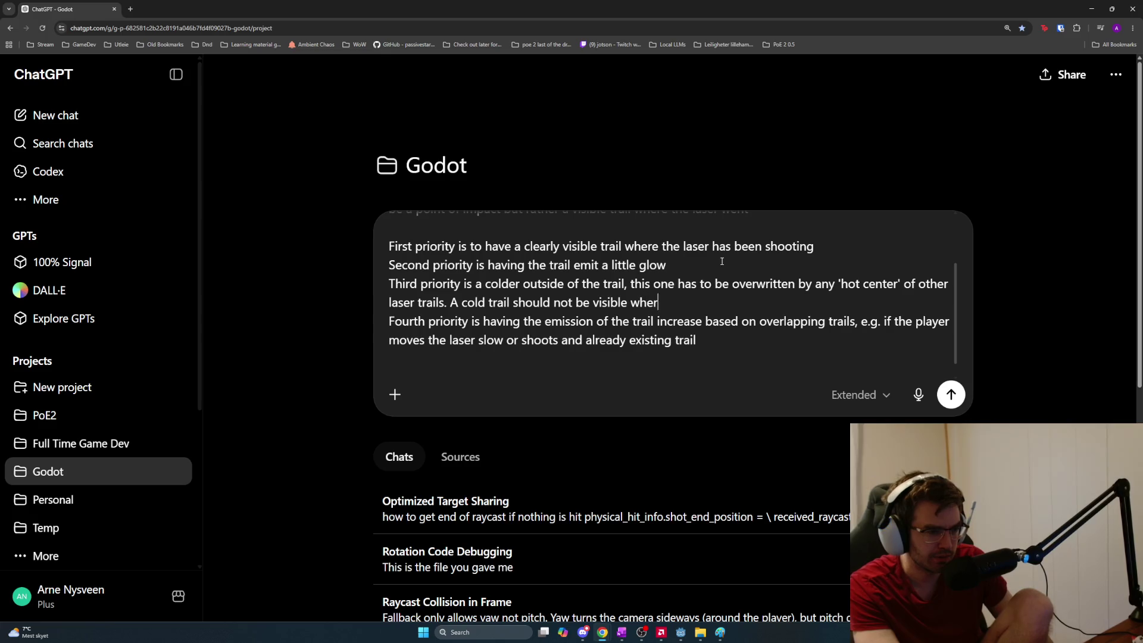
{"action": "type", "text": "e there is already"}
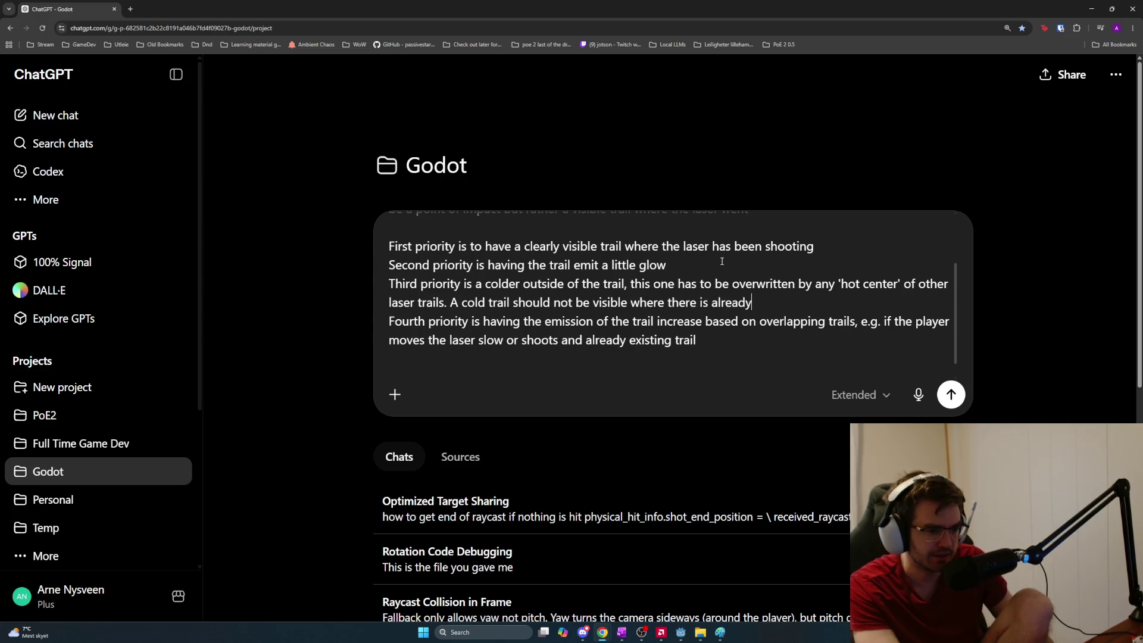
{"action": "type", "text": " a hot trail."}
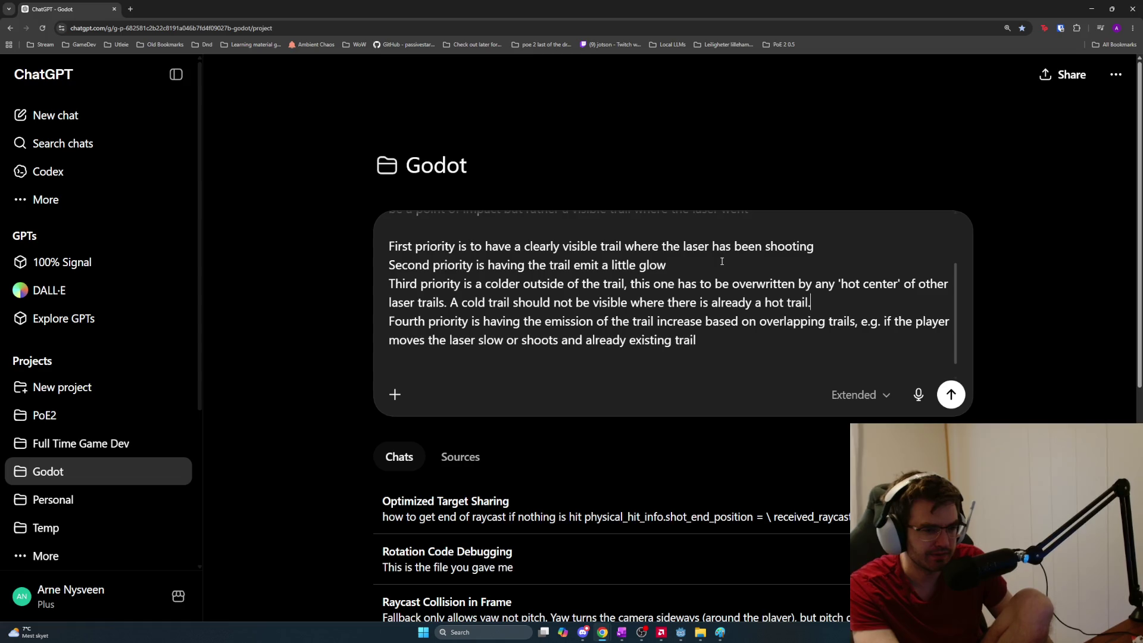
{"action": "key", "text": "BackSpace"}
{"action": "type", "text": "(insid"}
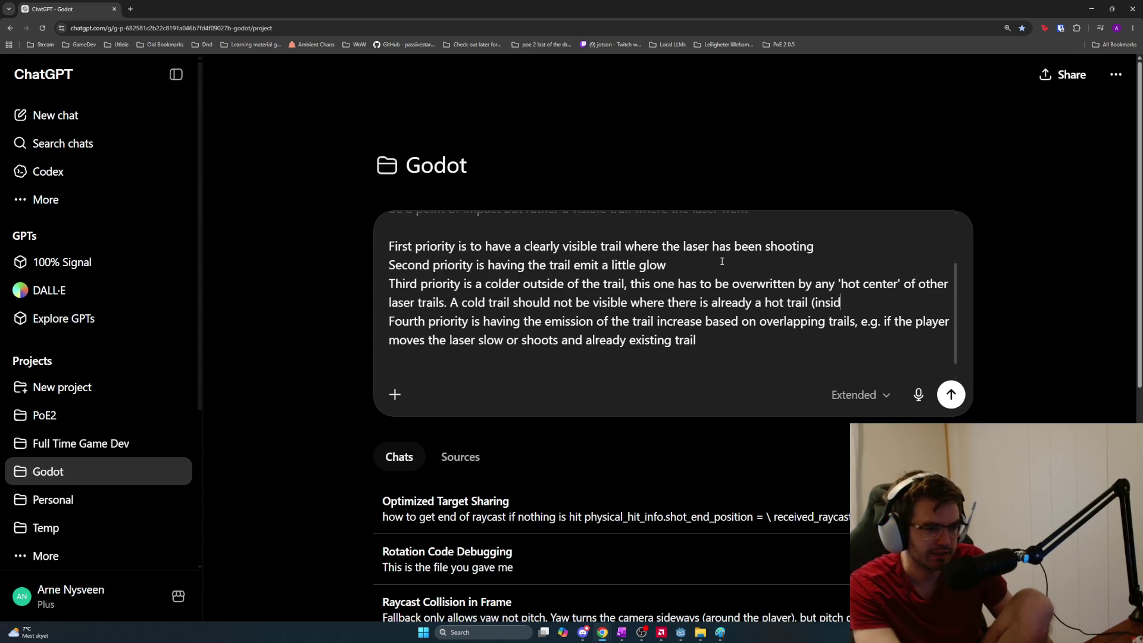
{"action": "type", "text": "e traiil)"}
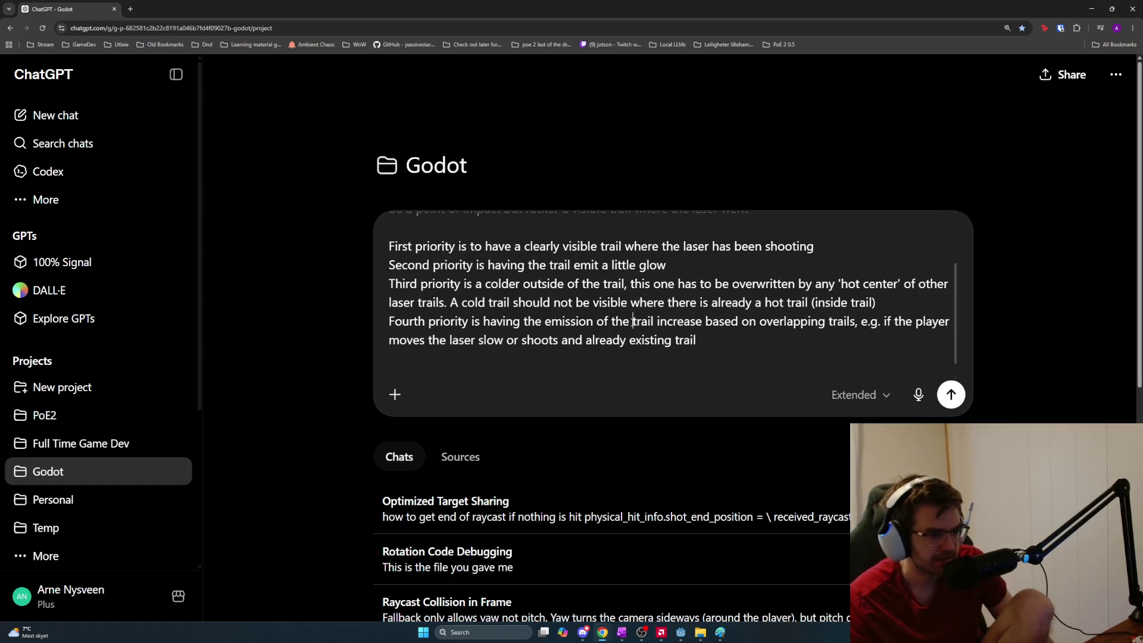
Insert 'inside' into the fourth priority's trail wording and add a blank line below the list
{"action": "type", "text": "inside"}
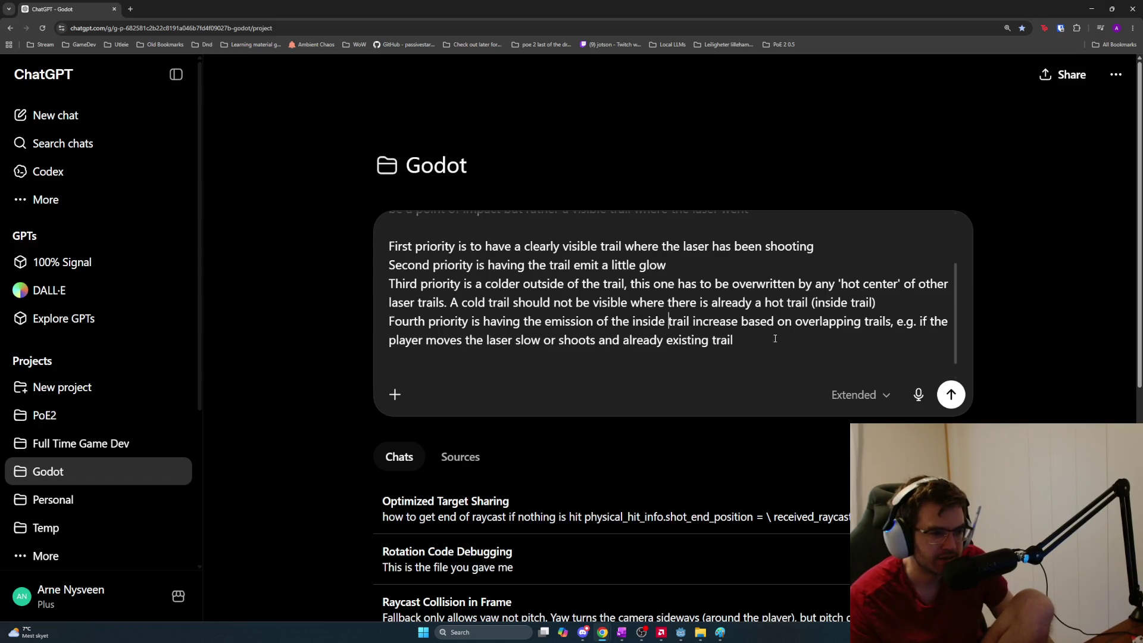
{"action": "key", "text": "ctrl+shift+Left"}
{"action": "key", "text": "ctrl+shift+Left"}
{"action": "key", "text": "ctrl+shift+Left"}
{"action": "key", "text": "ctrl+shift+Right"}
{"action": "key", "text": "ctrl+shift+Right"}
{"action": "key", "text": "ctrl+shift+Right"}
{"action": "key", "text": "shift+Right"}
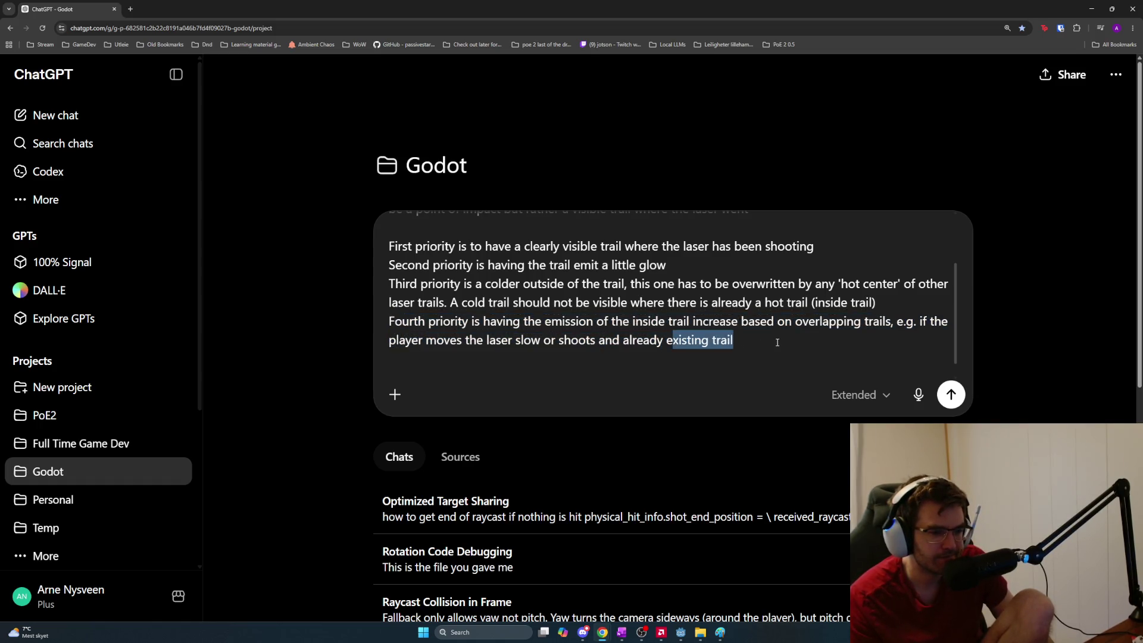
{"action": "key", "text": "End"}
{"action": "key", "text": "shift+Return"}
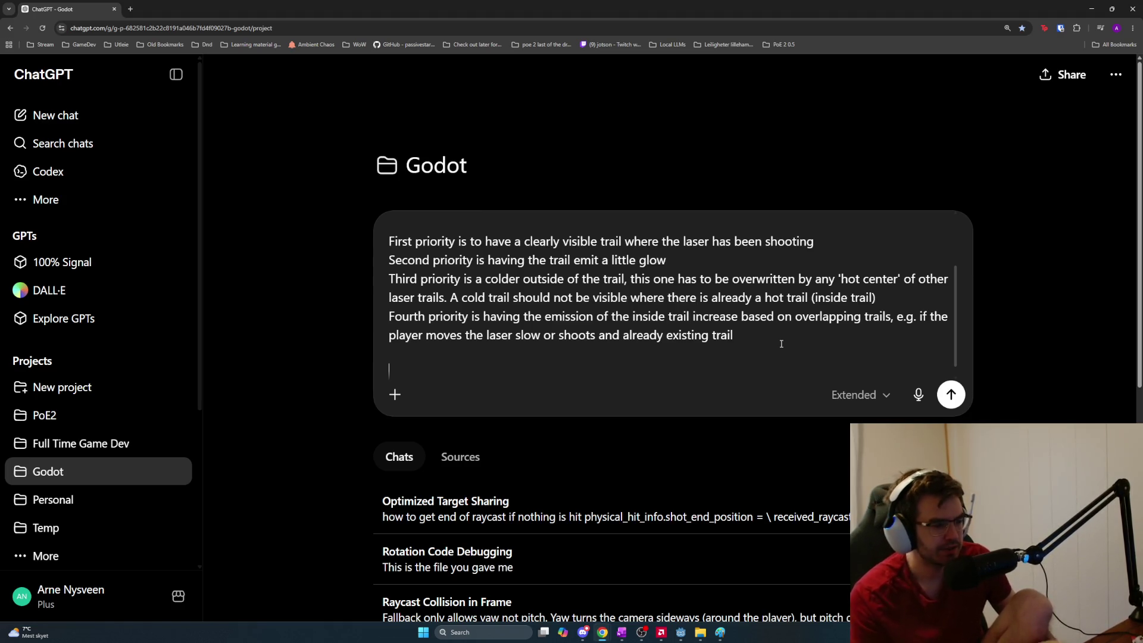
Ask for options and best practice for this effect in a 3D game, and send the prompt
{"action": "type", "text": "What options do we have "}
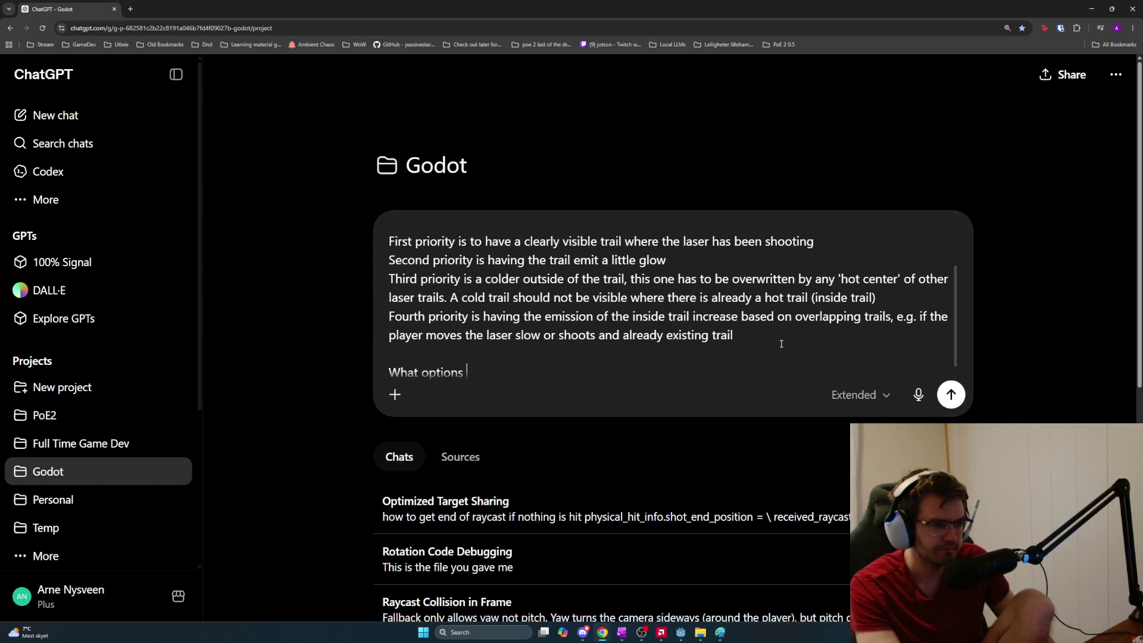
{"action": "type", "text": "to cre"}
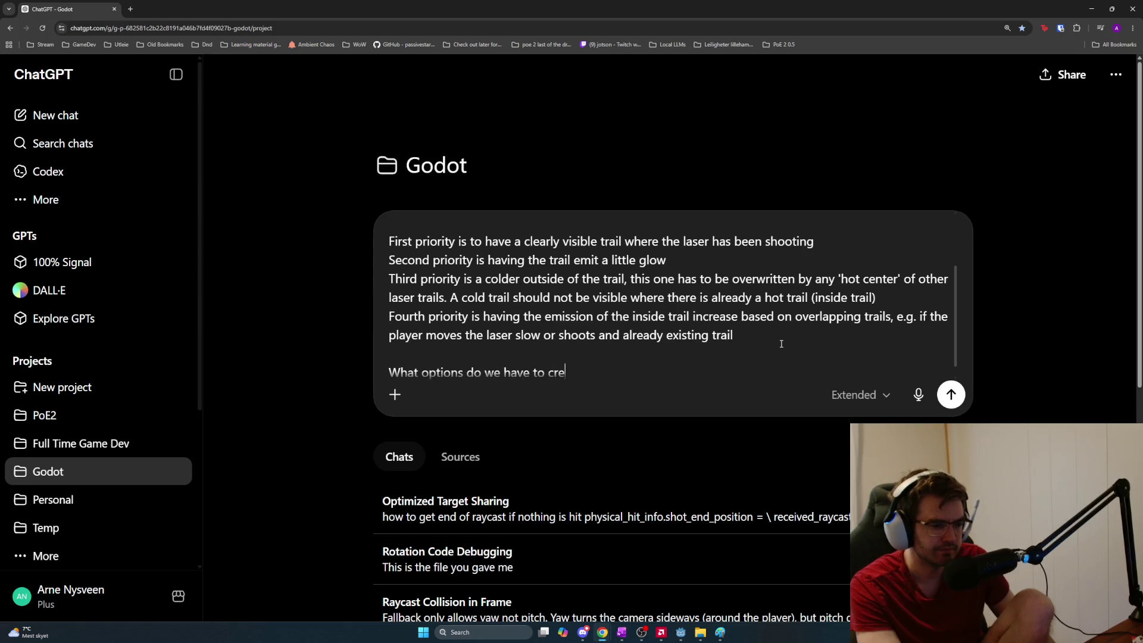
{"action": "type", "text": "ate a similar"}
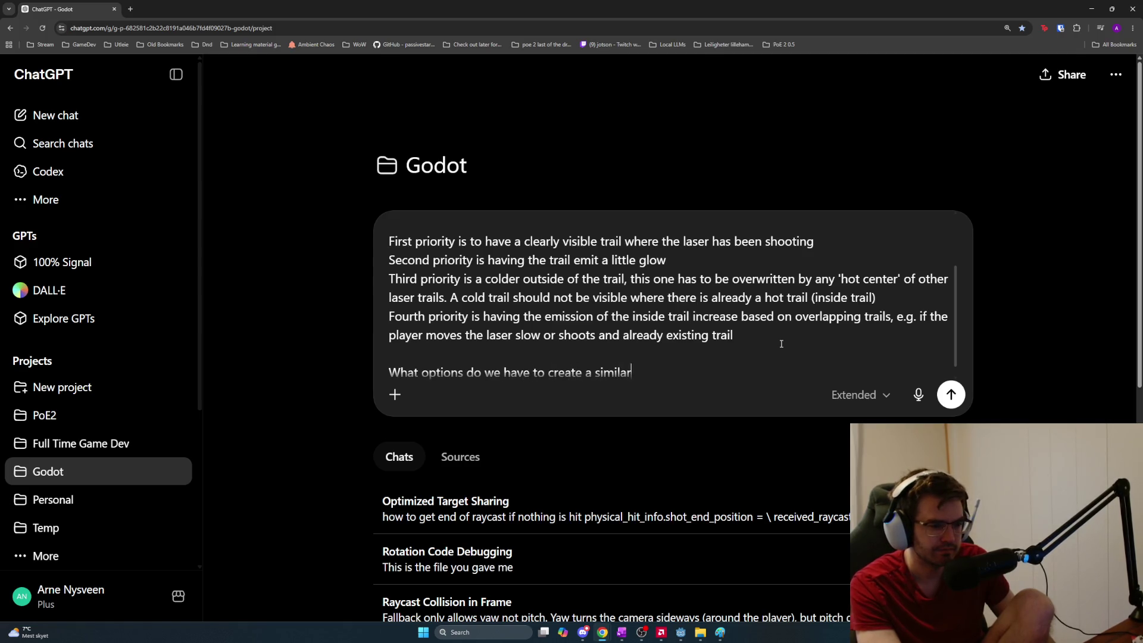
{"action": "type", "text": " effect like thi"}
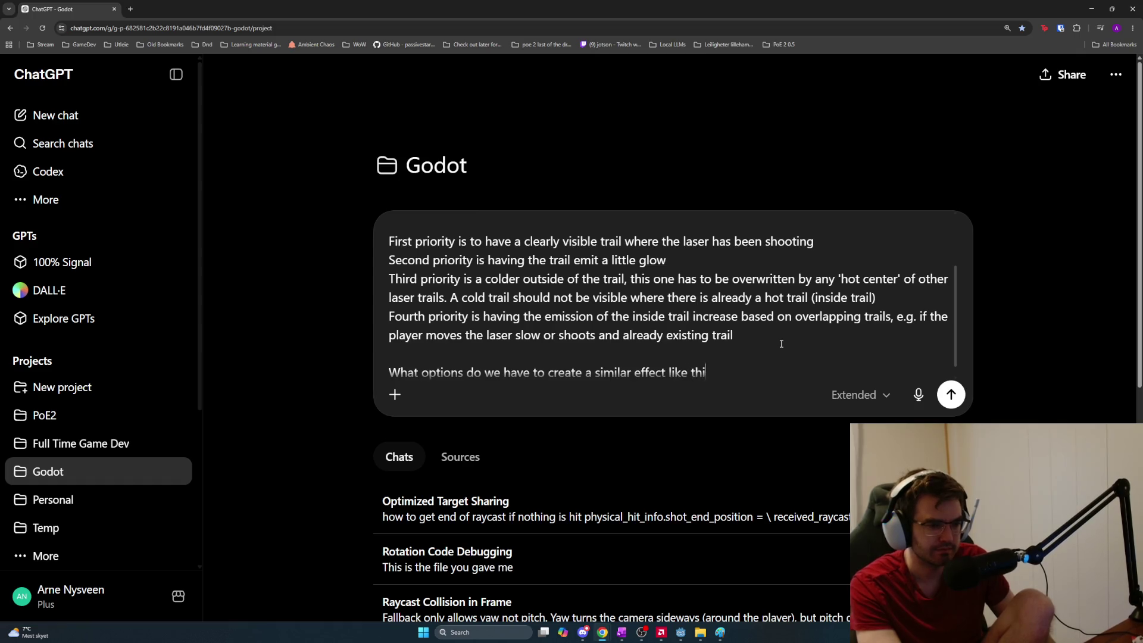
{"action": "type", "text": "s in my 3d gam"}
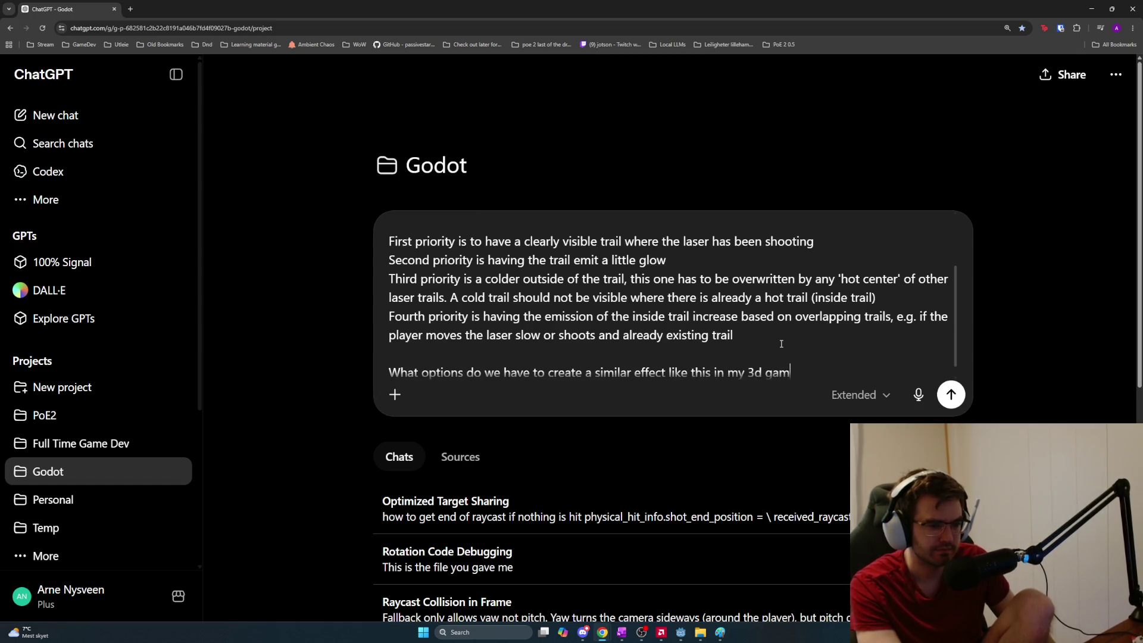
{"action": "type", "text": "e? What's best practice here?"}
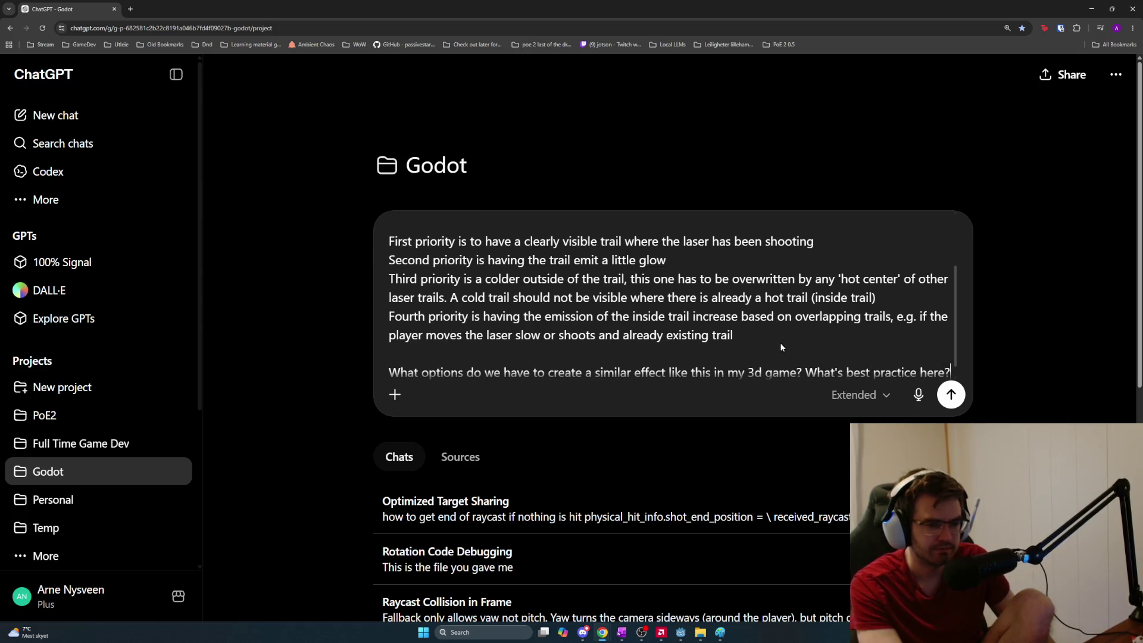
{"action": "key", "text": "Return"}
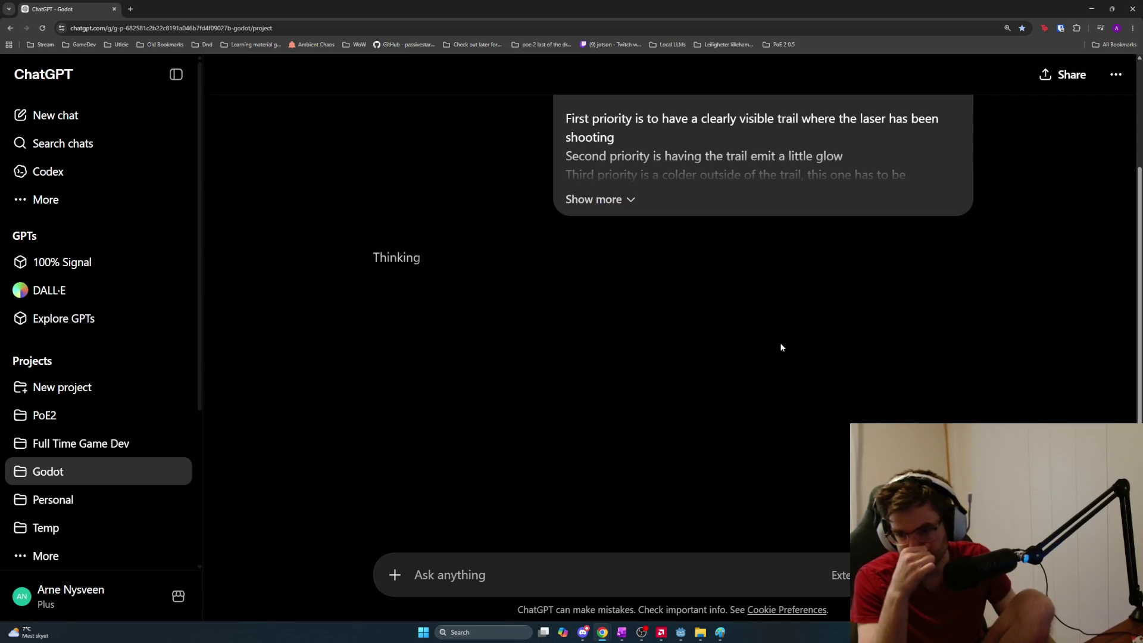
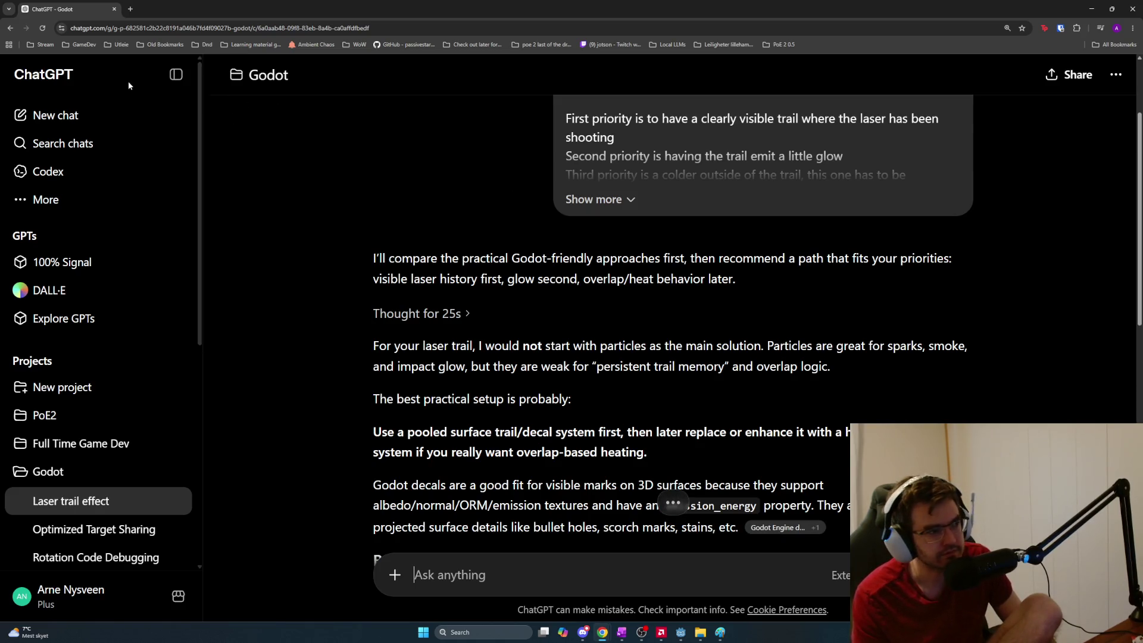
Open youtube.com in a new browser tab
{"action": "left_click", "coordinate": [130, 8]}
{"action": "type", "text": "youtube.com"}
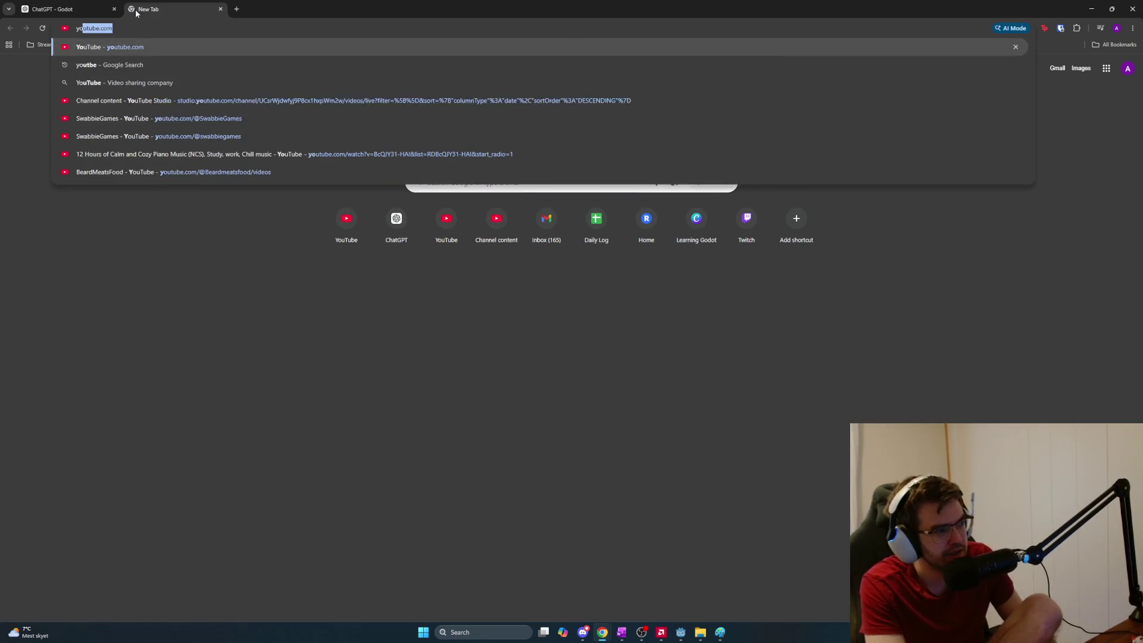
{"action": "key", "text": "Return"}
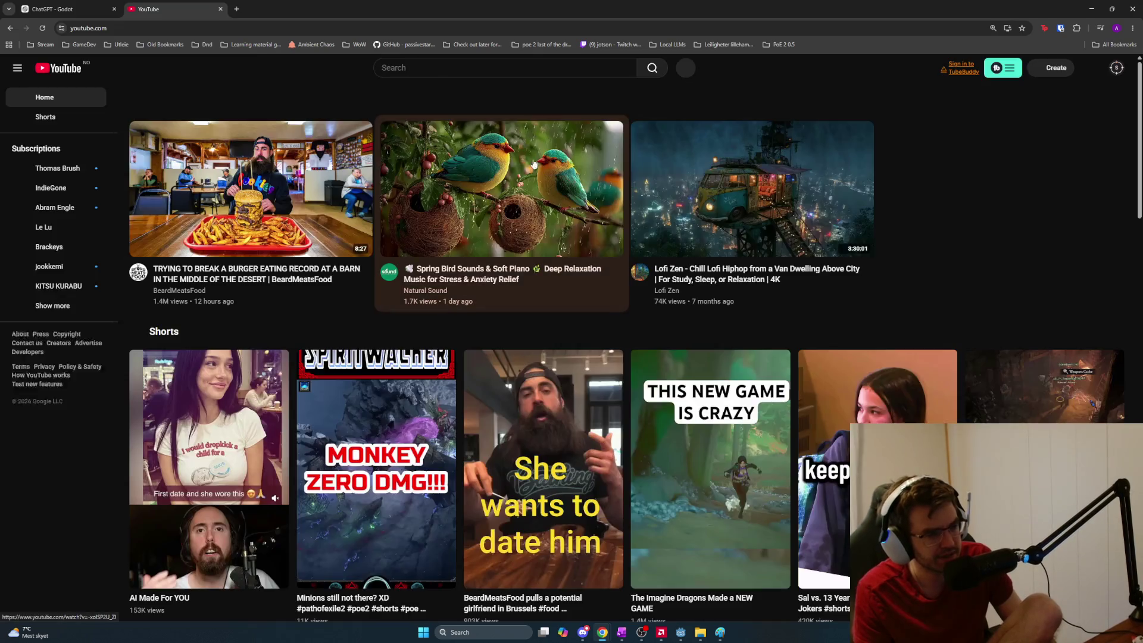
Search YouTube for 'snow trail game 2d'
{"action": "left_click", "coordinate": [477, 70]}
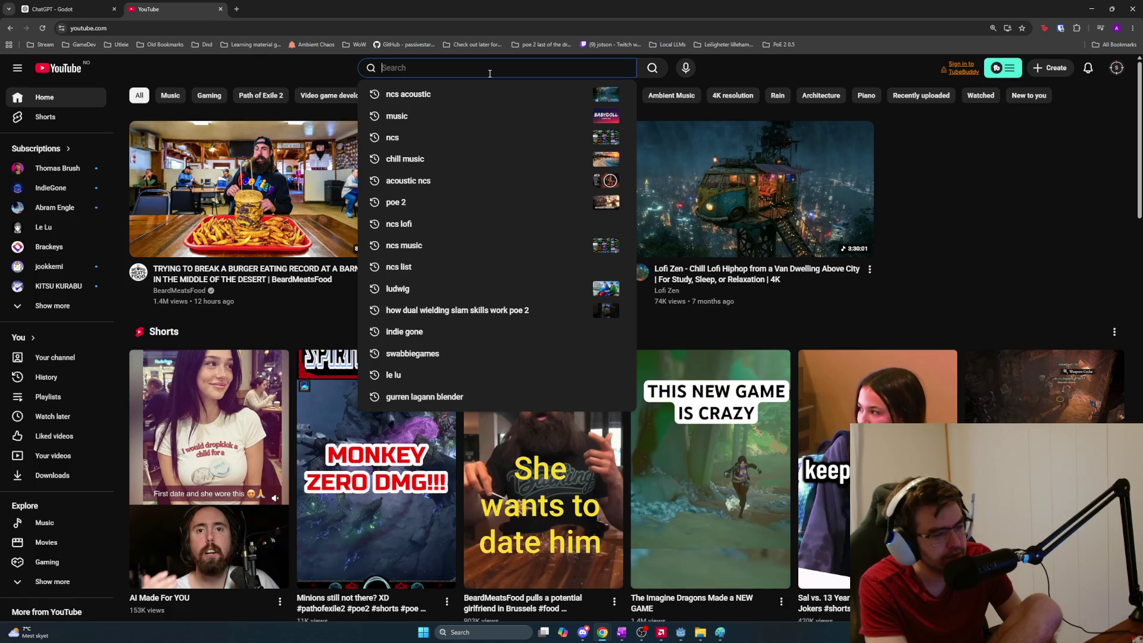
{"action": "type", "text": "w"}
{"action": "key", "text": "BackSpace"}
{"action": "type", "text": "s"}
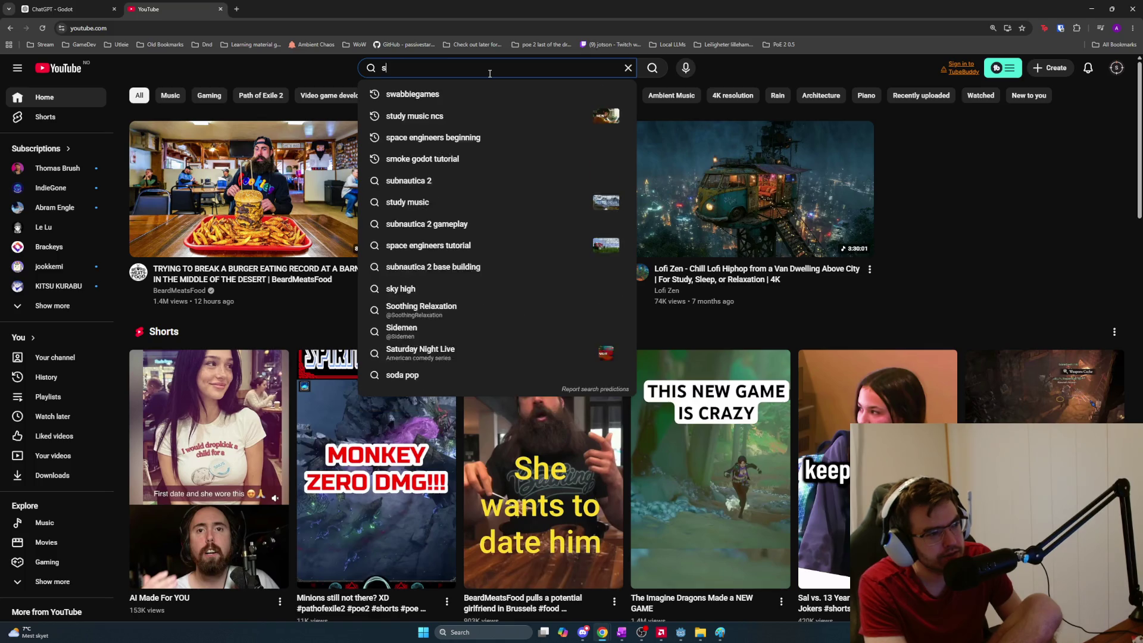
{"action": "type", "text": "now trail game 2d"}
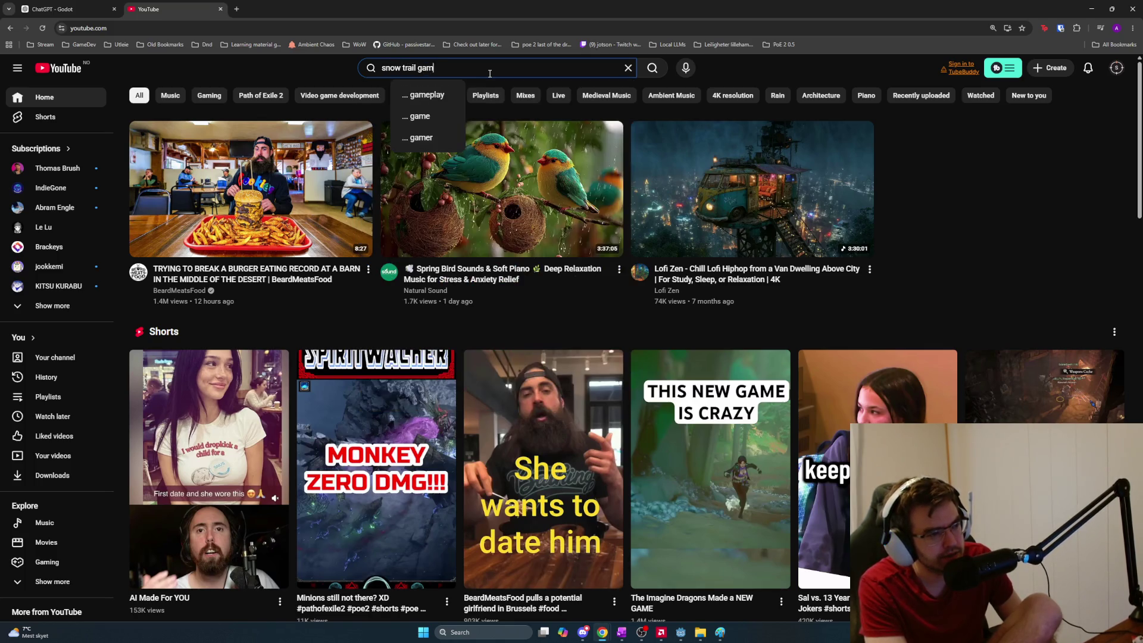
{"action": "key", "text": "Return"}
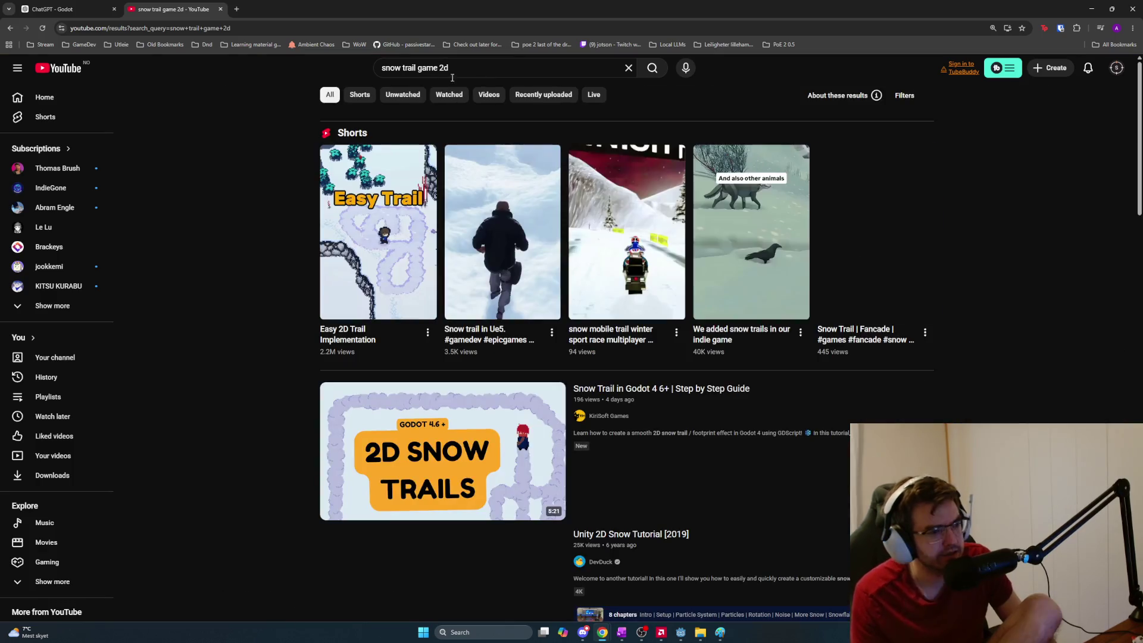
Watch the Easy 2D Trail Implementation short, pausing it several times, including at the particle system part
{"action": "left_click", "coordinate": [379, 233]}
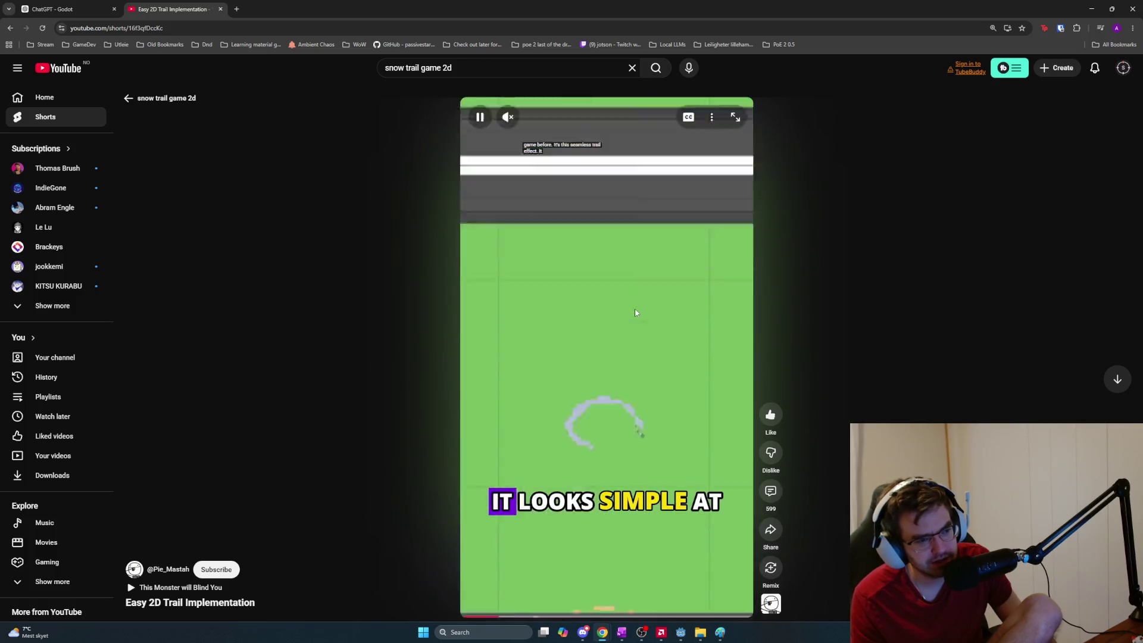
{"action": "left_click", "coordinate": [594, 361]}
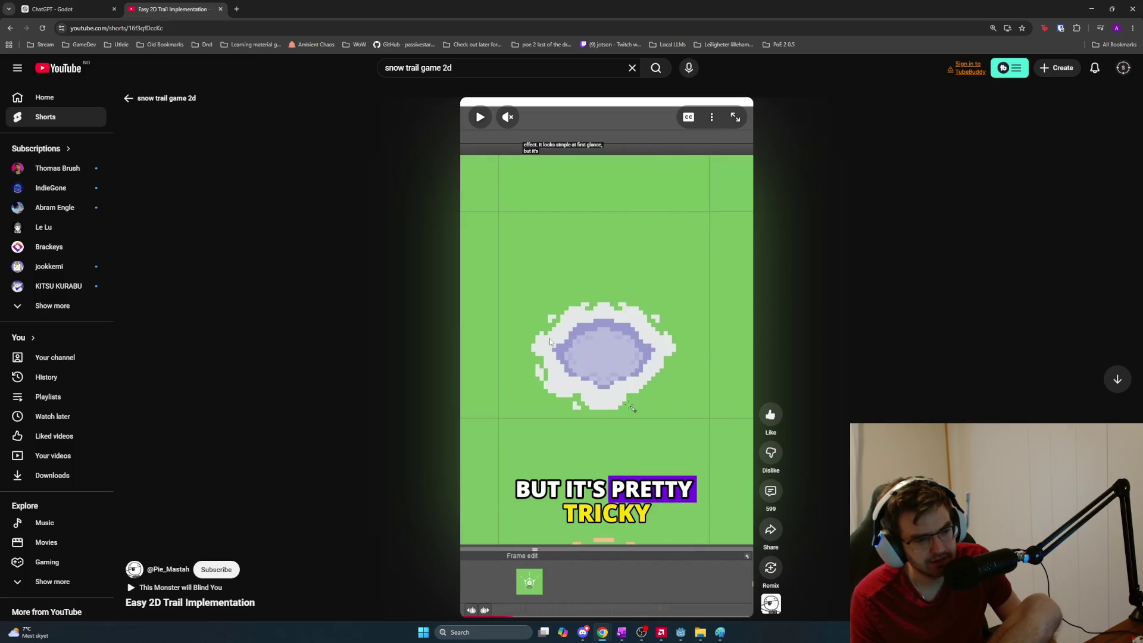
{"action": "left_click", "coordinate": [626, 338]}
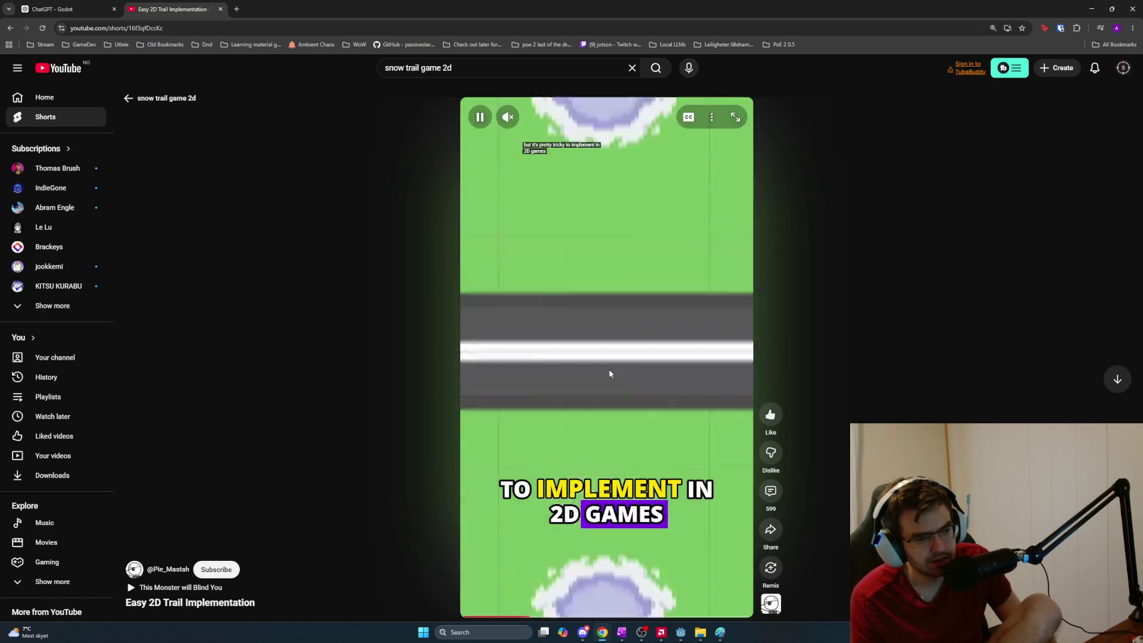
{"action": "left_click", "coordinate": [606, 377]}
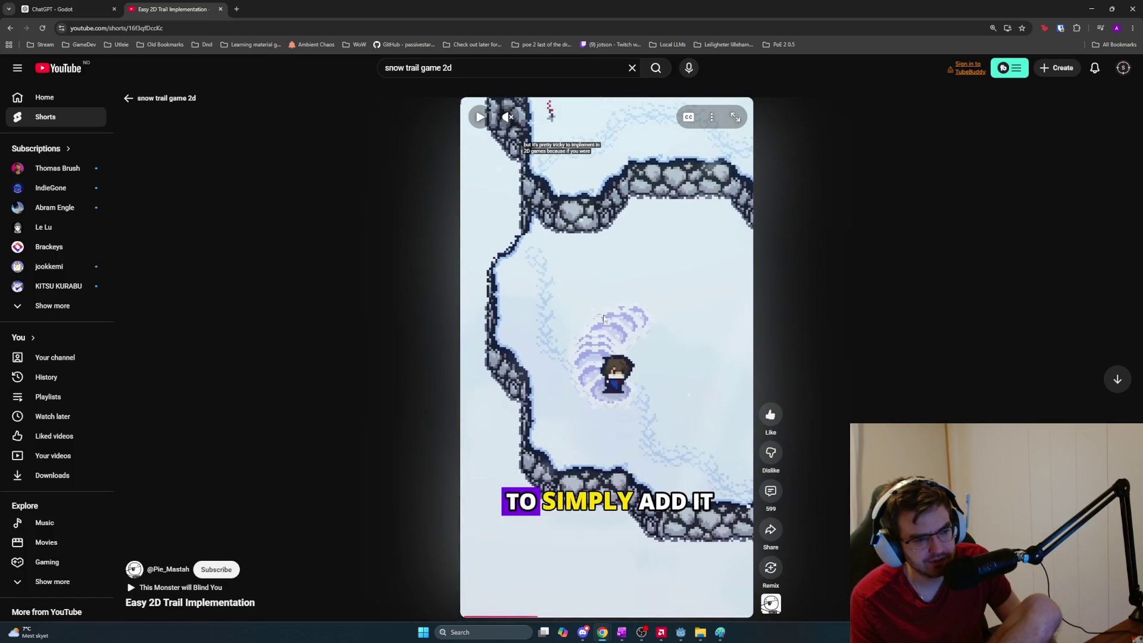
{"action": "left_click", "coordinate": [628, 312]}
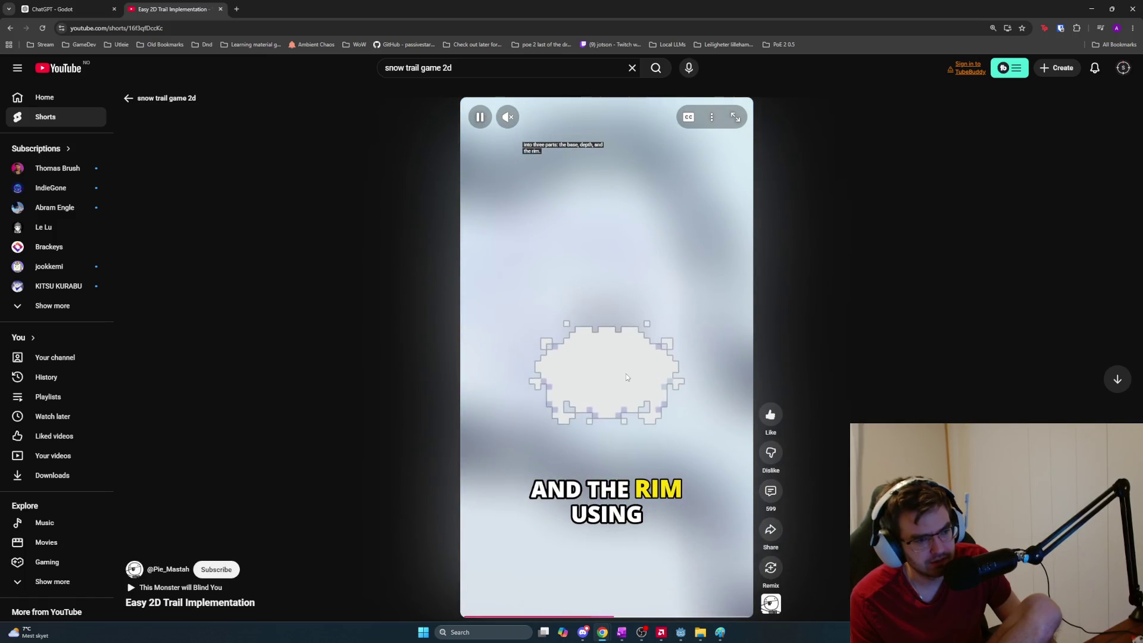
{"action": "left_click", "coordinate": [612, 366]}
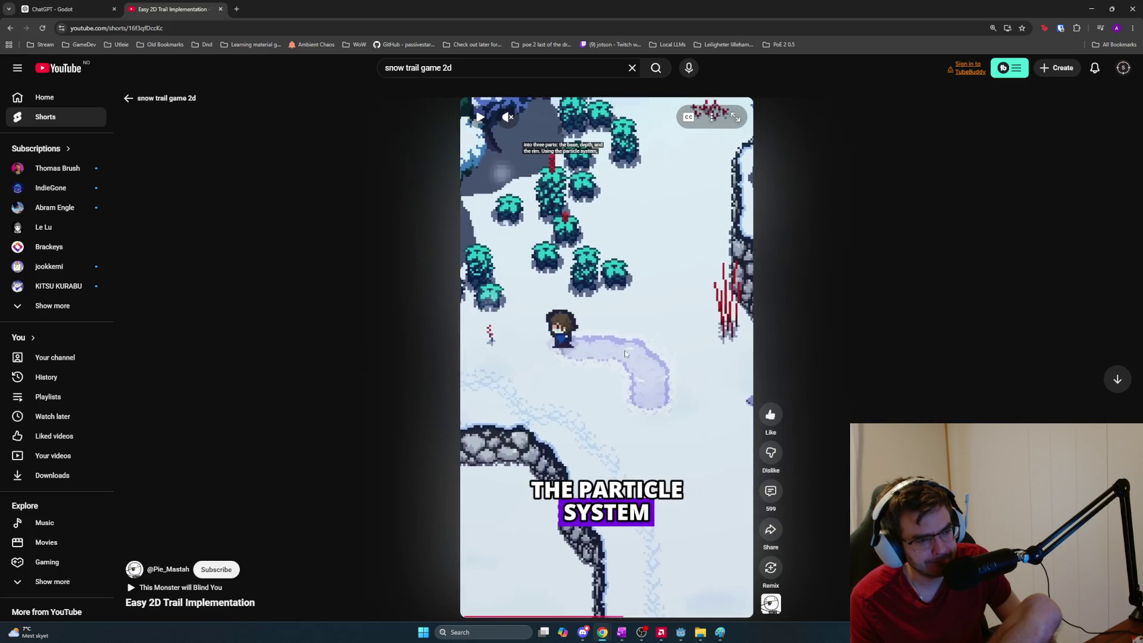
{"action": "left_click", "coordinate": [533, 347]}
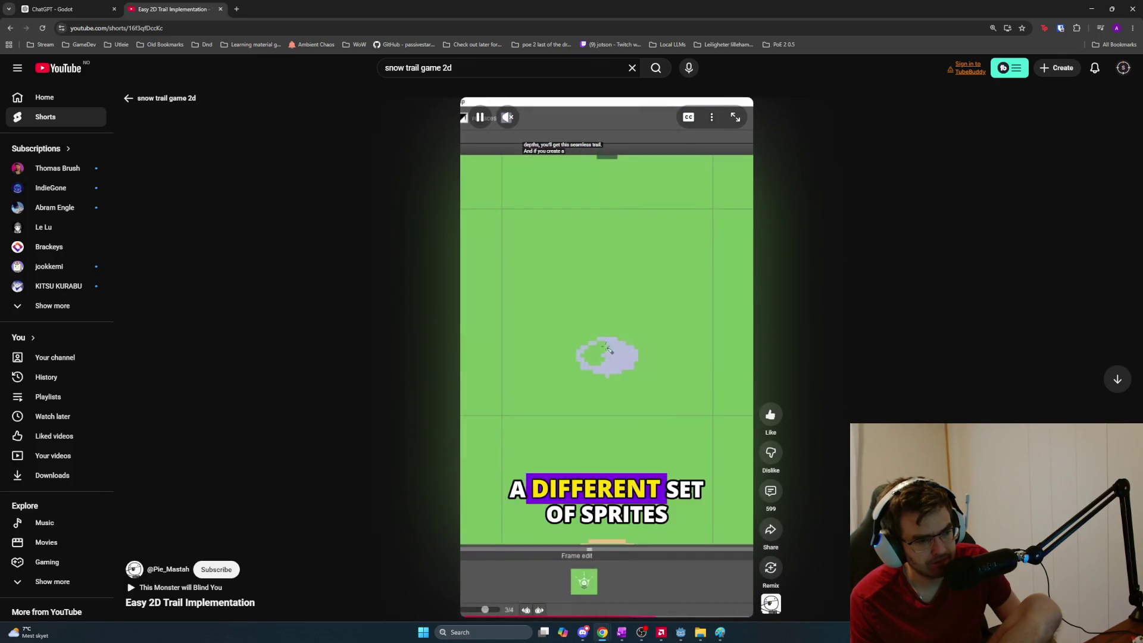
Pause, move on to the Snow trail in UE5 short, then return to the search results
{"action": "key", "text": "space"}
{"action": "scroll", "coordinate": [612, 370], "scroll_direction": "down", "scroll_amount": 1}
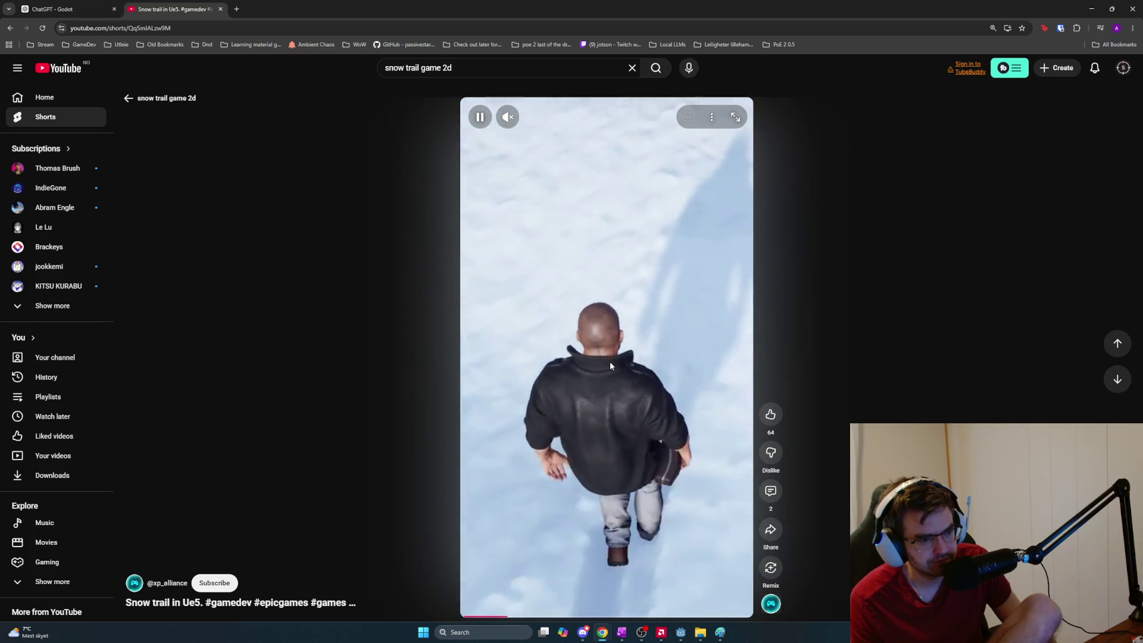
{"action": "key", "text": "alt+Left"}
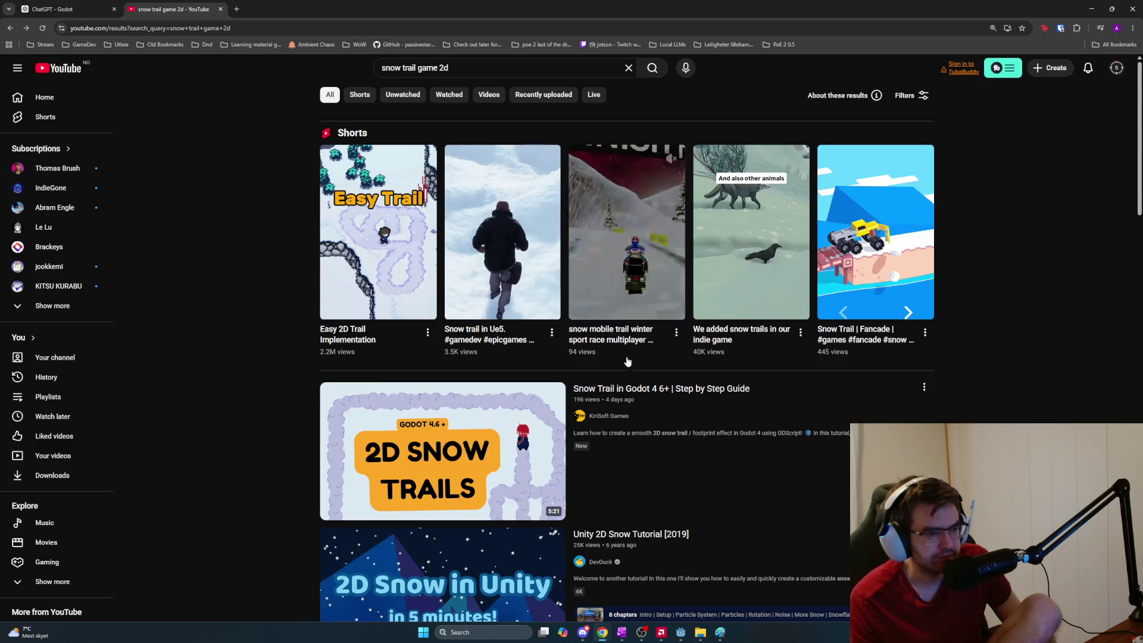
Replace the search with 'laser trail tutorial' and run it
{"action": "mouse_move", "coordinate": [774, 407]}
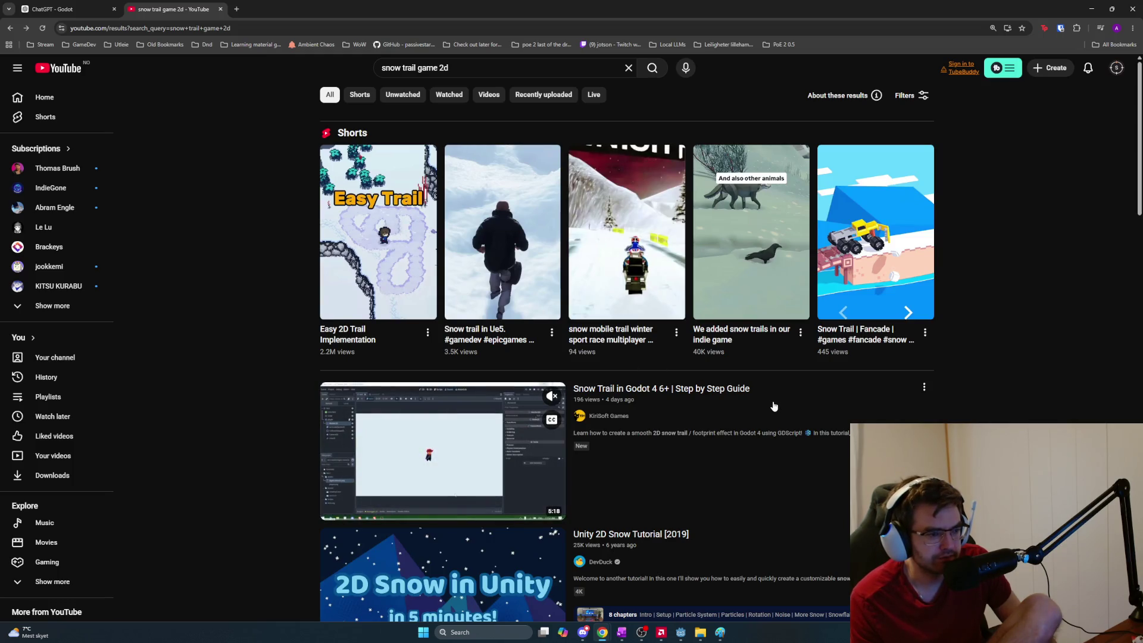
{"action": "left_click", "coordinate": [477, 71]}
{"action": "key", "text": "ctrl+a"}
{"action": "type", "text": "laser trail tutorial"}
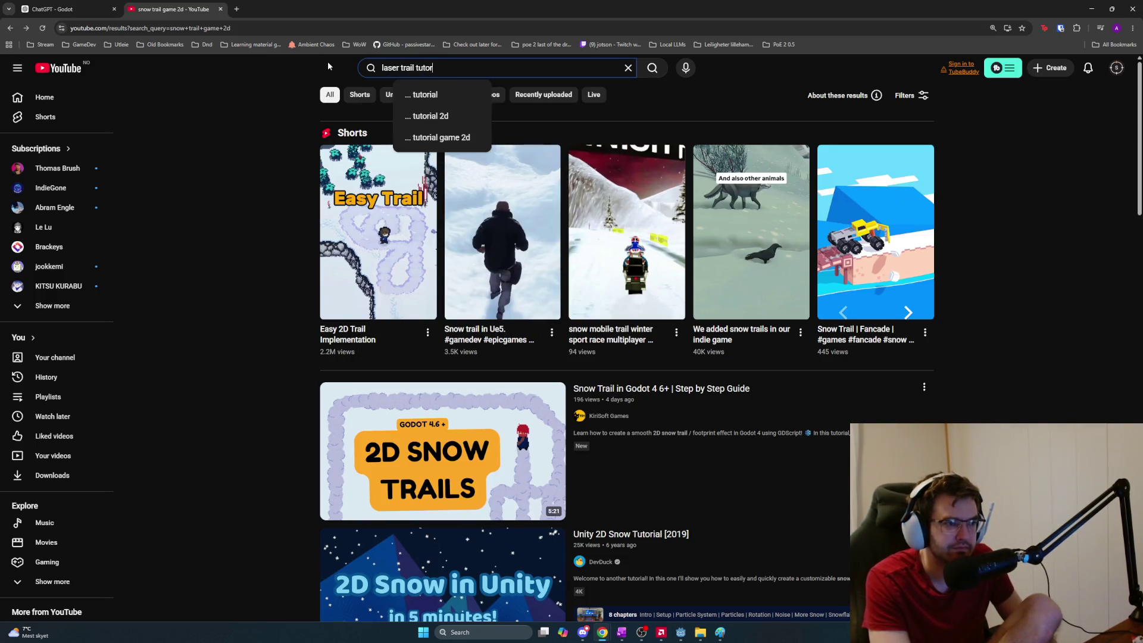
{"action": "key", "text": "Return"}
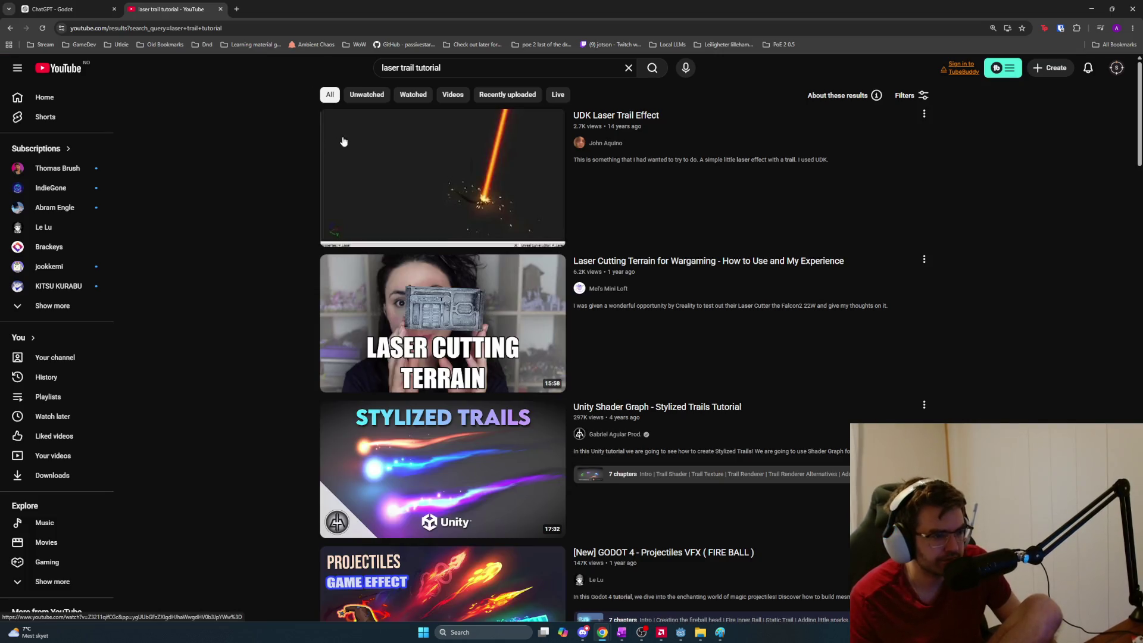
Watch the UDK Laser Trail Effect video and cancel the next video's autoplay
{"action": "left_click", "coordinate": [412, 156]}
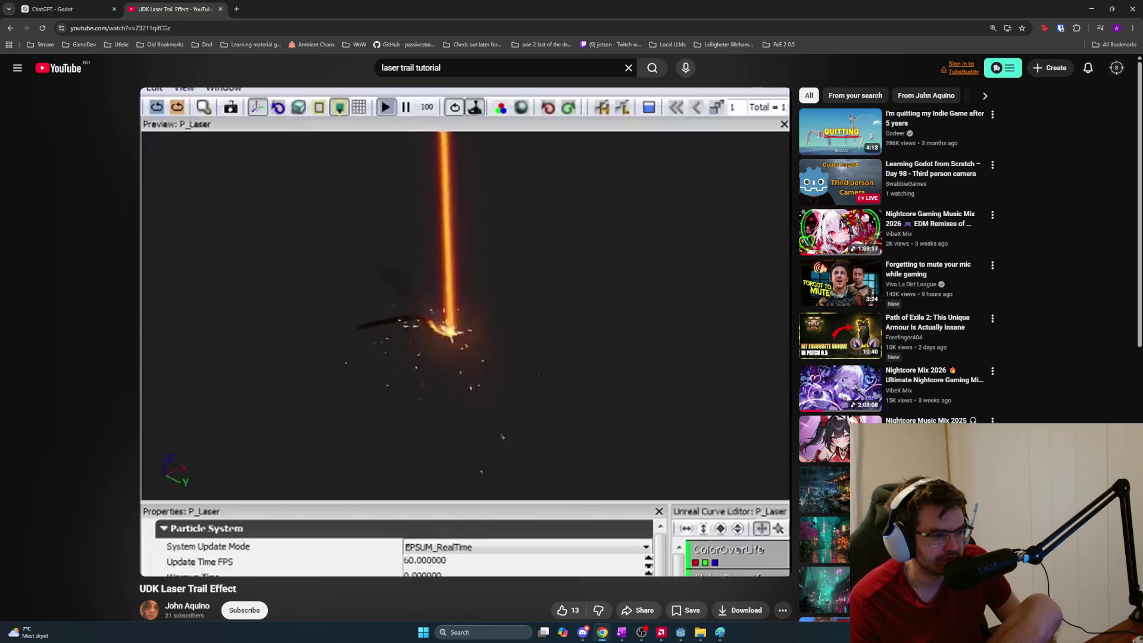
{"action": "mouse_move", "coordinate": [394, 312]}
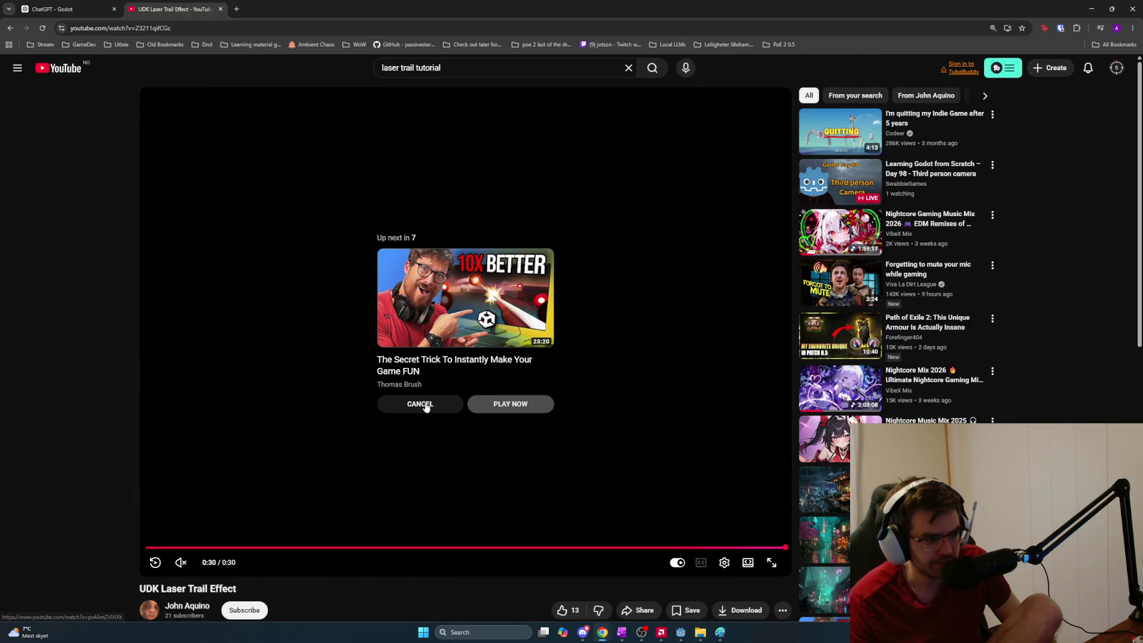
{"action": "left_click", "coordinate": [420, 402]}
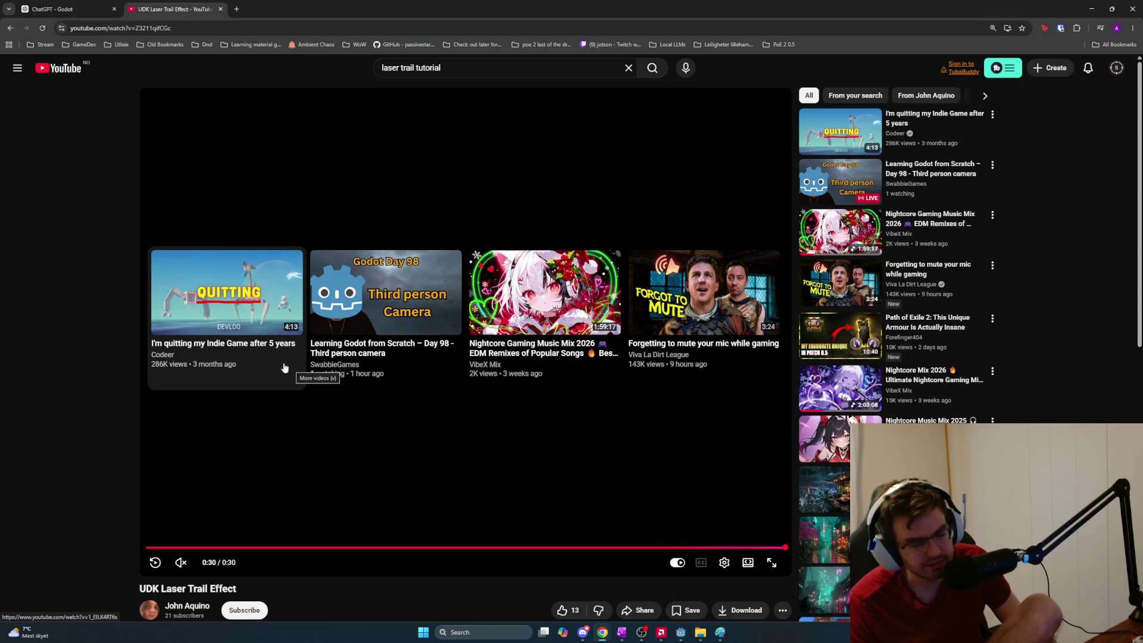
{"action": "scroll", "coordinate": [248, 357], "scroll_direction": "down", "scroll_amount": 5}
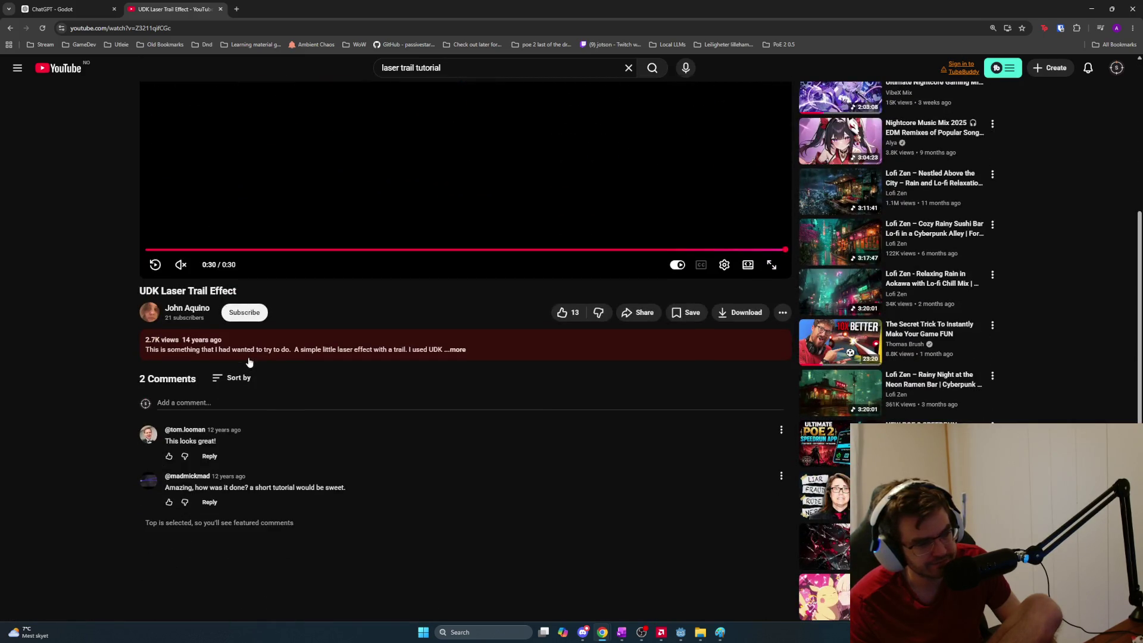
{"action": "scroll", "coordinate": [249, 361], "scroll_direction": "up", "scroll_amount": 5}
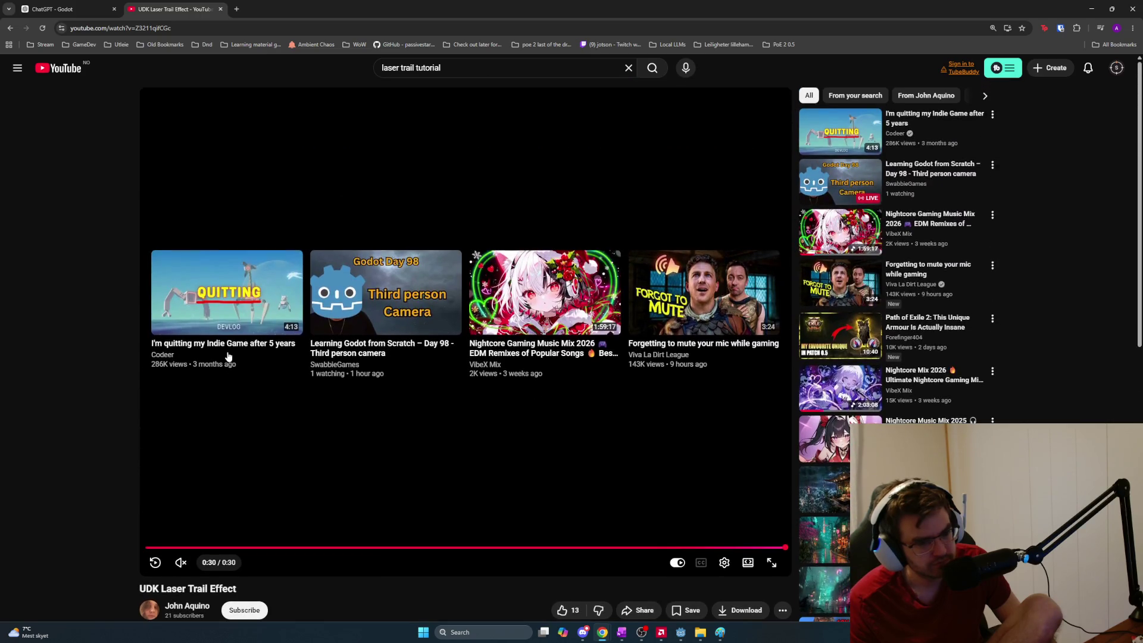
Return to the laser trail tutorial results, browse them, then go back to the ChatGPT tab
{"action": "key", "text": "alt+Left"}
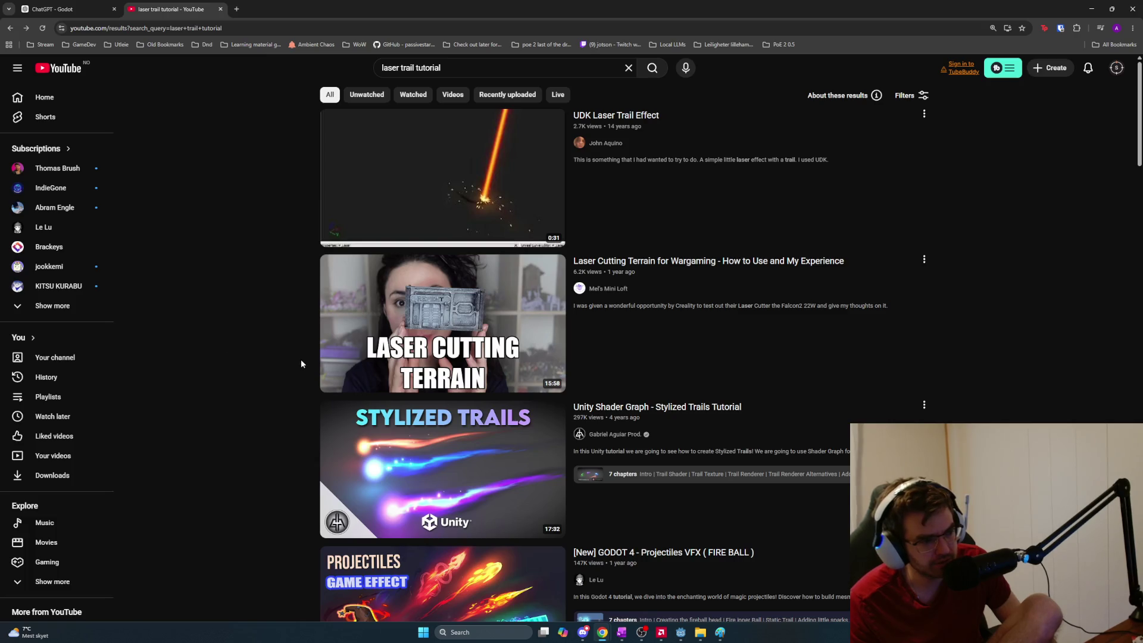
{"action": "scroll", "coordinate": [304, 364], "scroll_direction": "down", "scroll_amount": 3}
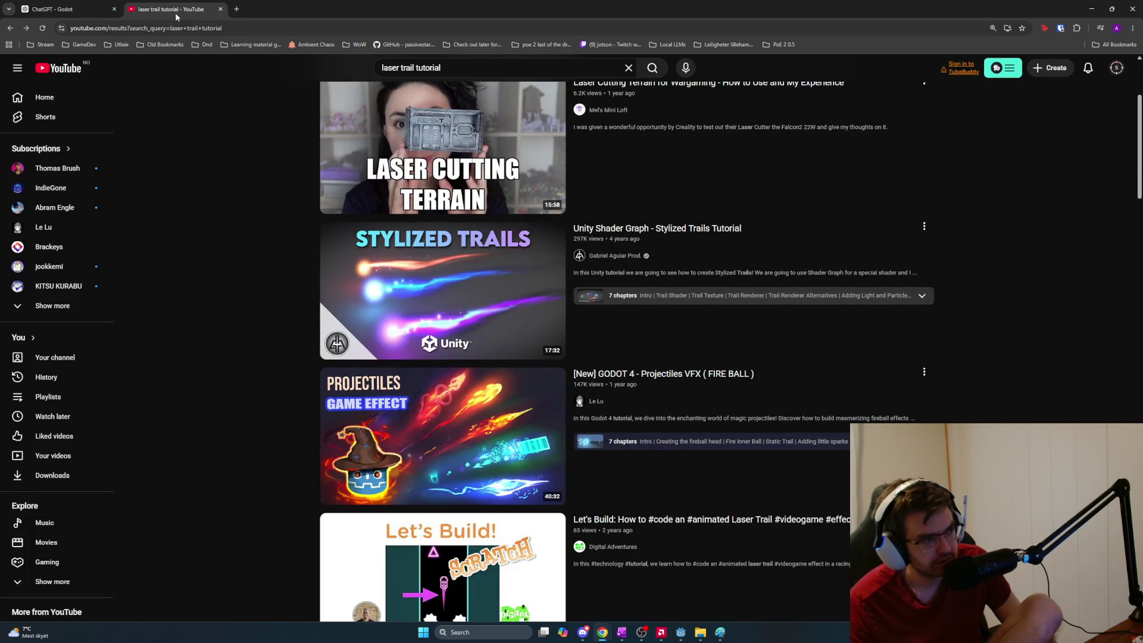
{"action": "left_click", "coordinate": [54, 9]}
{"action": "mouse_move", "coordinate": [526, 350]}
{"action": "left_mouse_down"}
{"action": "mouse_move", "coordinate": [879, 358]}
{"action": "mouse_move", "coordinate": [759, 344]}
{"action": "mouse_move", "coordinate": [381, 344]}
{"action": "mouse_move", "coordinate": [397, 366]}
{"action": "mouse_move", "coordinate": [657, 431]}
{"action": "mouse_move", "coordinate": [389, 416]}
{"action": "left_mouse_up"}
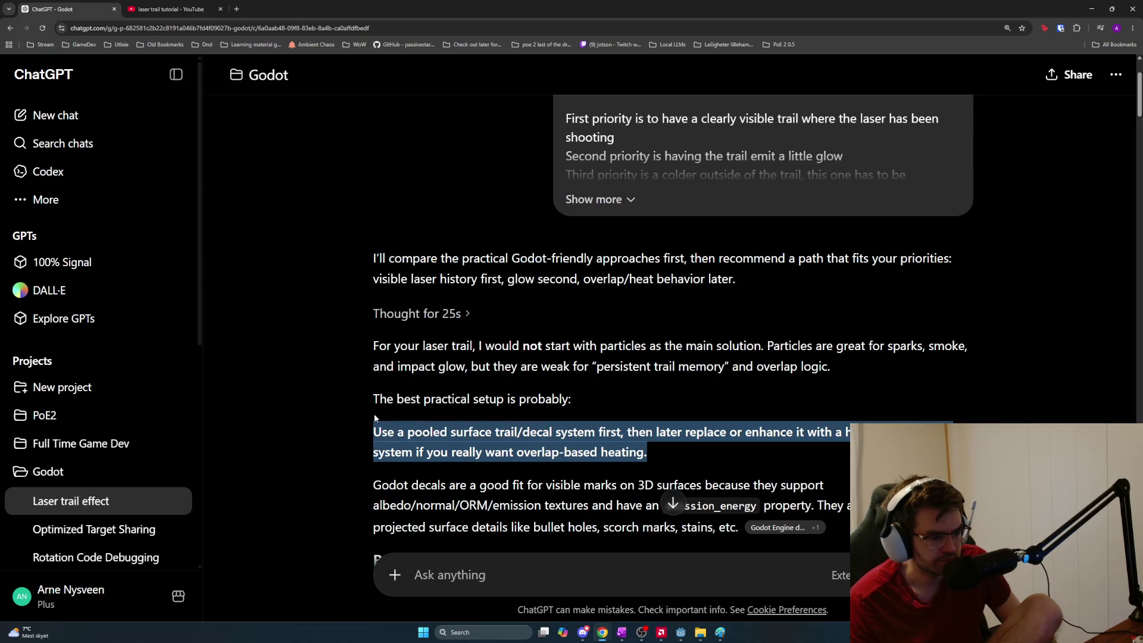
{"action": "left_click", "coordinate": [492, 432]}
{"action": "mouse_move", "coordinate": [493, 432]}
{"action": "left_mouse_down"}
{"action": "mouse_move", "coordinate": [662, 442]}
{"action": "mouse_move", "coordinate": [624, 431]}
{"action": "mouse_move", "coordinate": [723, 432]}
{"action": "mouse_move", "coordinate": [838, 454]}
{"action": "left_mouse_up"}
{"action": "left_click", "coordinate": [844, 456]}
{"action": "left_click_drag", "start_coordinate": [746, 453], "coordinate": [358, 424]}
{"action": "left_click", "coordinate": [654, 457]}
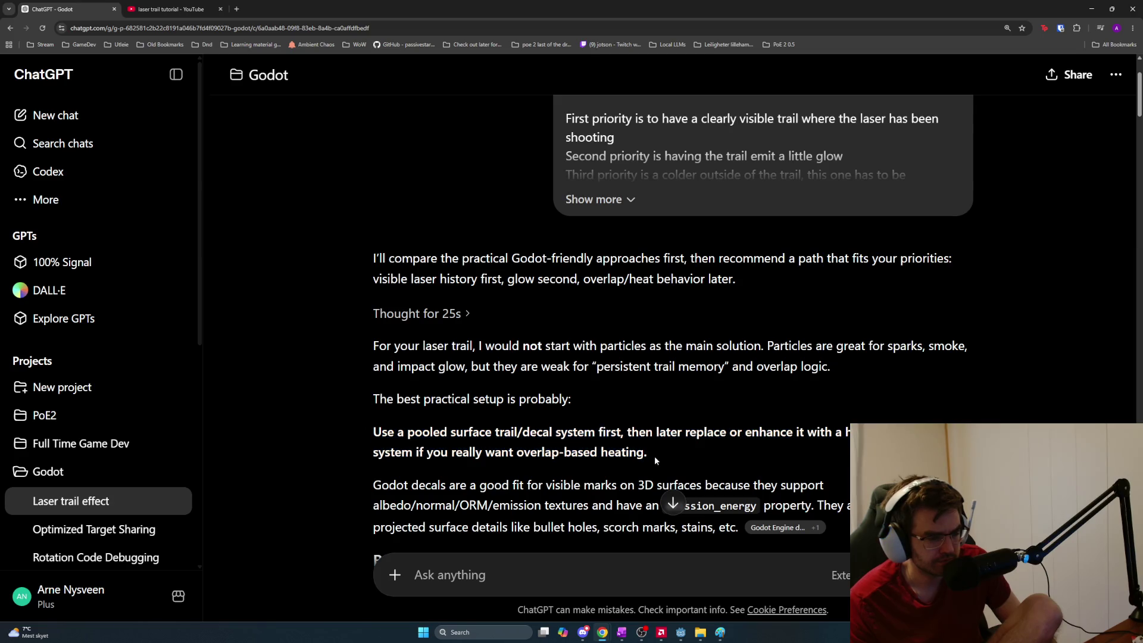
{"action": "scroll", "coordinate": [666, 458], "scroll_direction": "down", "scroll_amount": 1}
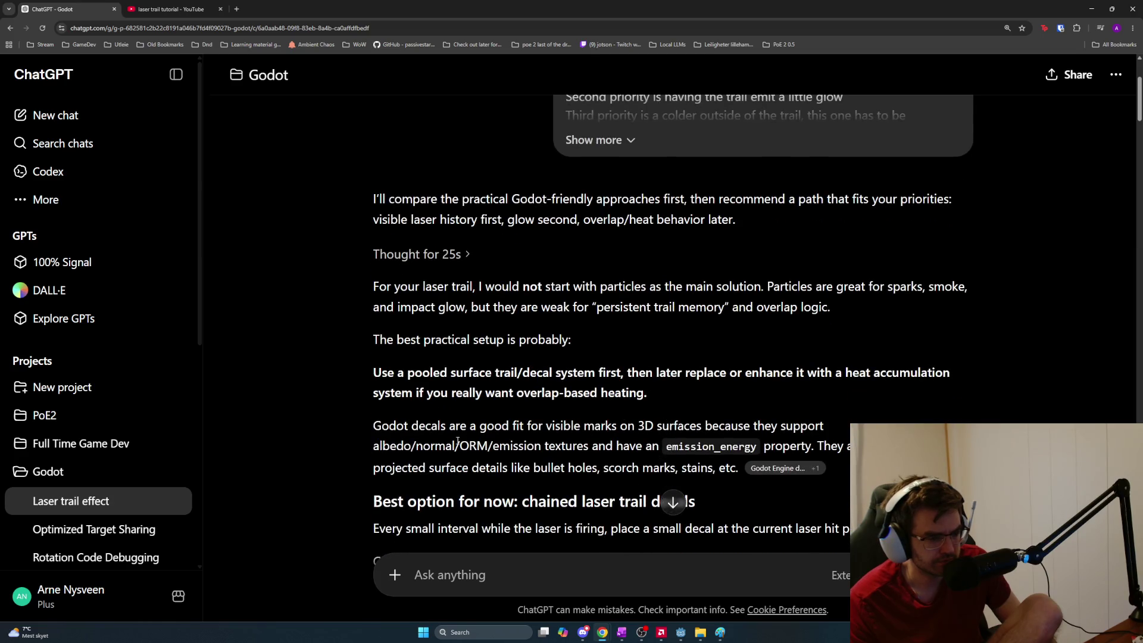
{"action": "mouse_move", "coordinate": [376, 425]}
{"action": "left_mouse_down"}
{"action": "mouse_move", "coordinate": [543, 448]}
{"action": "mouse_move", "coordinate": [593, 432]}
{"action": "left_mouse_up"}
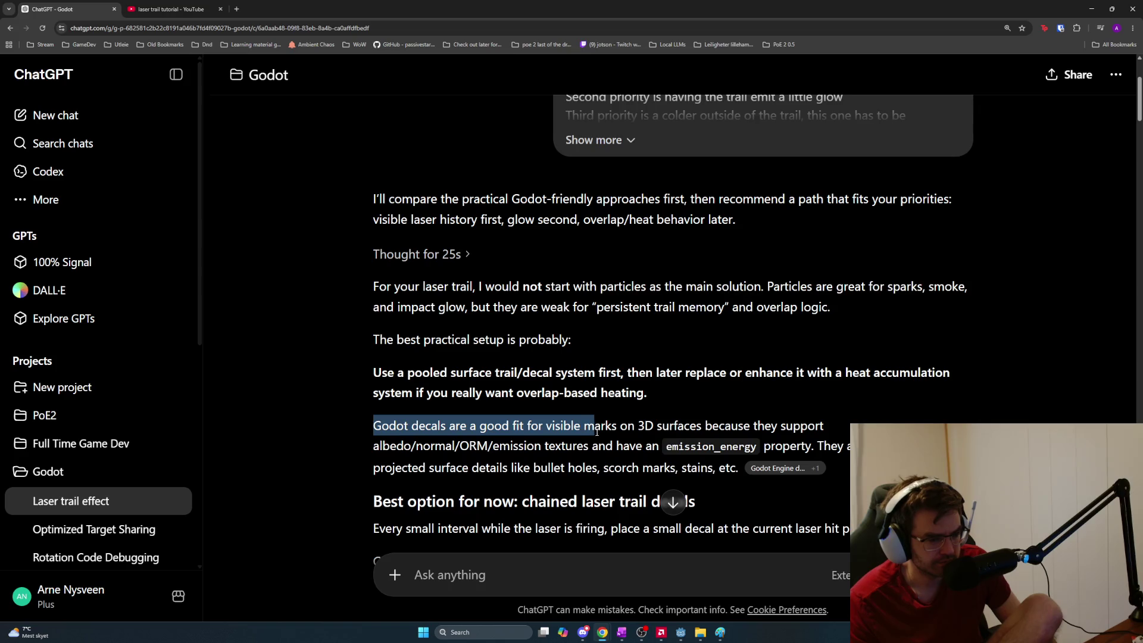
{"action": "mouse_move", "coordinate": [596, 431]}
{"action": "left_mouse_down"}
{"action": "mouse_move", "coordinate": [841, 428]}
{"action": "mouse_move", "coordinate": [473, 426]}
{"action": "mouse_move", "coordinate": [514, 450]}
{"action": "mouse_move", "coordinate": [818, 446]}
{"action": "left_mouse_up"}
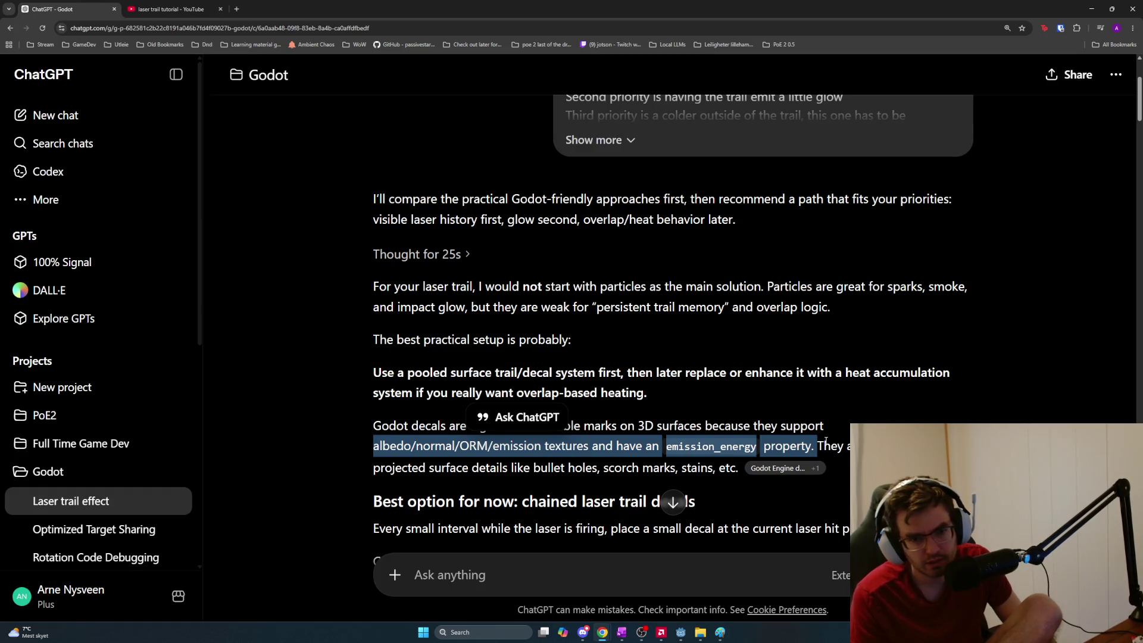
{"action": "key", "text": "alt+Tab"}
{"action": "key", "text": "alt+Tab"}
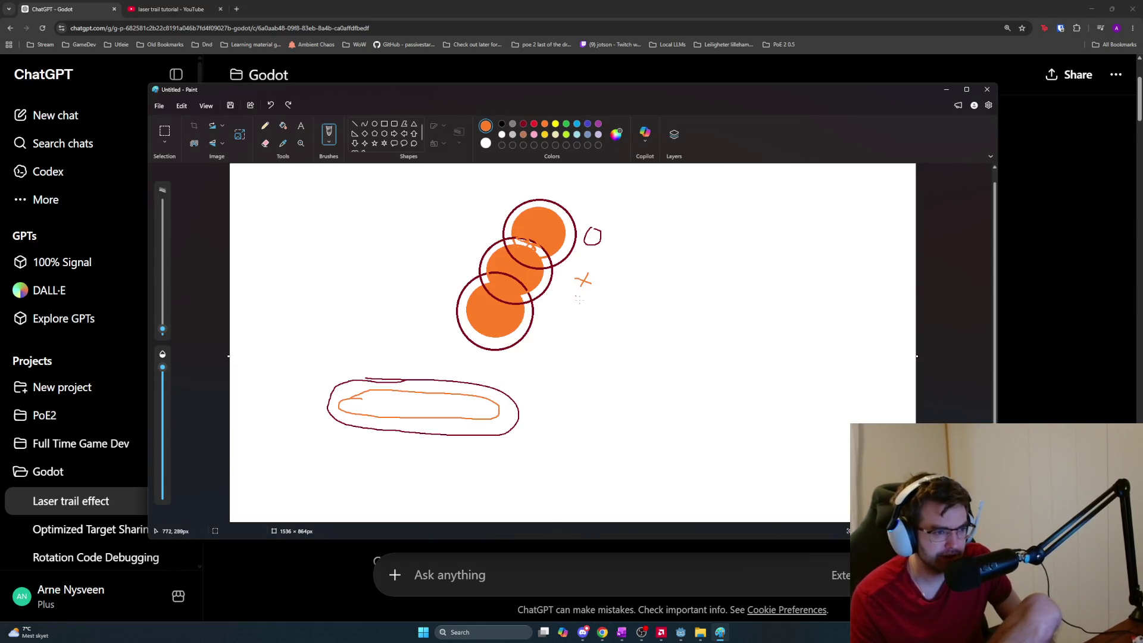
Clear the old Paint sketch and draw a large oval near the canvas centre
{"action": "key", "text": "ctrl+z"}
{"action": "key", "text": "ctrl+z"}
{"action": "key", "text": "ctrl+z"}
{"action": "left_click", "coordinate": [374, 125]}
{"action": "left_click_drag", "start_coordinate": [419, 205], "coordinate": [555, 383]}
Fill the oval face with green
{"action": "left_click", "coordinate": [265, 126]}
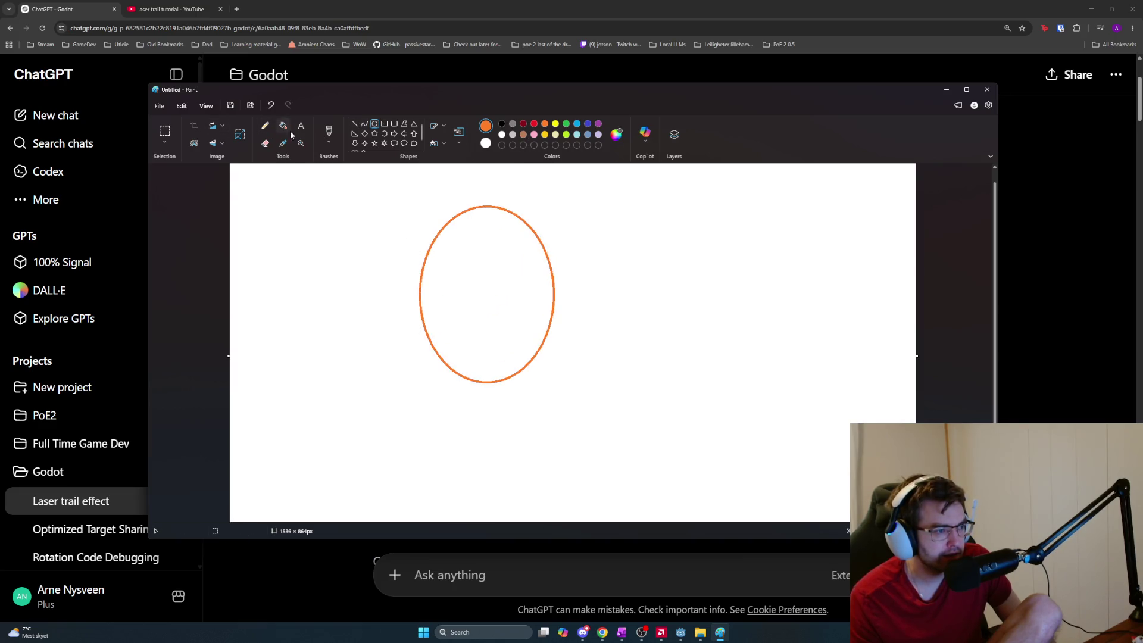
{"action": "left_click", "coordinate": [328, 131]}
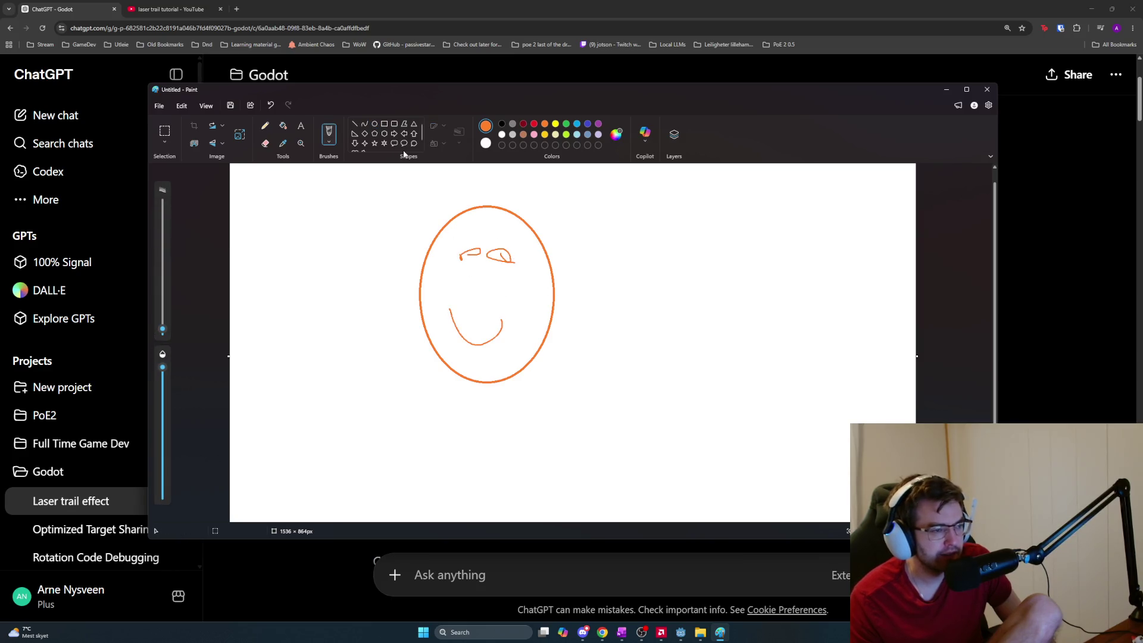
{"action": "left_click", "coordinate": [282, 127]}
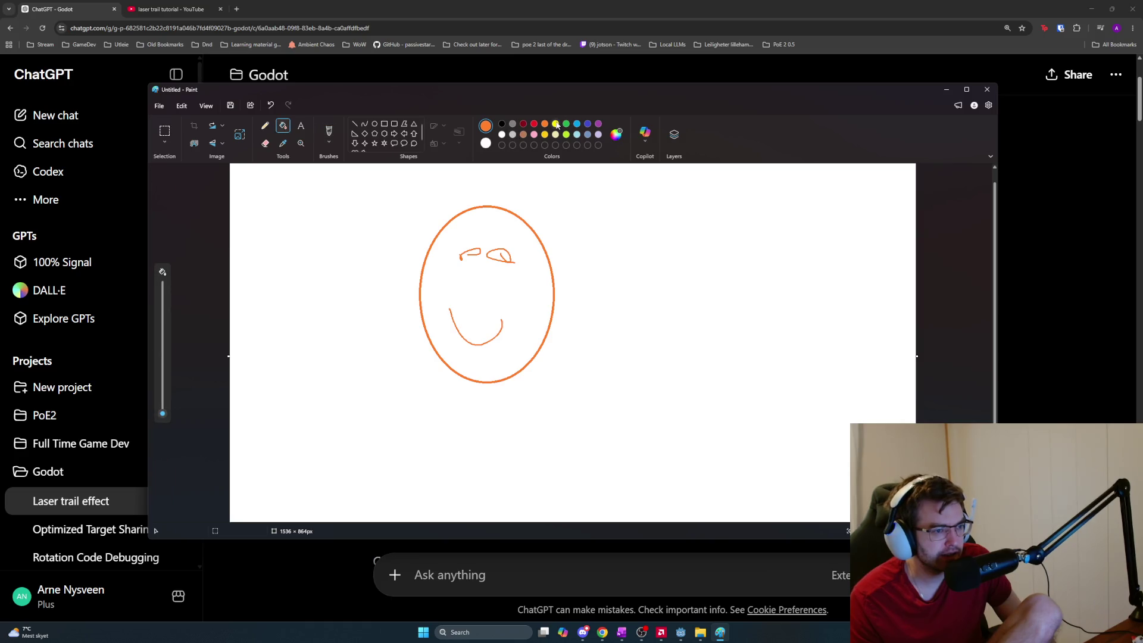
{"action": "left_click", "coordinate": [530, 286]}
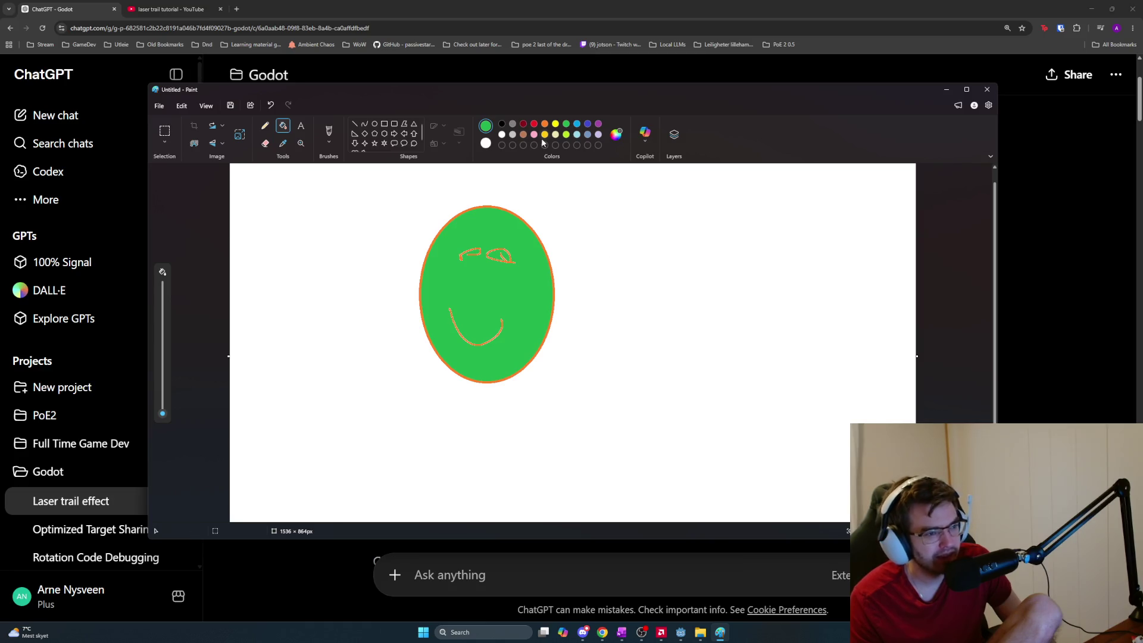
Draw a small black circle on the right side of the face
{"action": "left_click", "coordinate": [356, 124]}
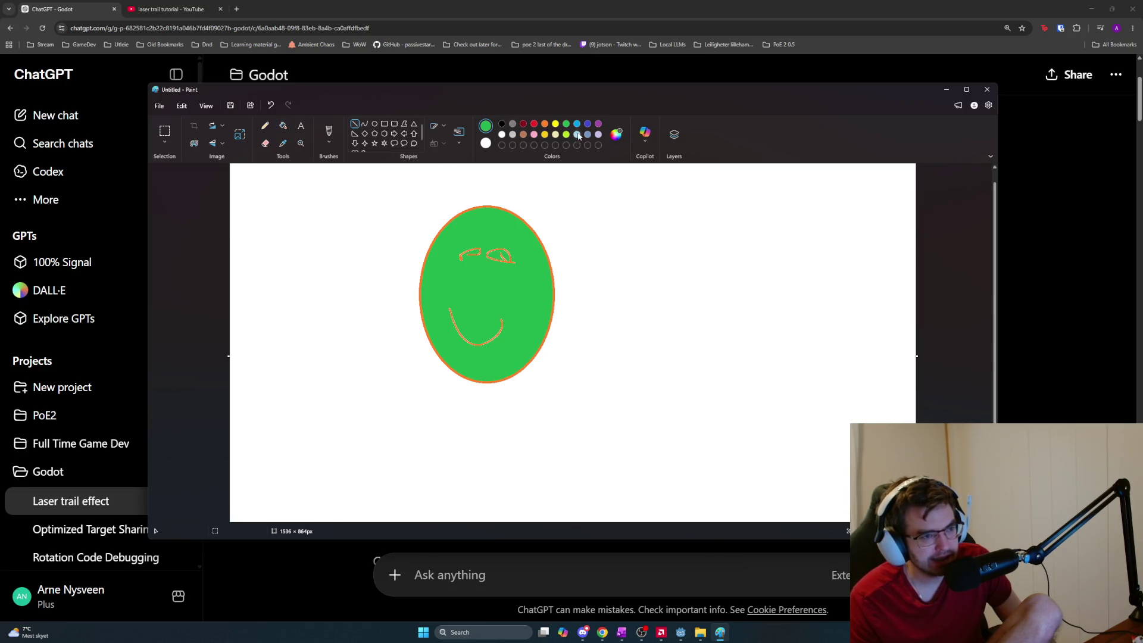
{"action": "left_click", "coordinate": [375, 124]}
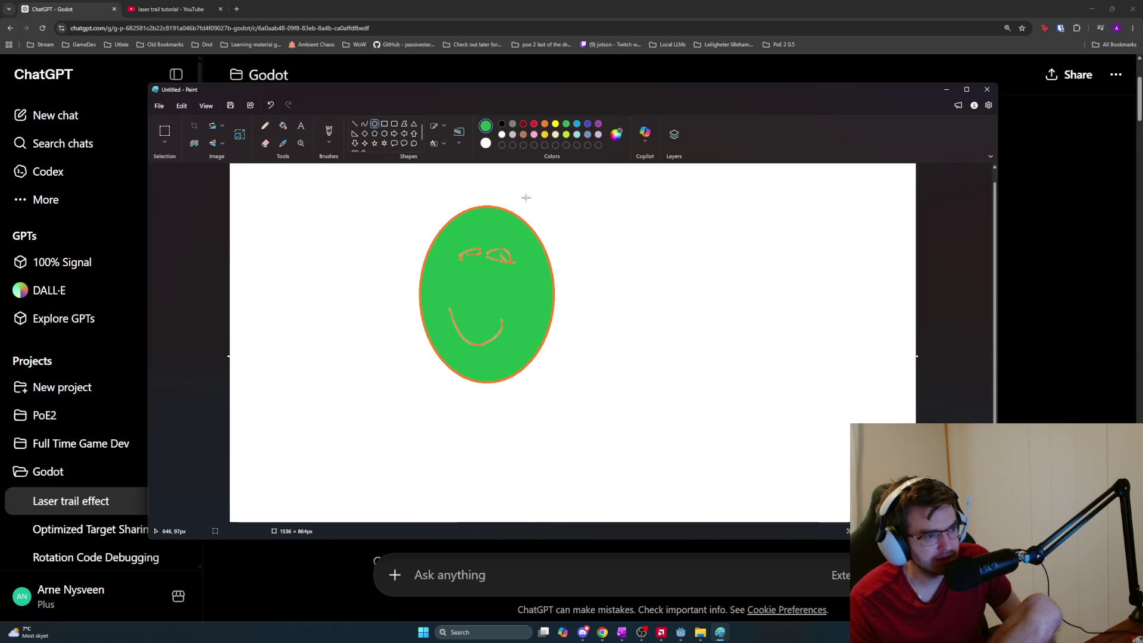
{"action": "left_click_drag", "start_coordinate": [520, 287], "coordinate": [530, 296]}
{"action": "left_click", "coordinate": [591, 305]}
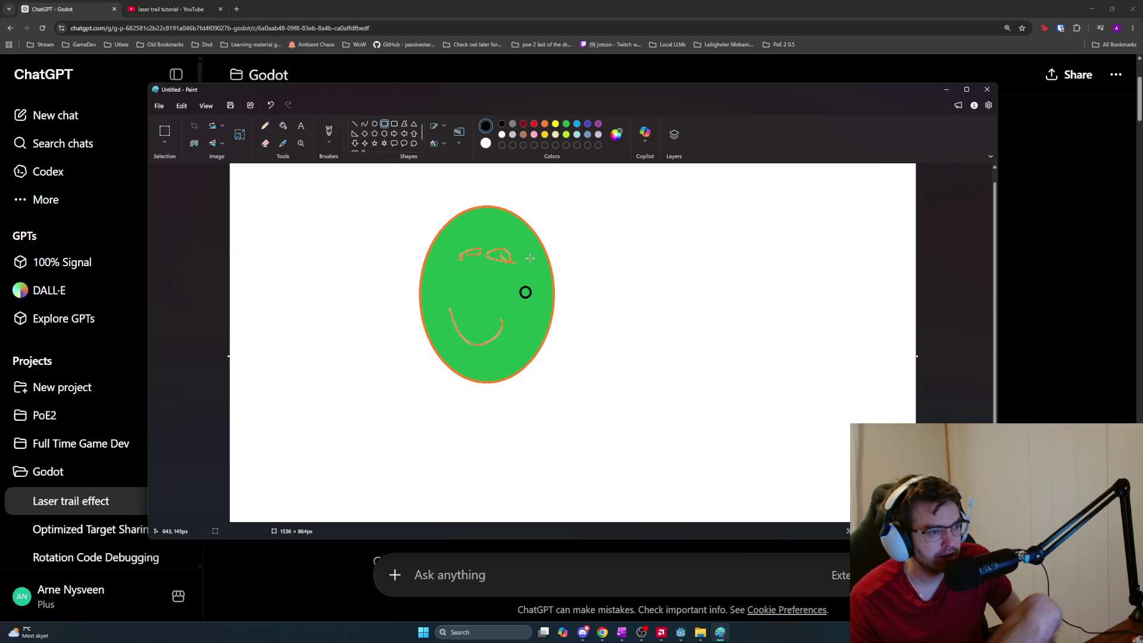
Try rectangles around the small circle and undo each, leaving only the circle
{"action": "mouse_move", "coordinate": [480, 251]}
{"action": "left_mouse_down"}
{"action": "mouse_move", "coordinate": [589, 343]}
{"action": "mouse_move", "coordinate": [563, 327]}
{"action": "left_mouse_up"}
{"action": "key", "text": "ctrl+z"}
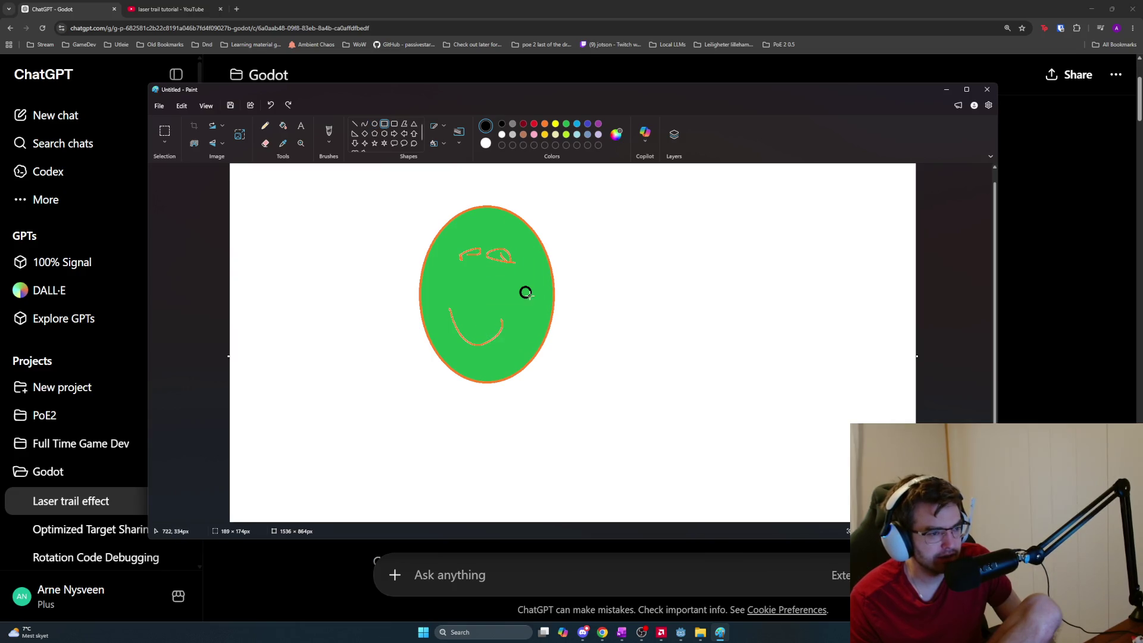
{"action": "mouse_move", "coordinate": [499, 268]}
{"action": "left_mouse_down"}
{"action": "mouse_move", "coordinate": [558, 321]}
{"action": "mouse_move", "coordinate": [553, 314]}
{"action": "left_mouse_up"}
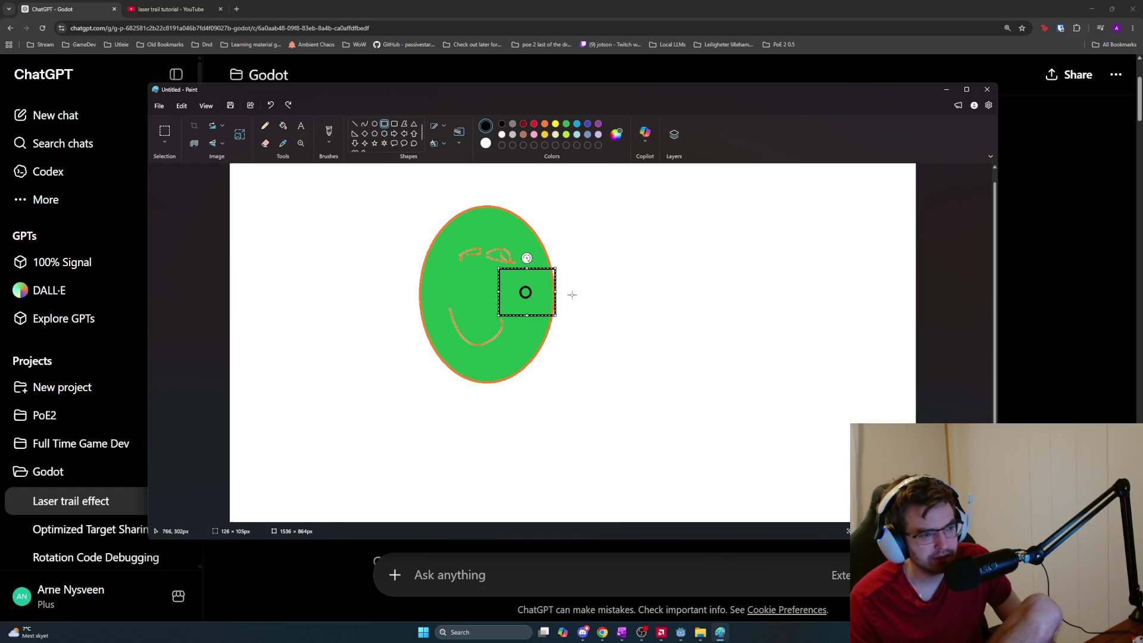
{"action": "left_click", "coordinate": [602, 305]}
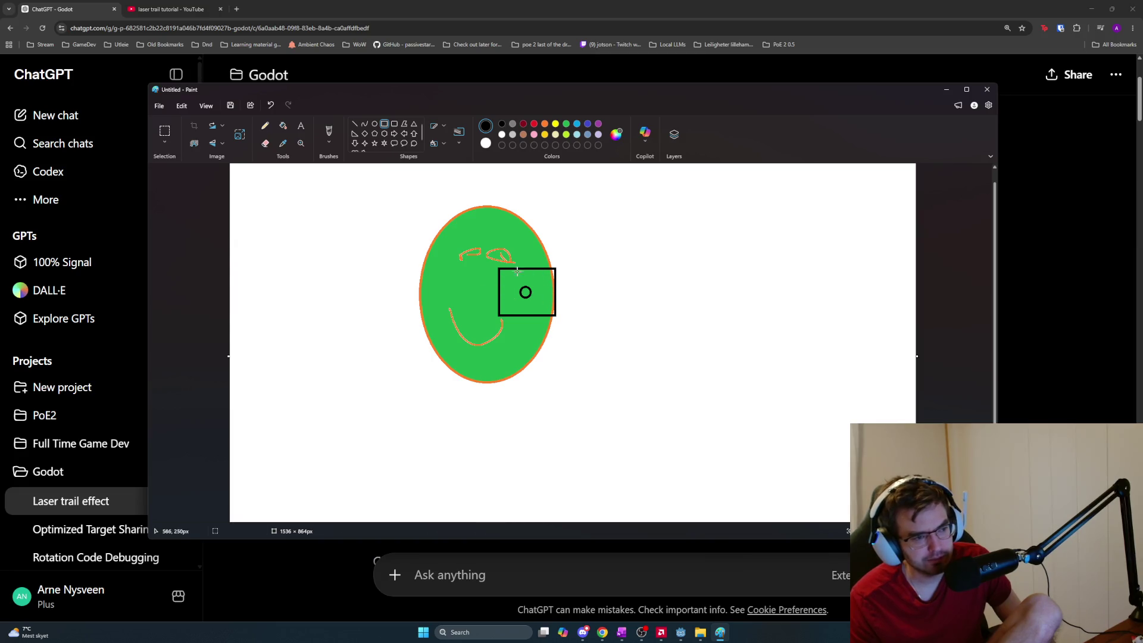
{"action": "key", "text": "ctrl+z"}
{"action": "left_click_drag", "start_coordinate": [499, 273], "coordinate": [555, 317]}
{"action": "left_click", "coordinate": [614, 310]}
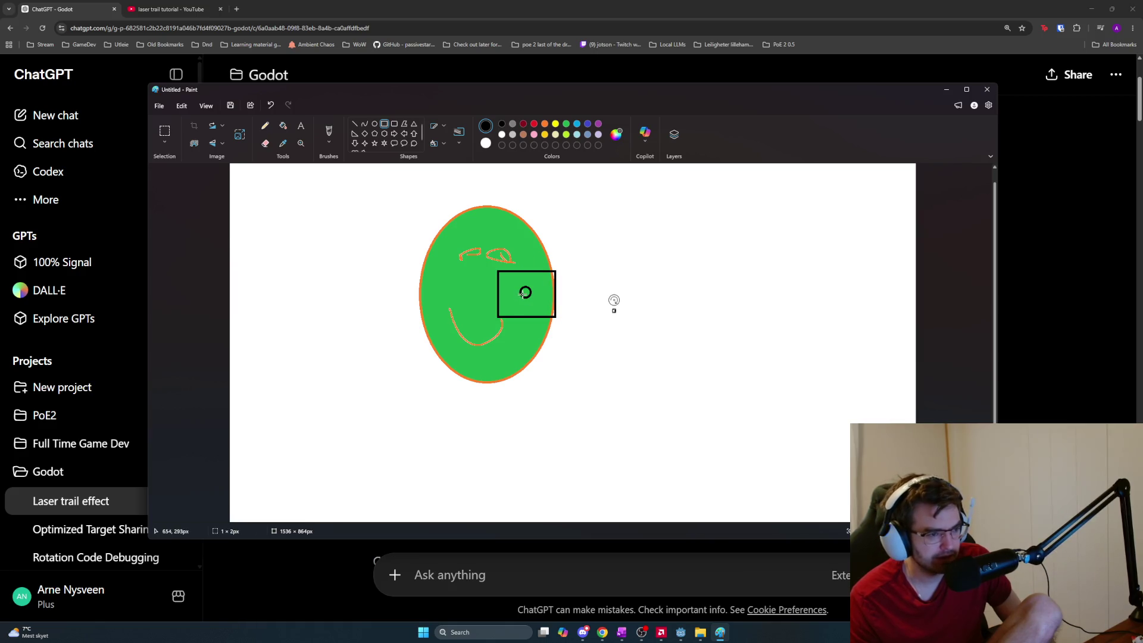
{"action": "key", "text": "ctrl+z"}
{"action": "key", "text": "ctrl+z"}
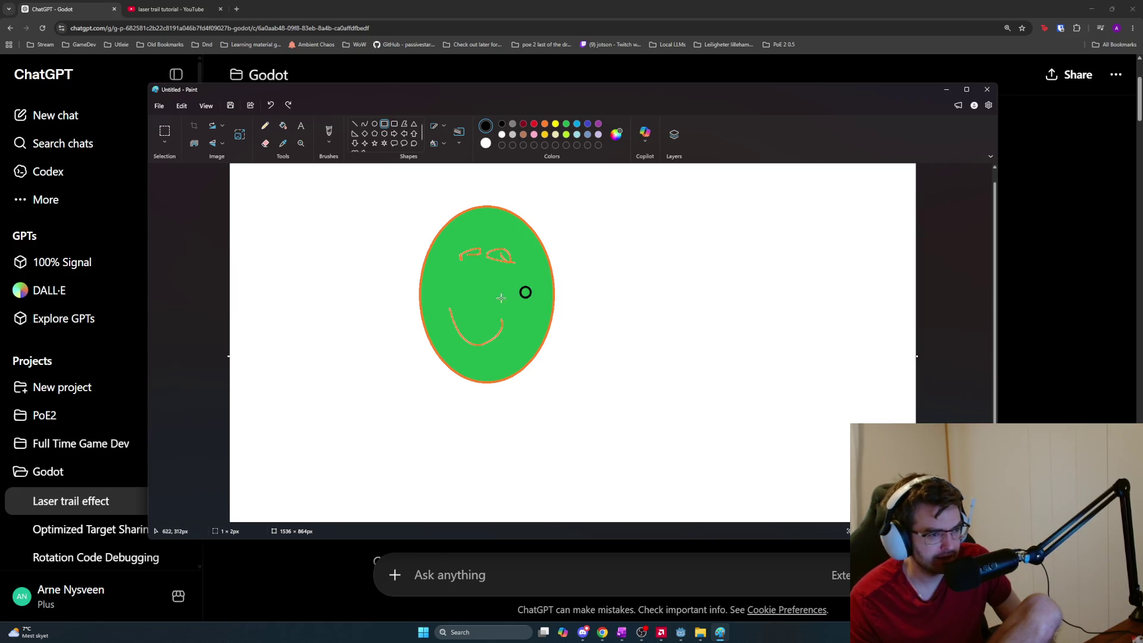
{"action": "scroll", "coordinate": [530, 294], "scroll_direction": "up", "scroll_amount": 3}
{"action": "scroll", "coordinate": [530, 281], "scroll_direction": "down", "scroll_amount": 2}
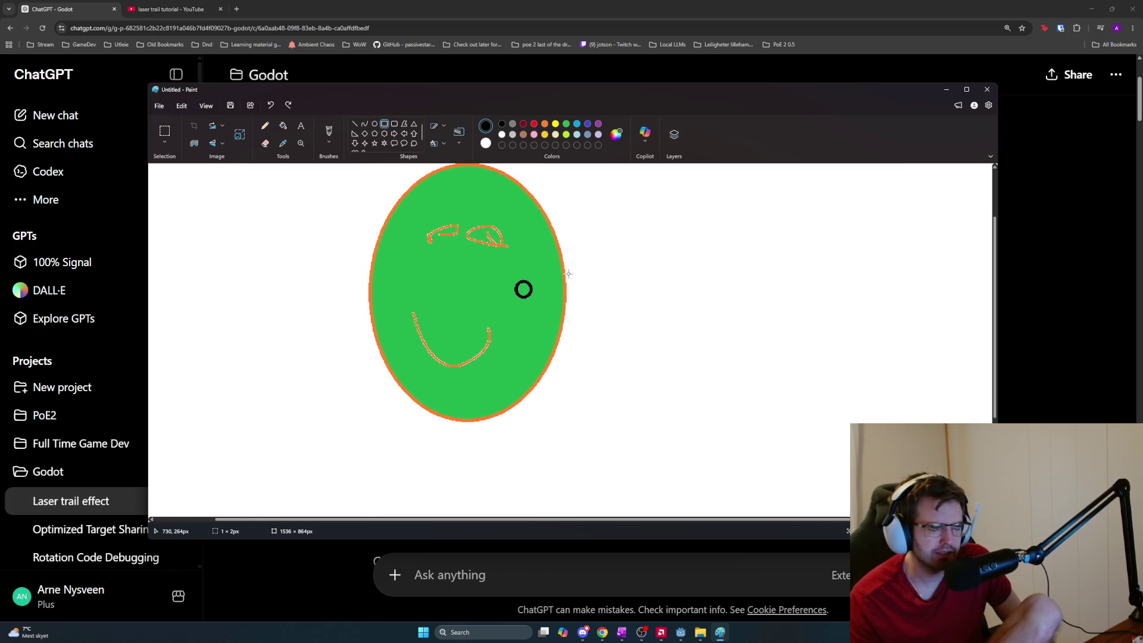
Bring the Godot editor forward and run the Omnicore project with F5
{"action": "key", "text": "alt"}
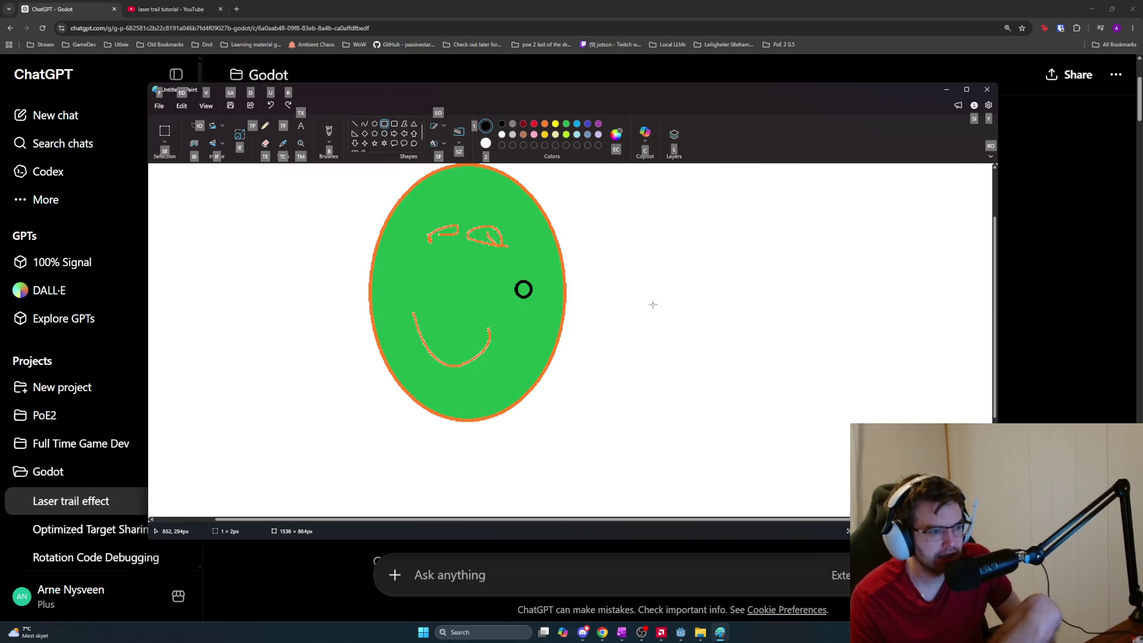
{"action": "key", "text": "alt+Tab"}
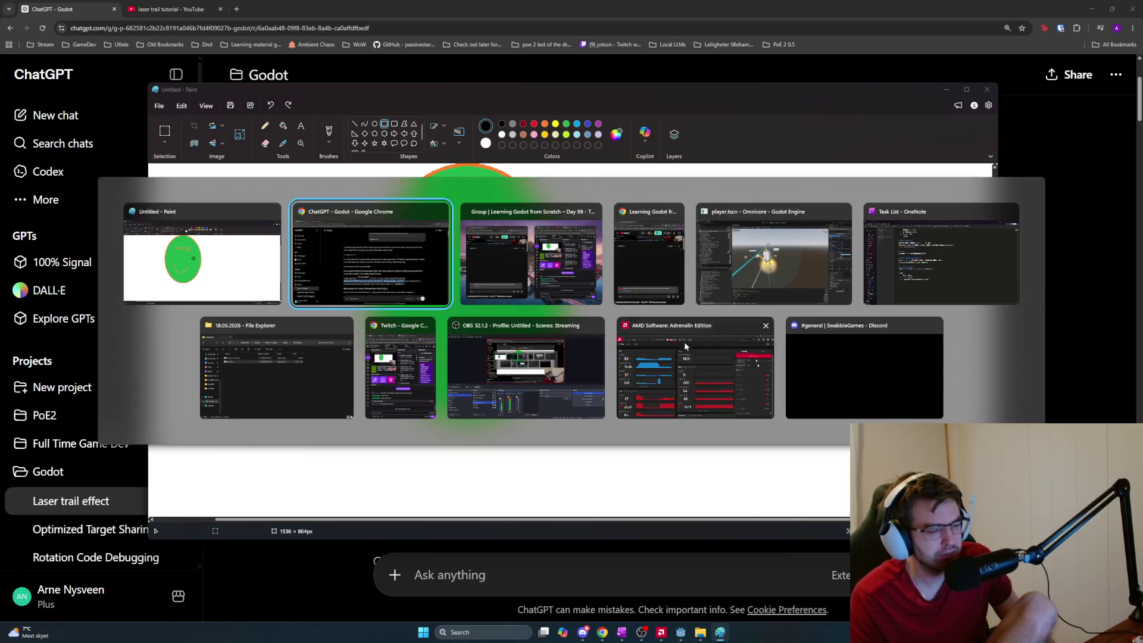
{"action": "key", "text": "alt+Tab"}
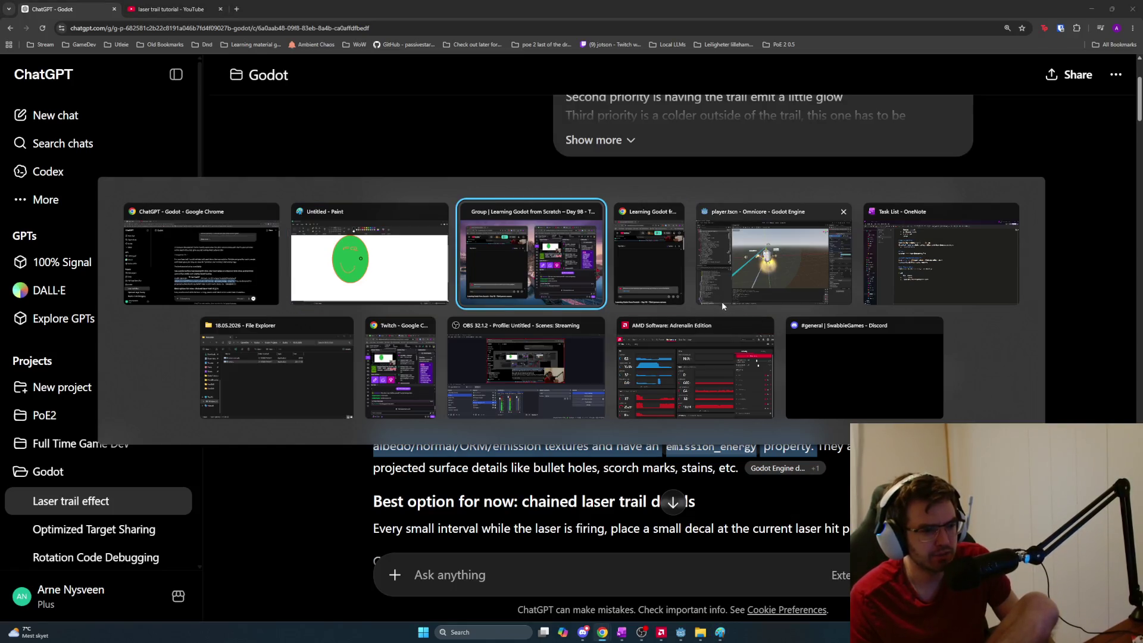
{"action": "key", "text": "F5"}
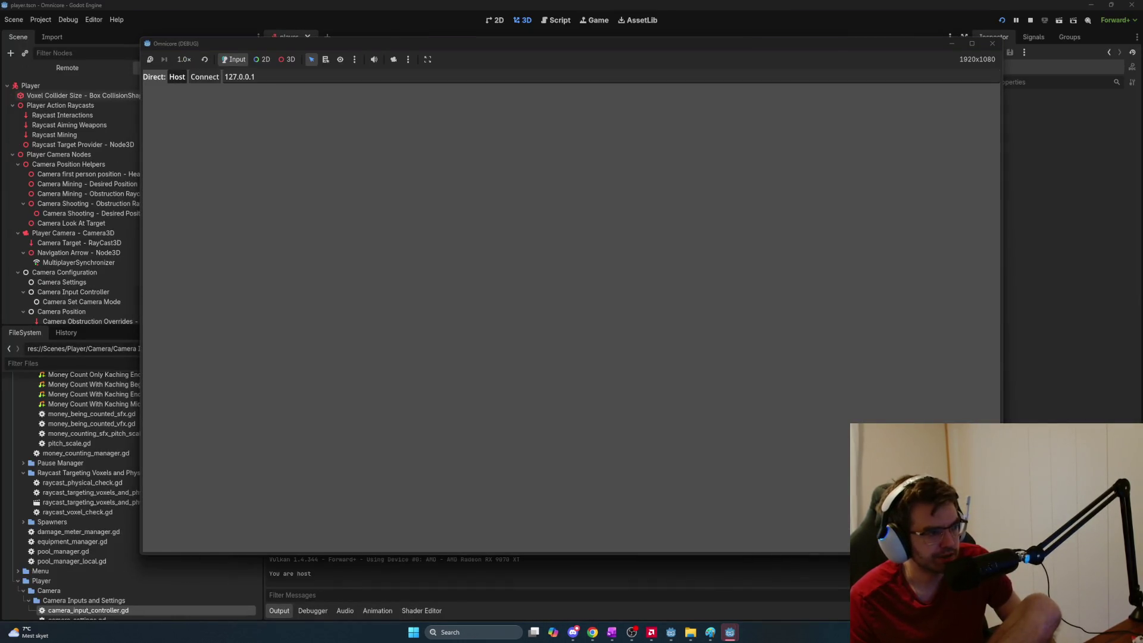
Host a game, walk up to the orange upgrade cubes, and fire the laser at them
{"action": "left_click", "coordinate": [177, 76]}
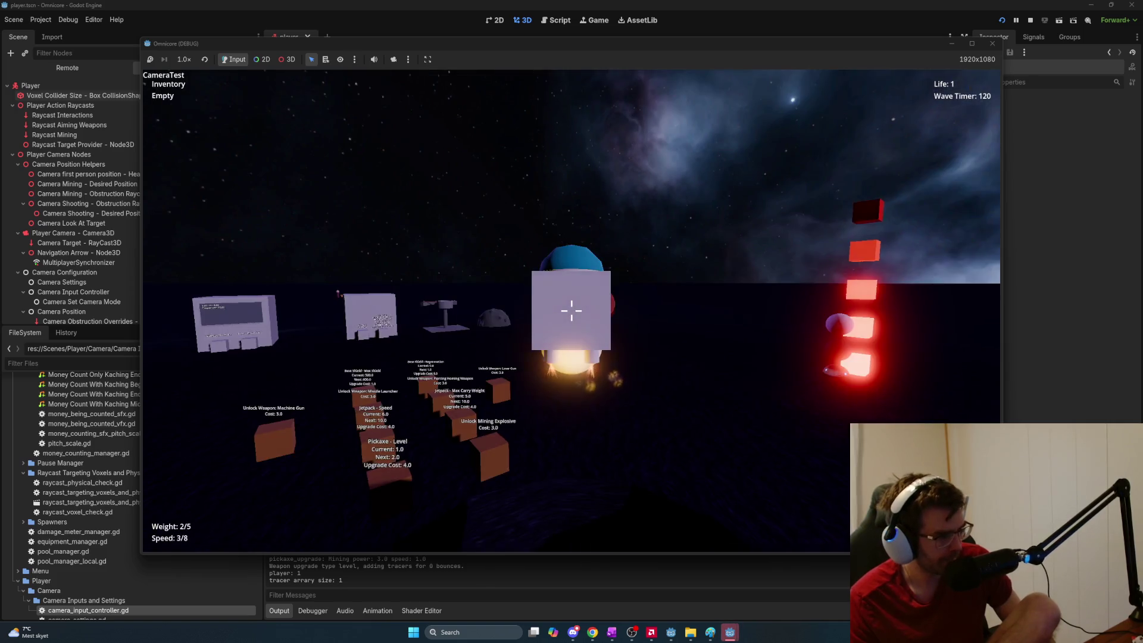
{"action": "key", "text": "w"}
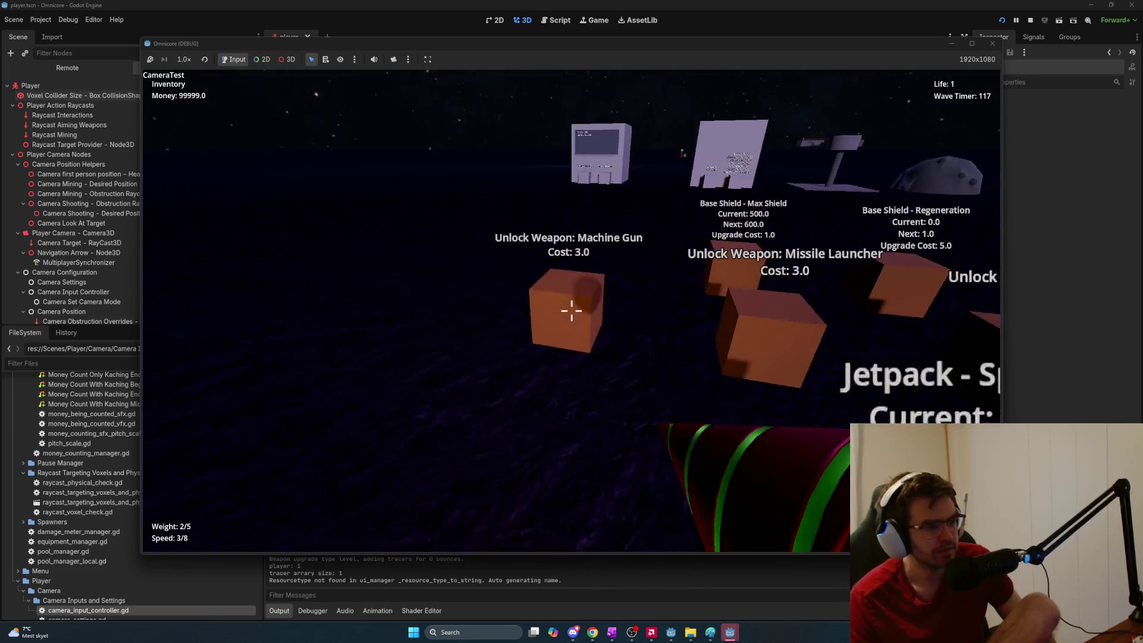
{"action": "key", "text": "w"}
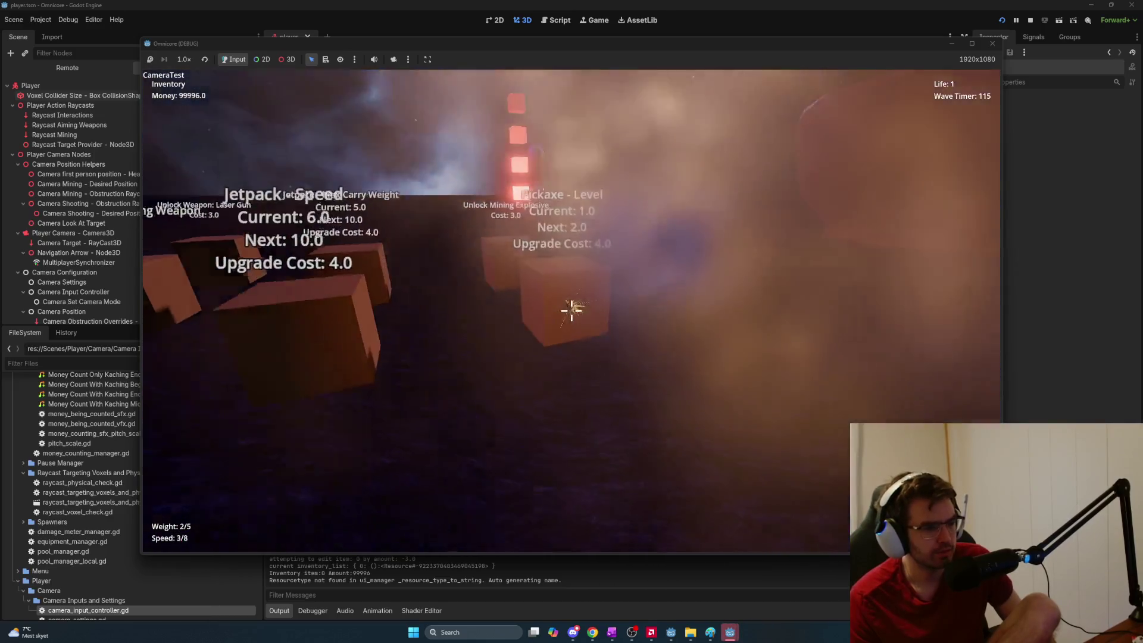
{"action": "key", "text": "w"}
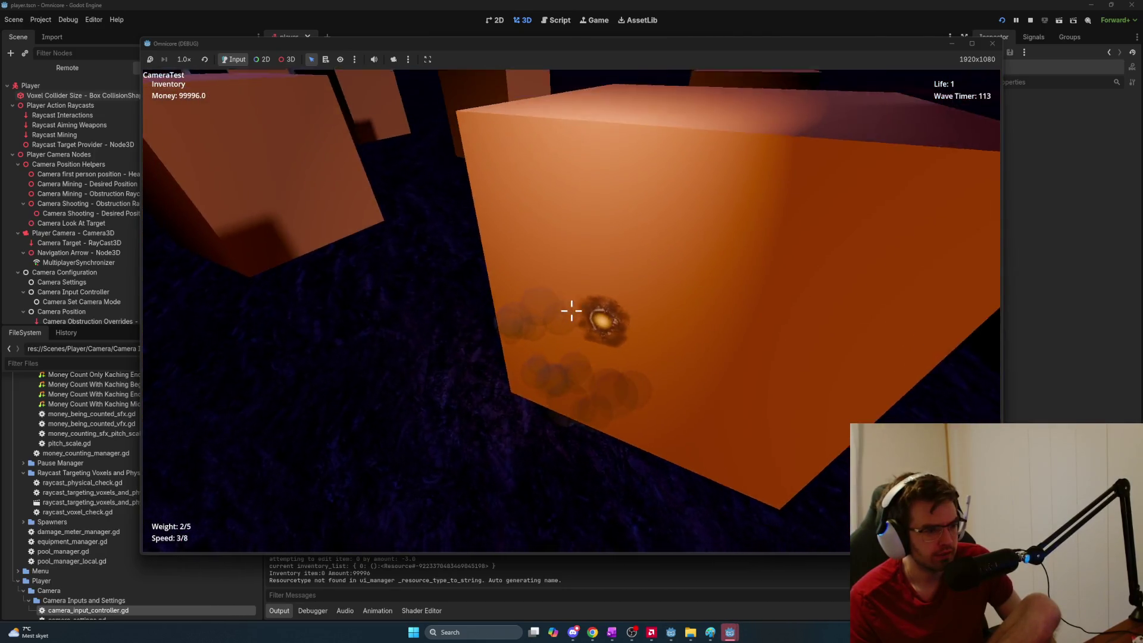
{"action": "left_click", "coordinate": [572, 310]}
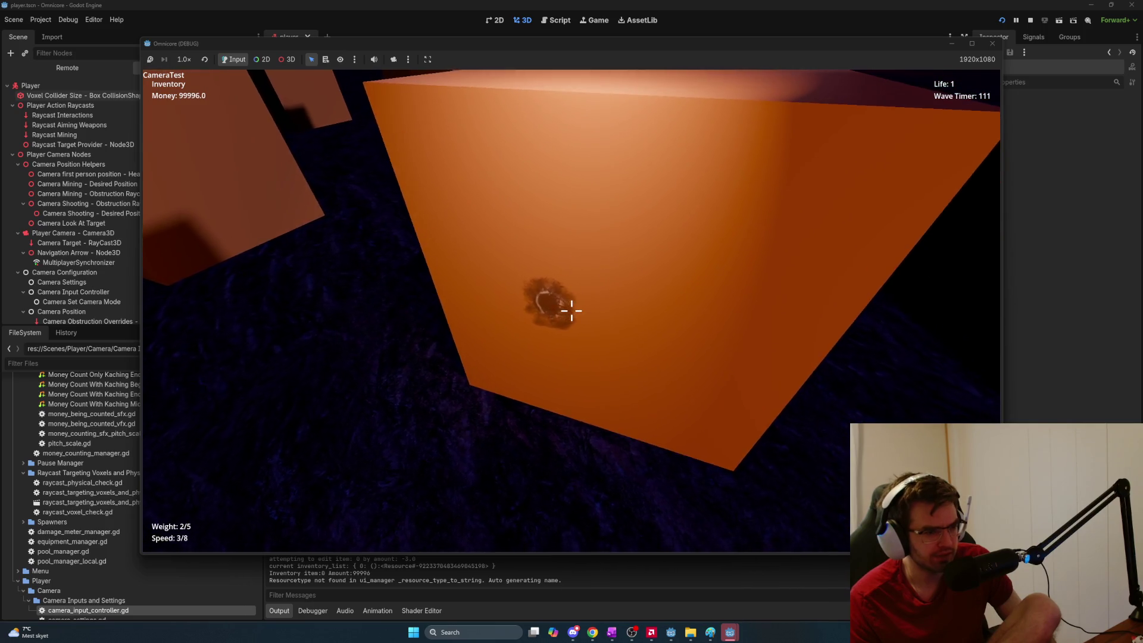
{"action": "key", "text": "s"}
{"action": "key", "text": "w"}
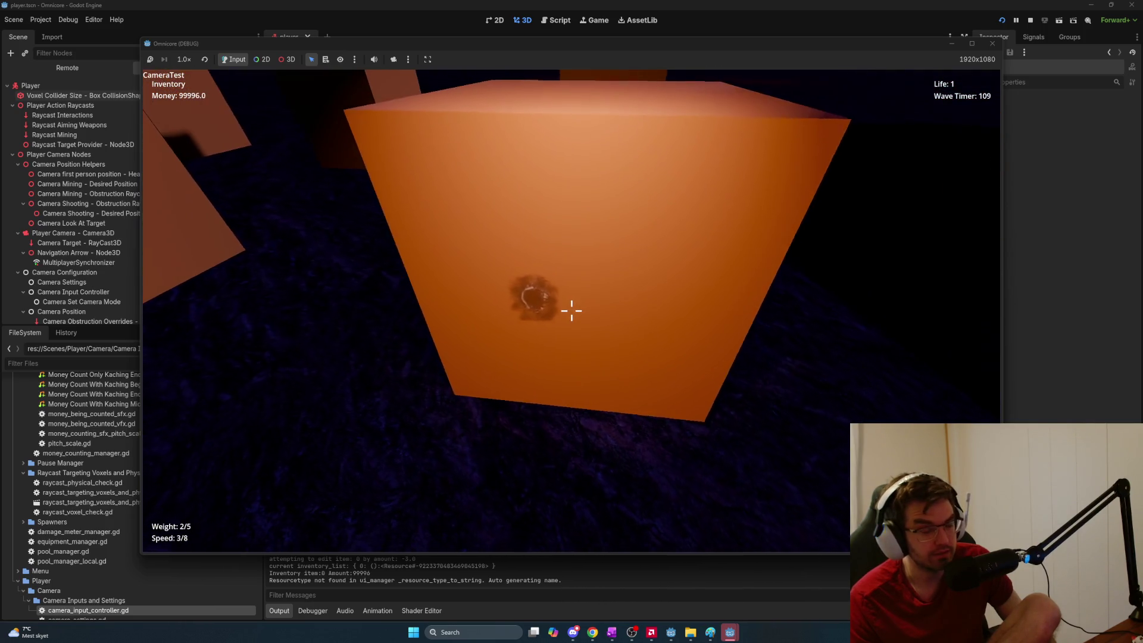
{"action": "key", "text": "s"}
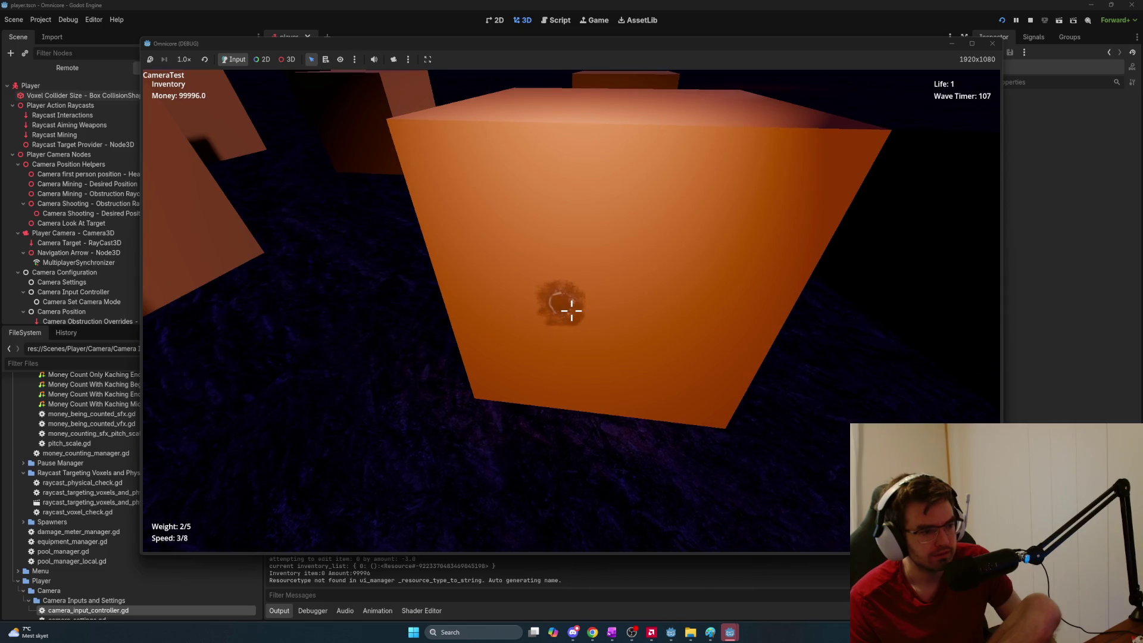
{"action": "left_click", "coordinate": [572, 310]}
{"action": "key", "text": "s"}
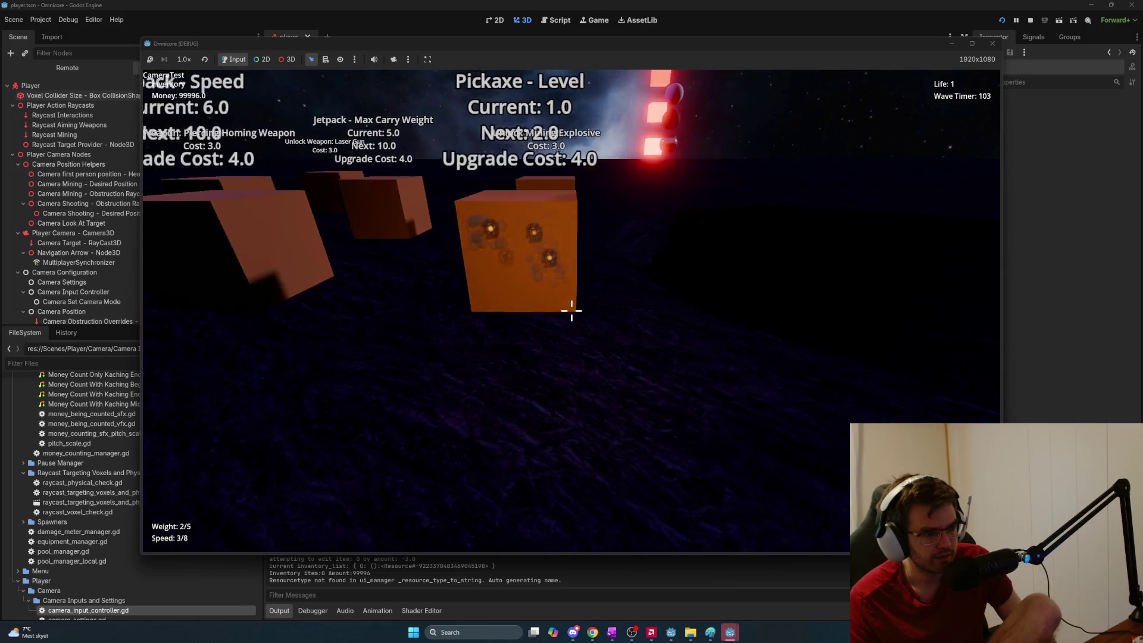
{"action": "mouse_move", "coordinate": [571, 310]}
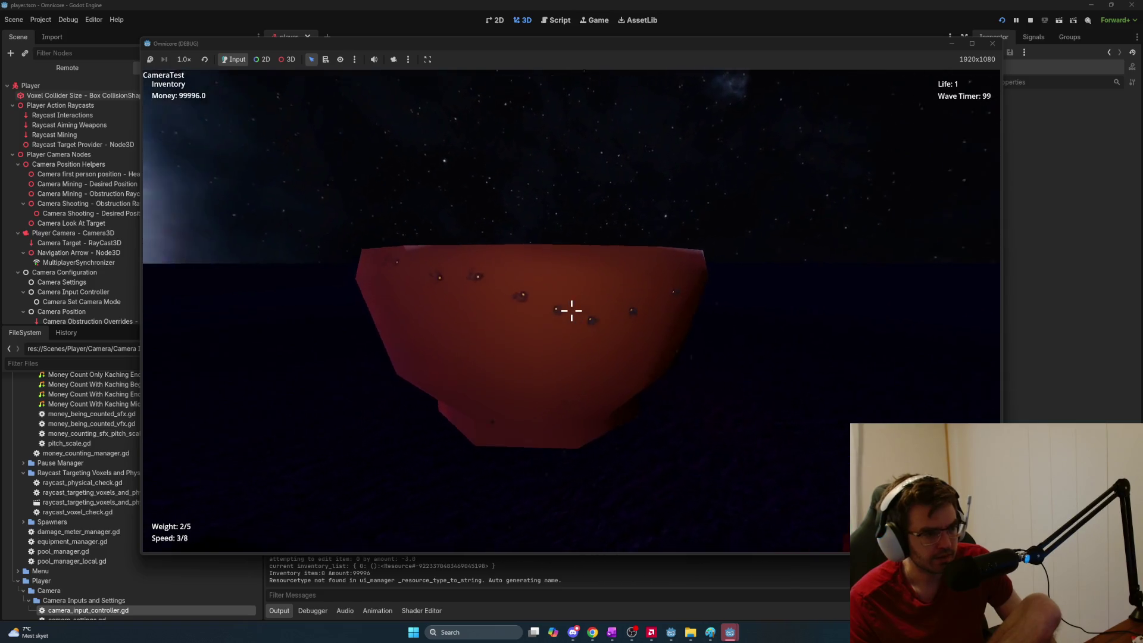
Fire the laser at the large red object and move close to inspect the craters
{"action": "key", "text": "w"}
{"action": "key", "text": "w"}
{"action": "left_click", "coordinate": [571, 310]}
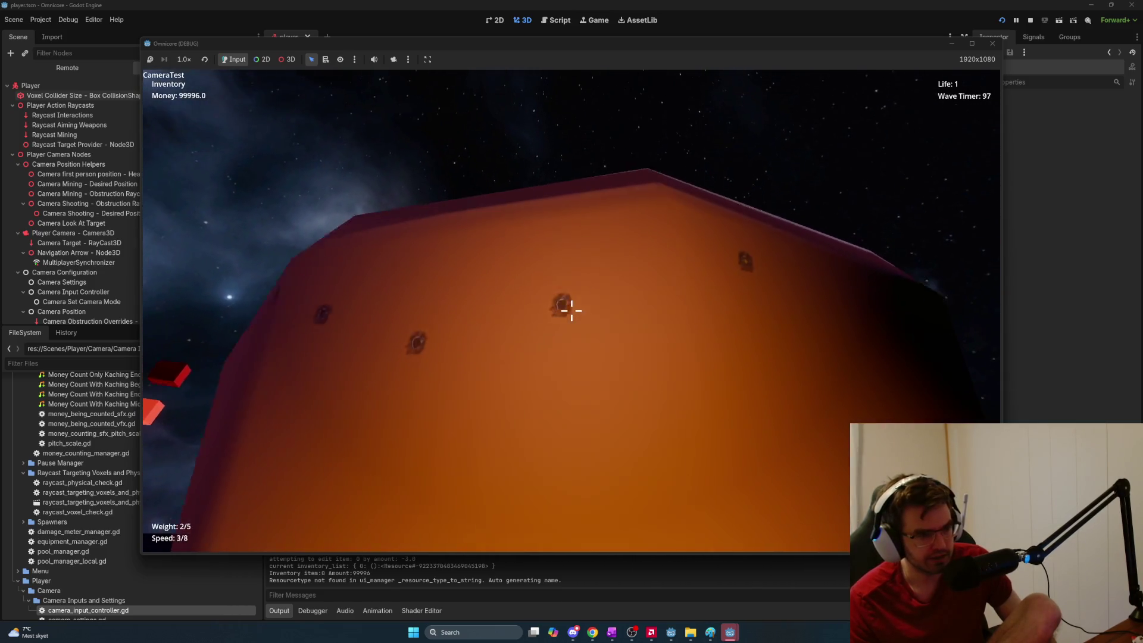
{"action": "key", "text": "s"}
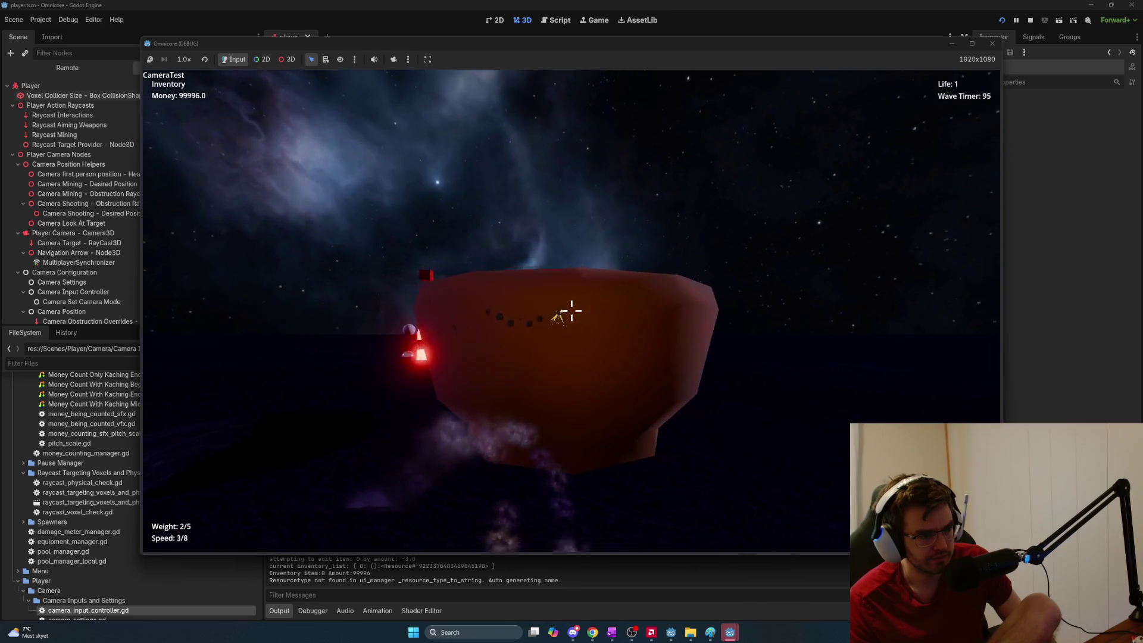
{"action": "key", "text": "w"}
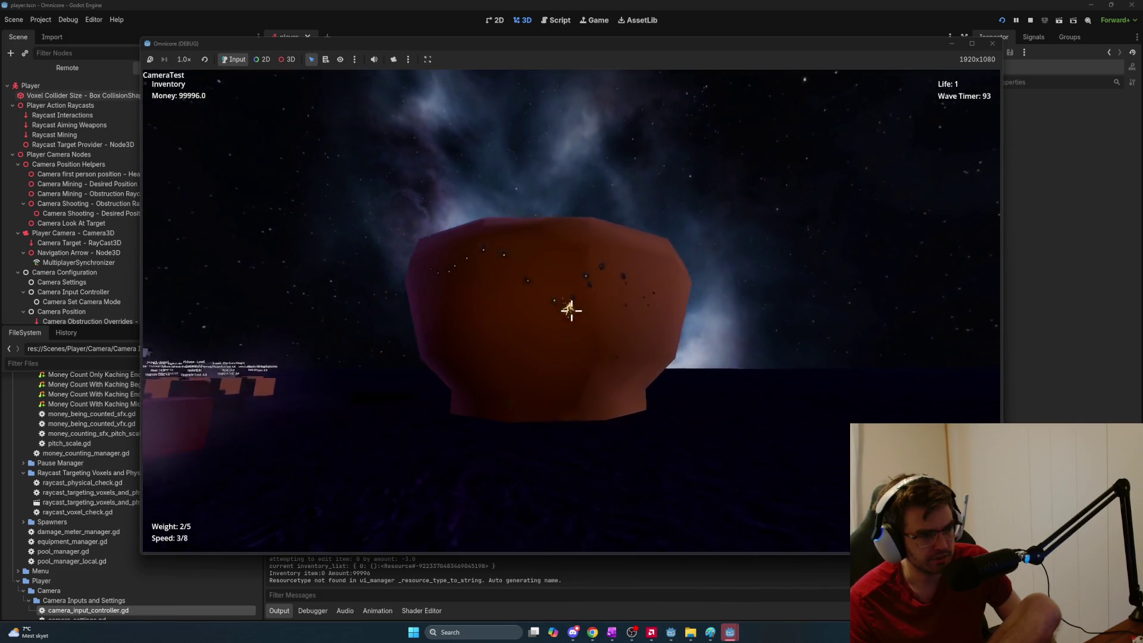
{"action": "key", "text": "w"}
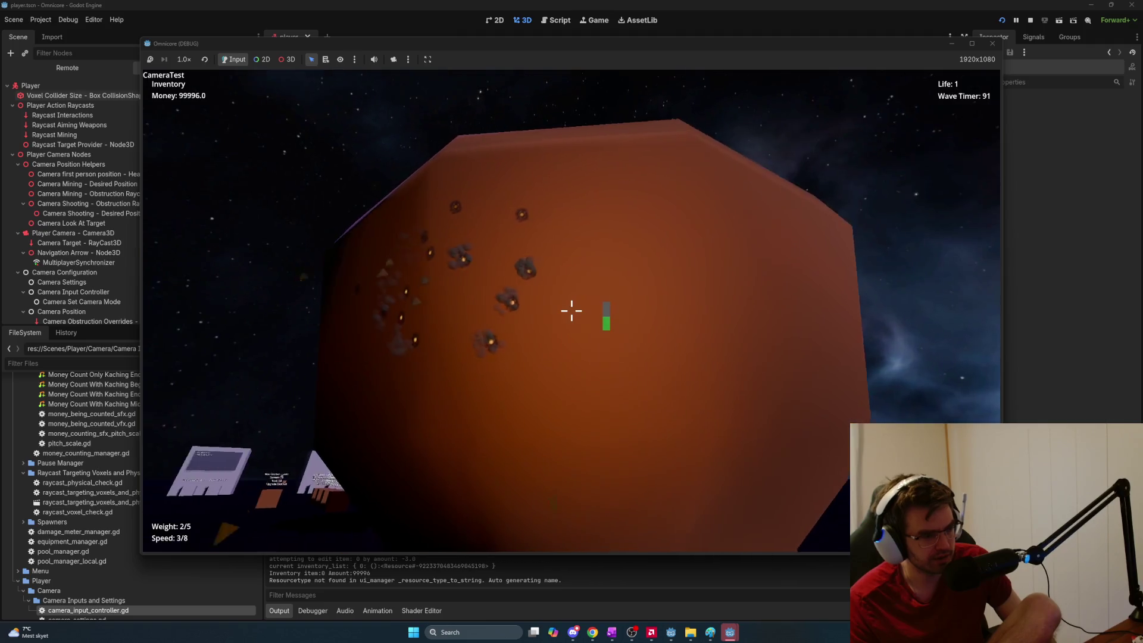
{"action": "key", "text": "a"}
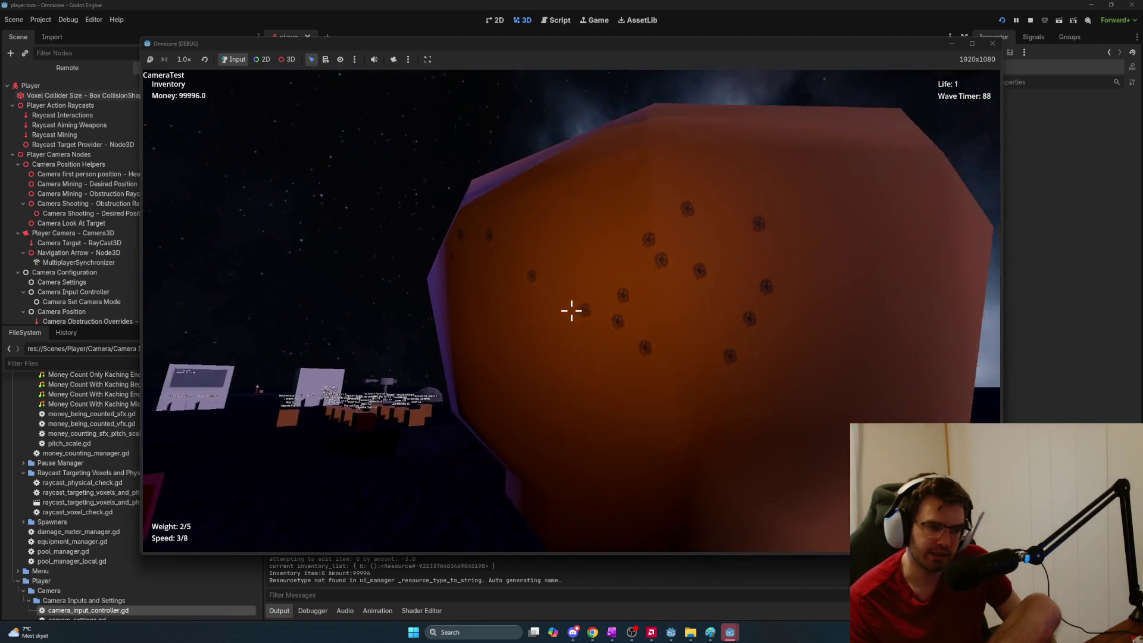
{"action": "left_click_drag", "start_coordinate": [572, 310], "coordinate": [571, 310]}
{"action": "left_click", "coordinate": [571, 310]}
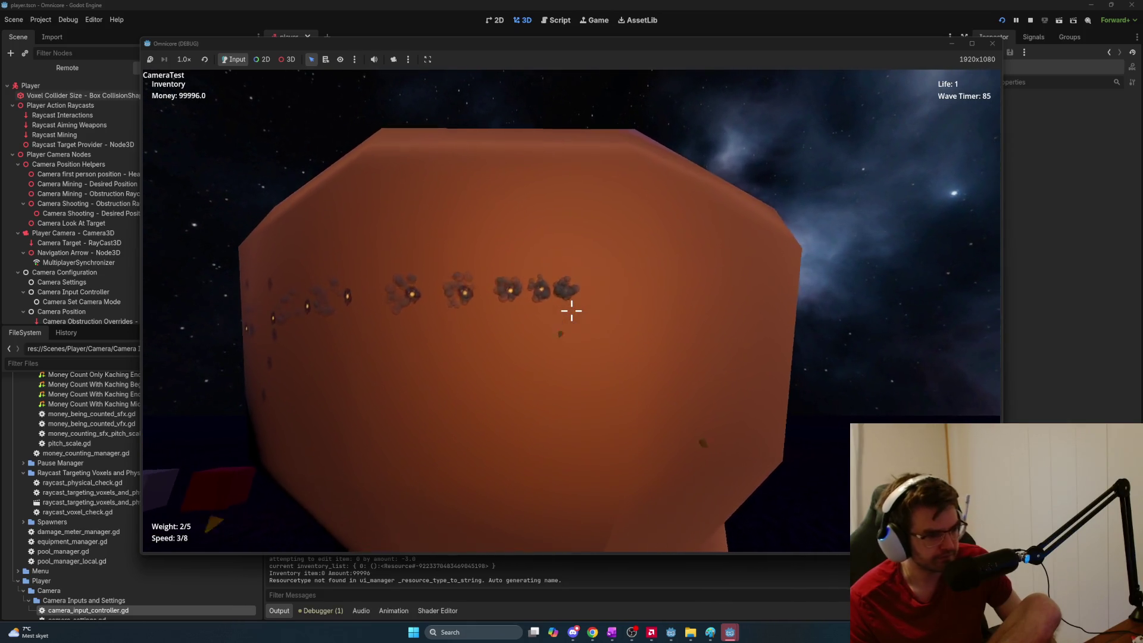
{"action": "key", "text": "w"}
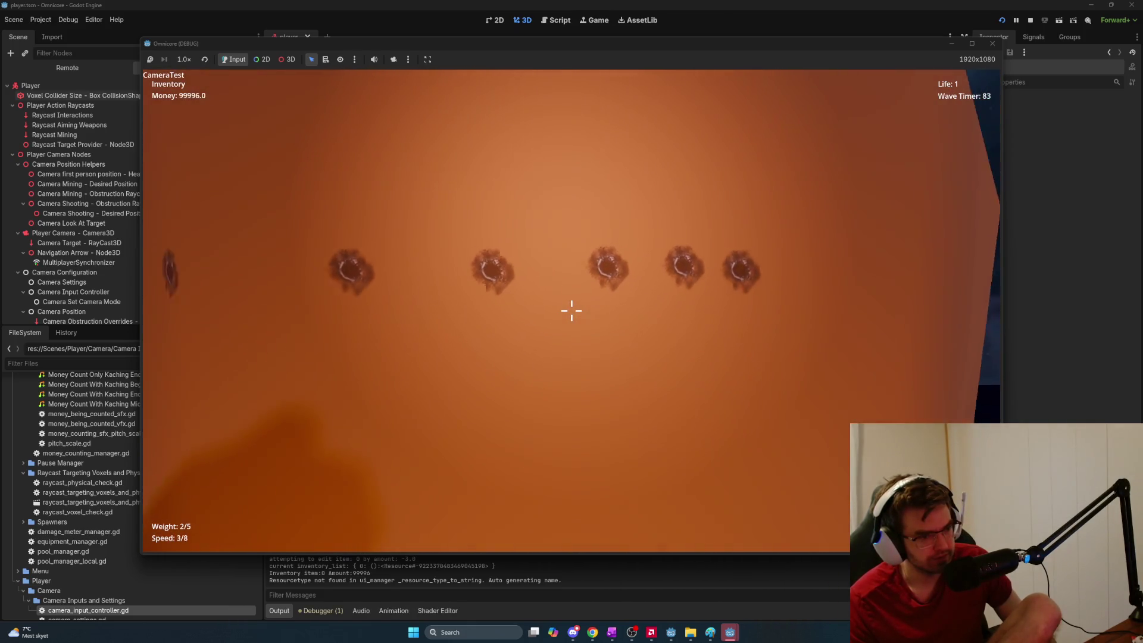
Repeatedly shoot the orange block while circling it, then stop the game with F8
{"action": "left_click", "coordinate": [571, 310]}
{"action": "key", "text": "s"}
{"action": "left_click", "coordinate": [572, 310]}
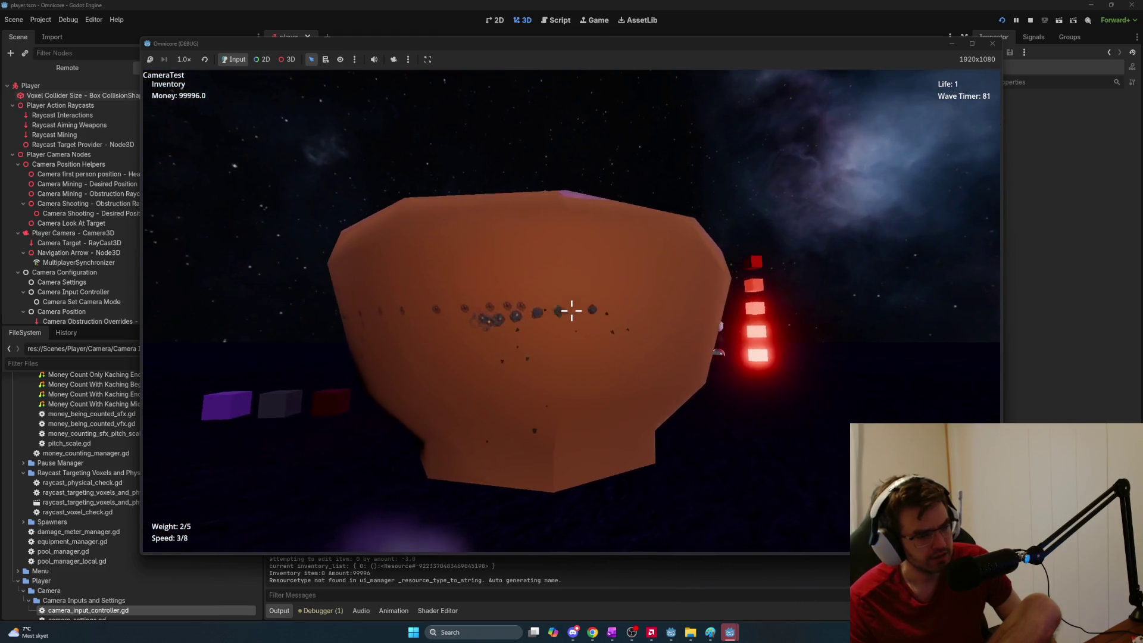
{"action": "left_click", "coordinate": [571, 310]}
{"action": "left_click", "coordinate": [571, 310]}
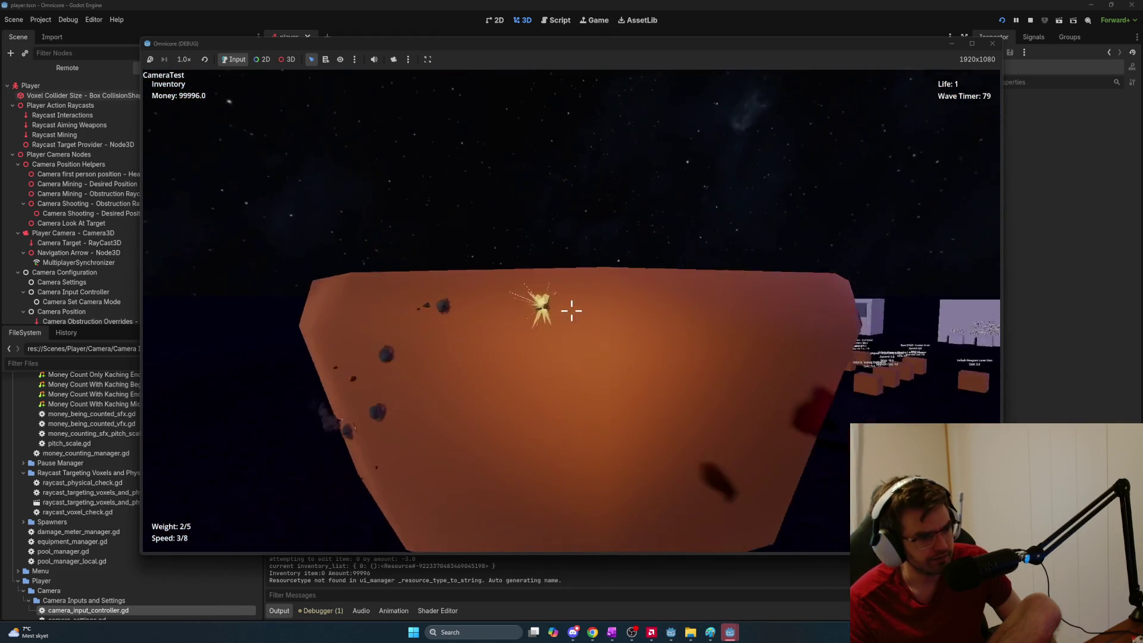
{"action": "key", "text": "a"}
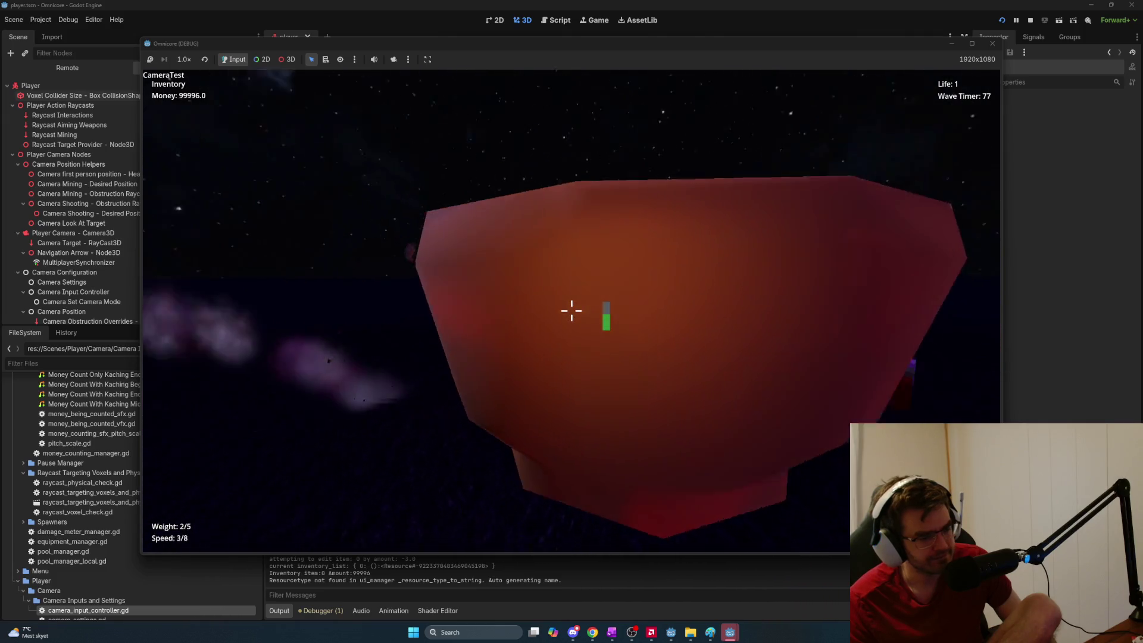
{"action": "key", "text": "d"}
{"action": "left_click", "coordinate": [572, 310]}
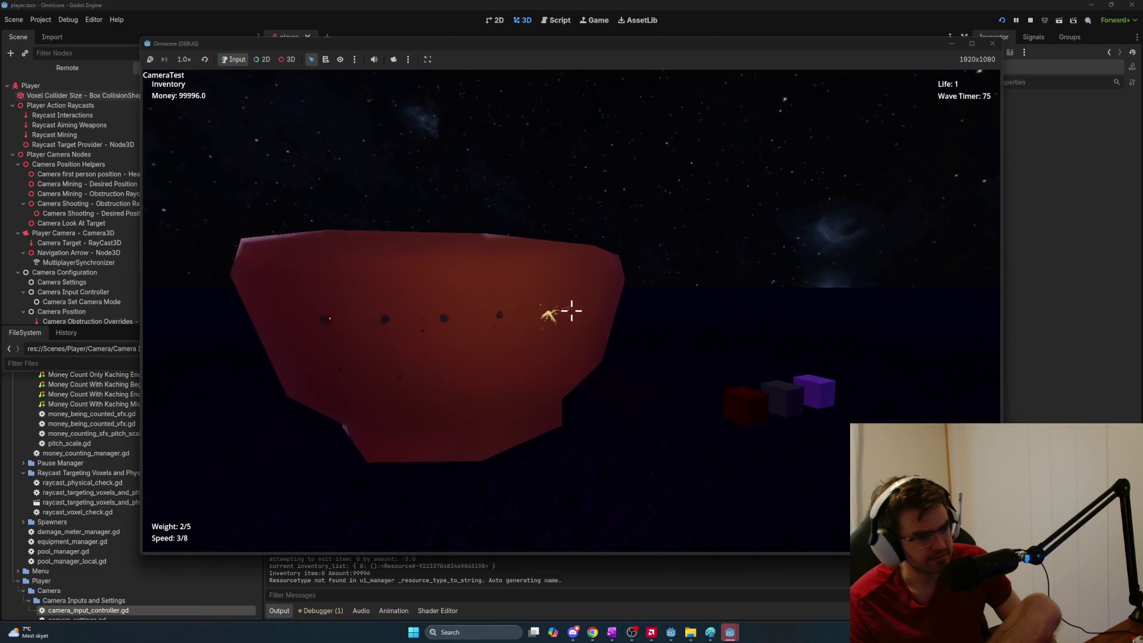
{"action": "key", "text": "F8"}
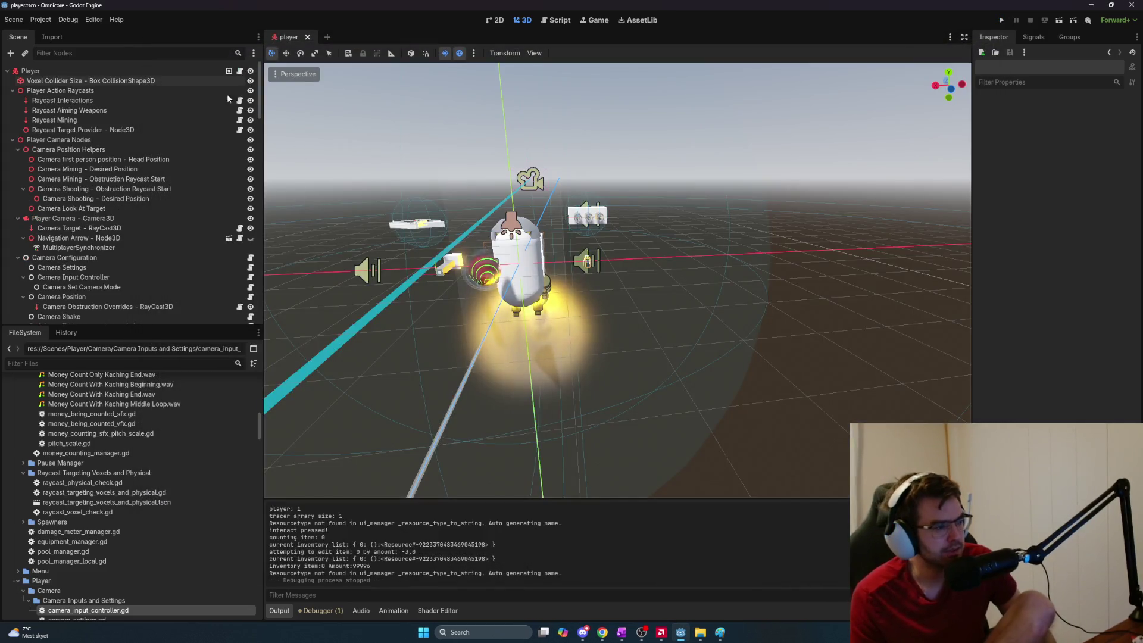
Filter the FileSystem by 'bullet' and open bullet_impact_effect.tscn
{"action": "left_click", "coordinate": [95, 362]}
{"action": "type", "text": "b"}
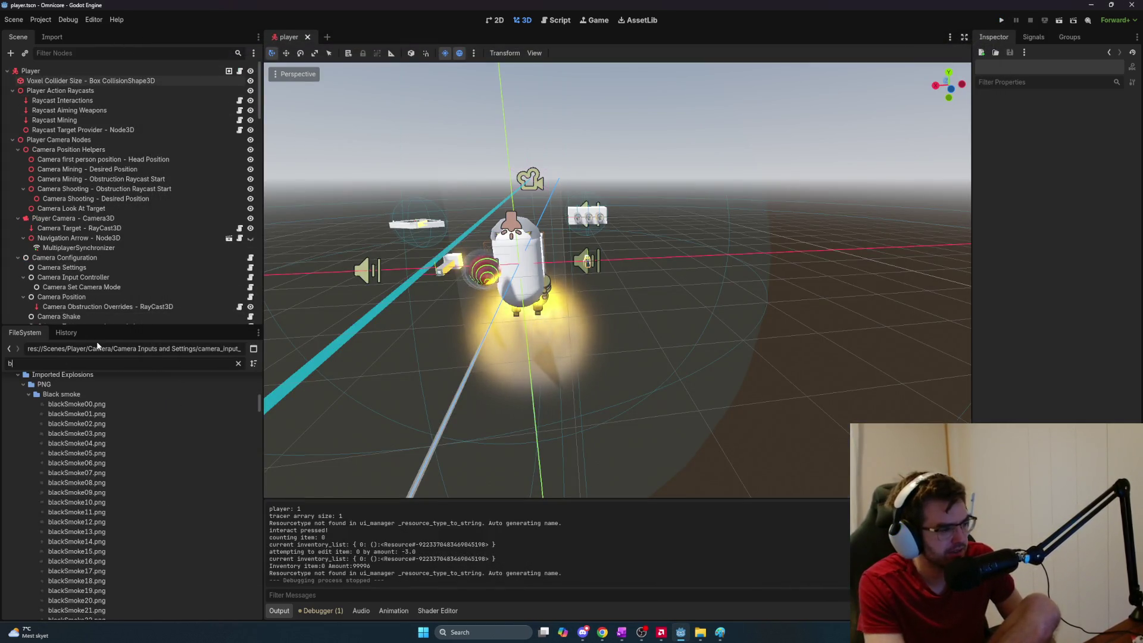
{"action": "type", "text": "ullet"}
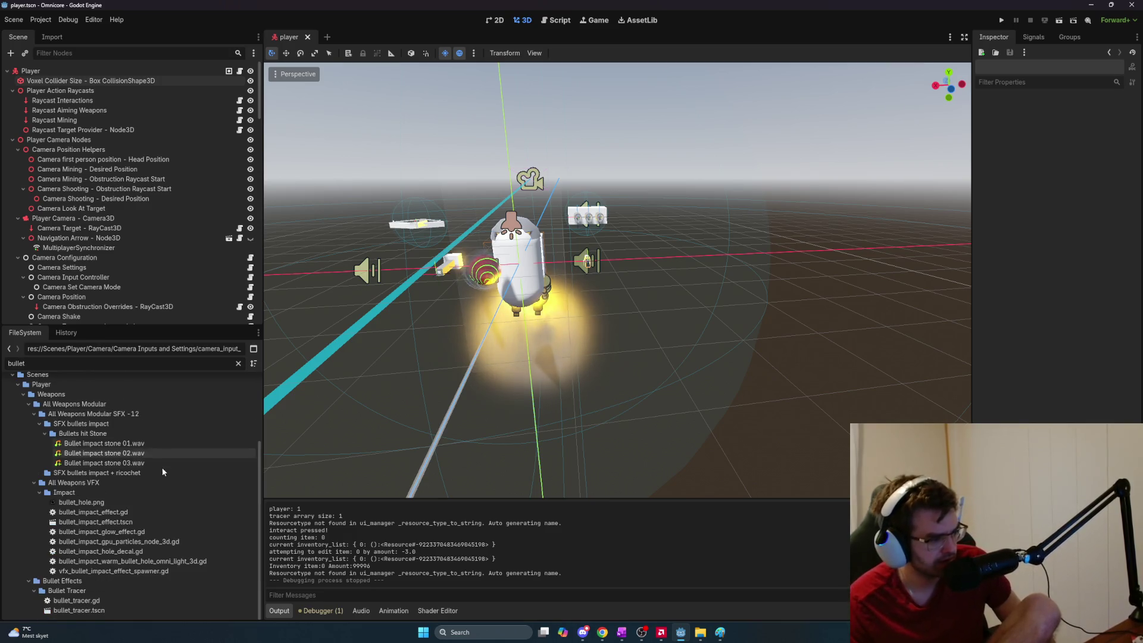
{"action": "mouse_move", "coordinate": [136, 447]}
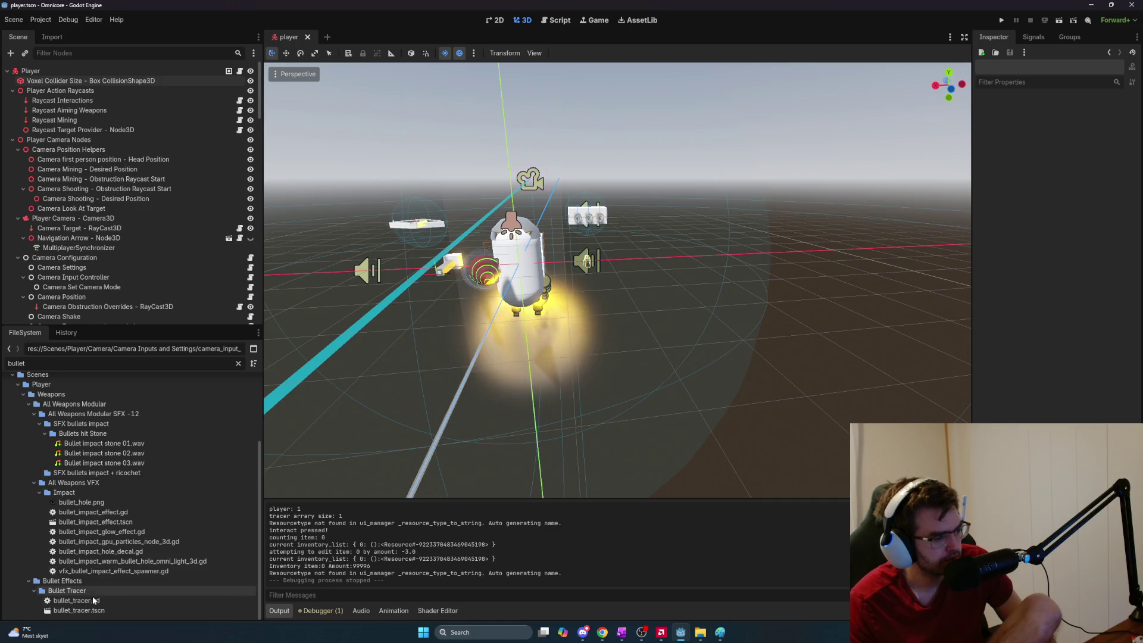
{"action": "mouse_move", "coordinate": [97, 572]}
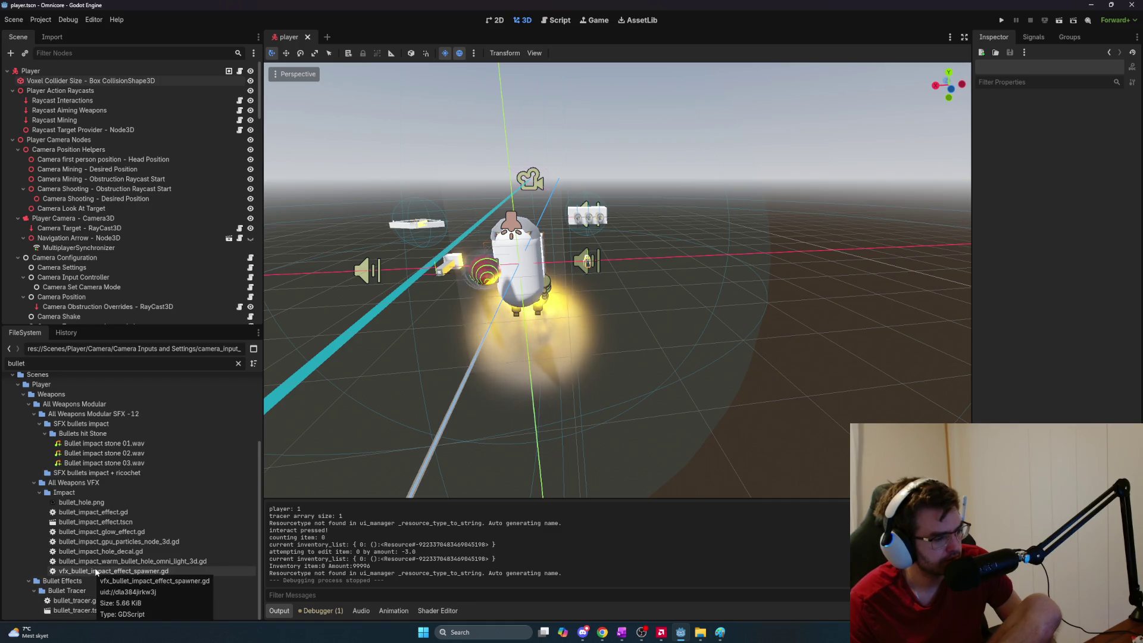
{"action": "double_click", "coordinate": [95, 524]}
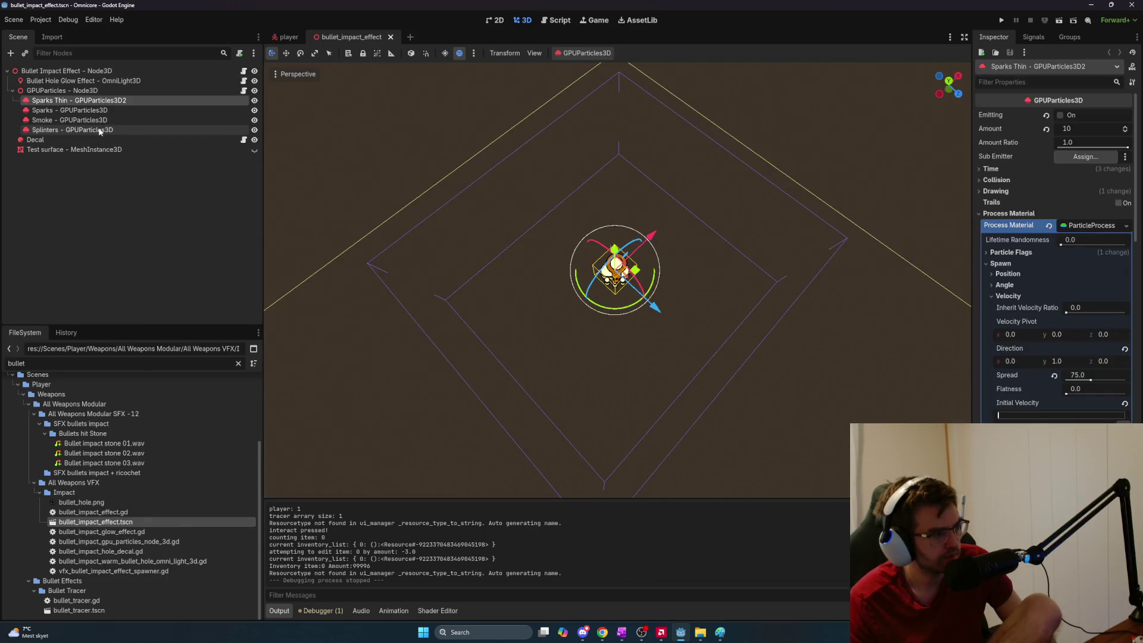
Filter the Bullet Hole Glow Effect light's Inspector by 'shad', keeping Shadow Mode at Cube
{"action": "left_click", "coordinate": [99, 81]}
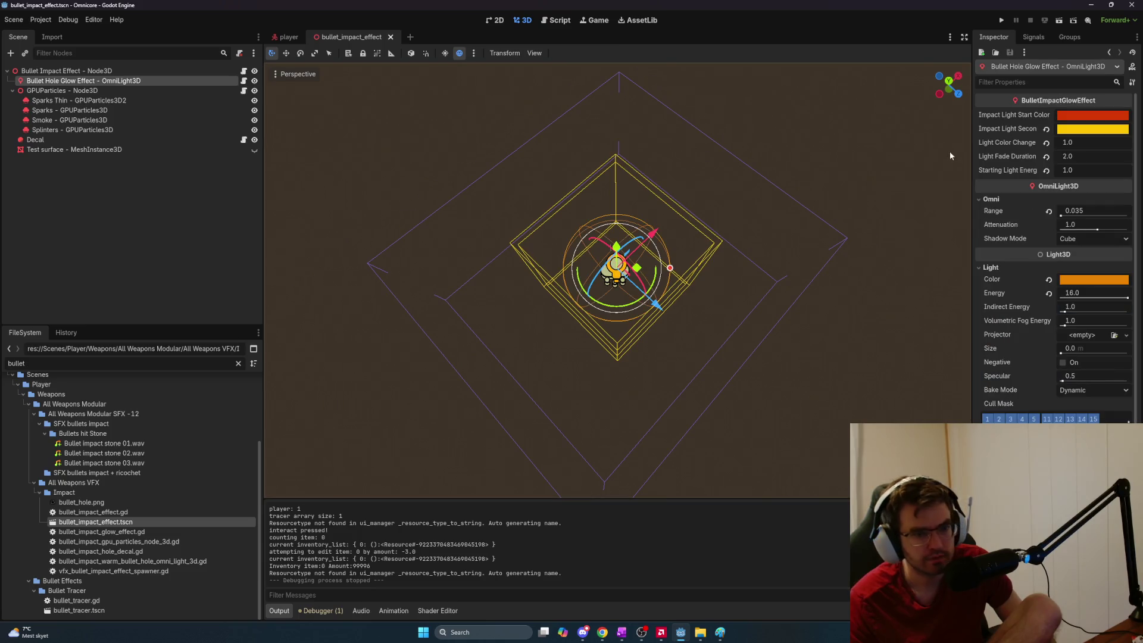
{"action": "left_click", "coordinate": [1026, 85]}
{"action": "type", "text": "shad"}
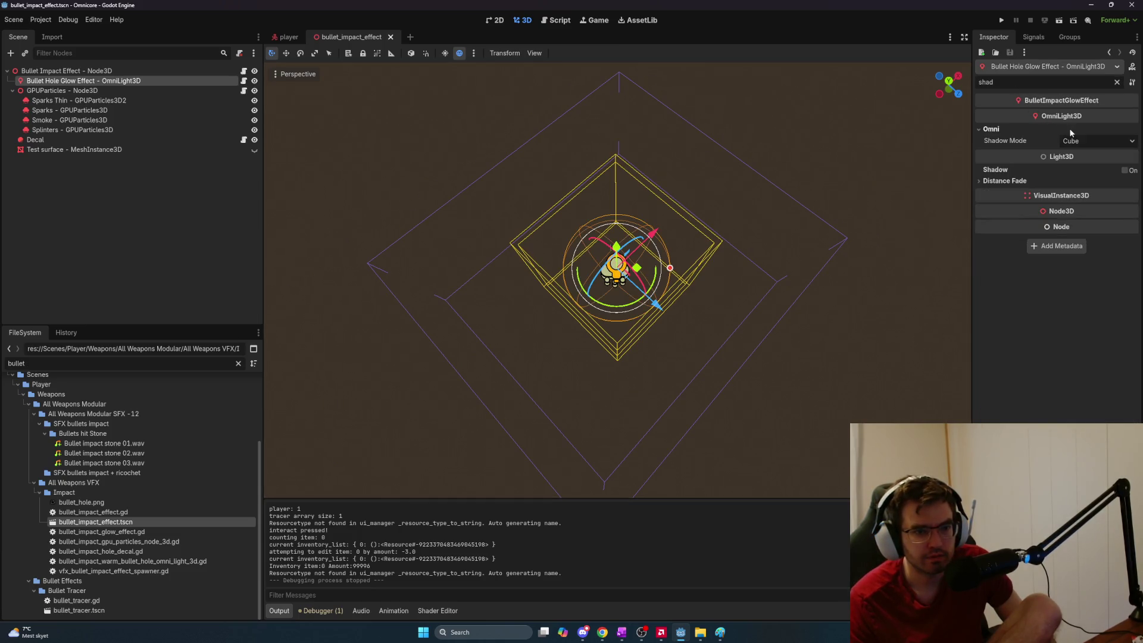
{"action": "left_click", "coordinate": [1082, 144]}
{"action": "left_click", "coordinate": [1081, 143]}
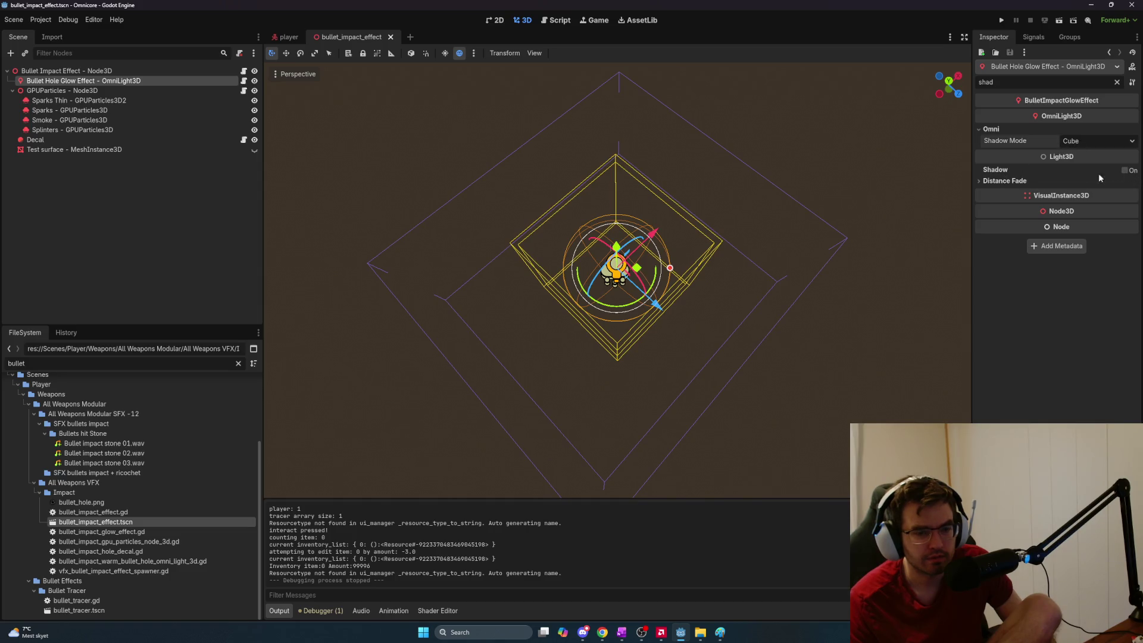
Review the light's Distance Fade settings, then start a new empty scene tab
{"action": "left_click", "coordinate": [1015, 180]}
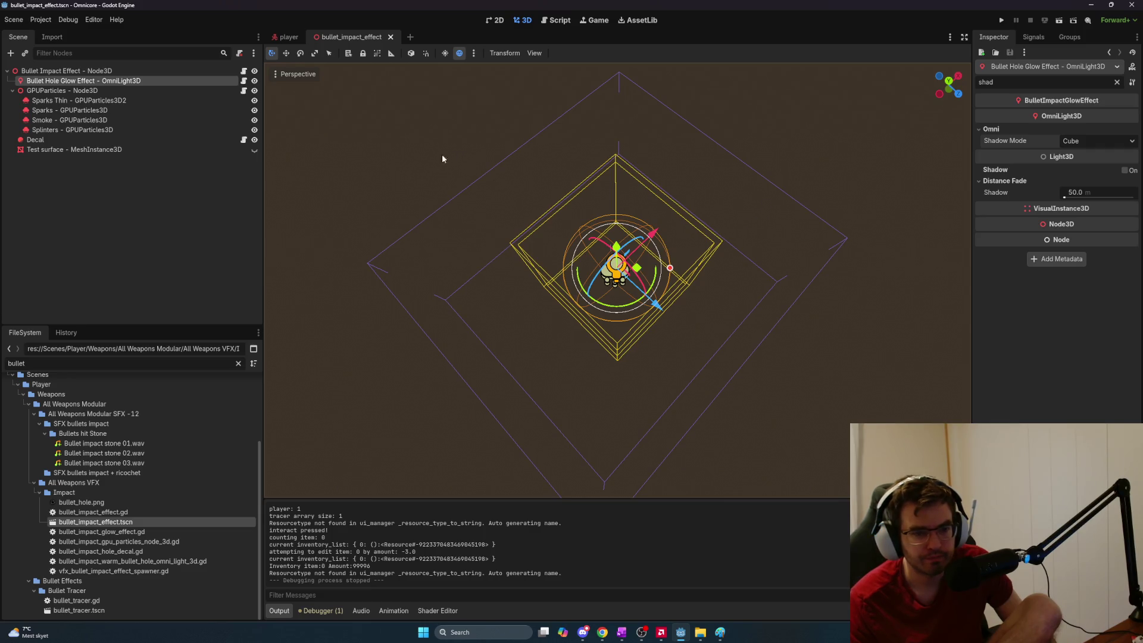
{"action": "left_click", "coordinate": [66, 71]}
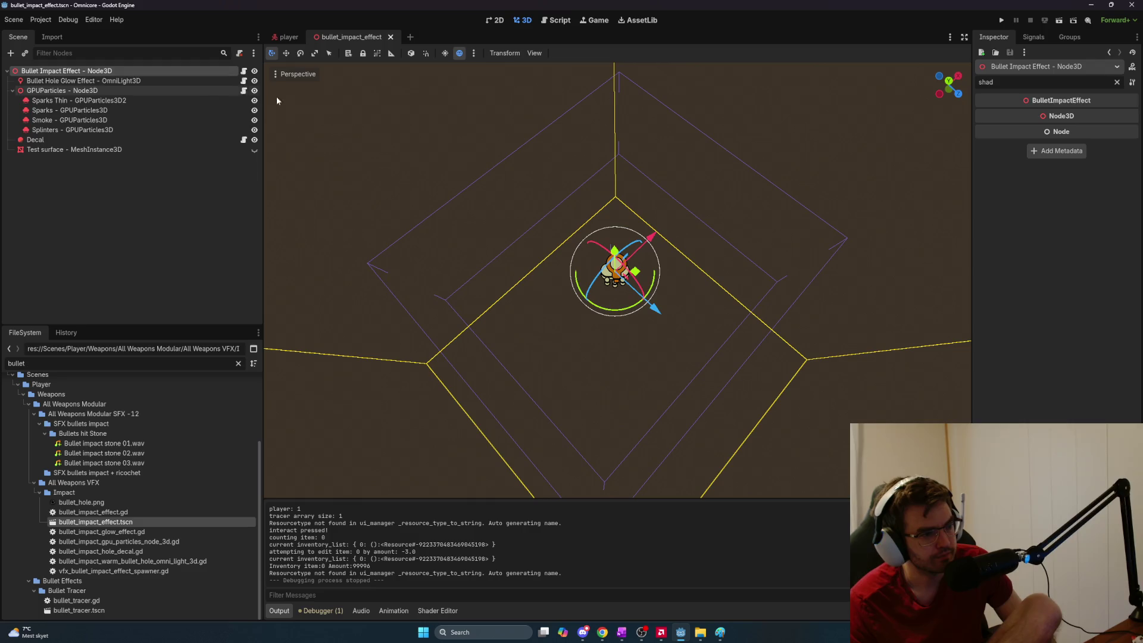
{"action": "left_click", "coordinate": [408, 37]}
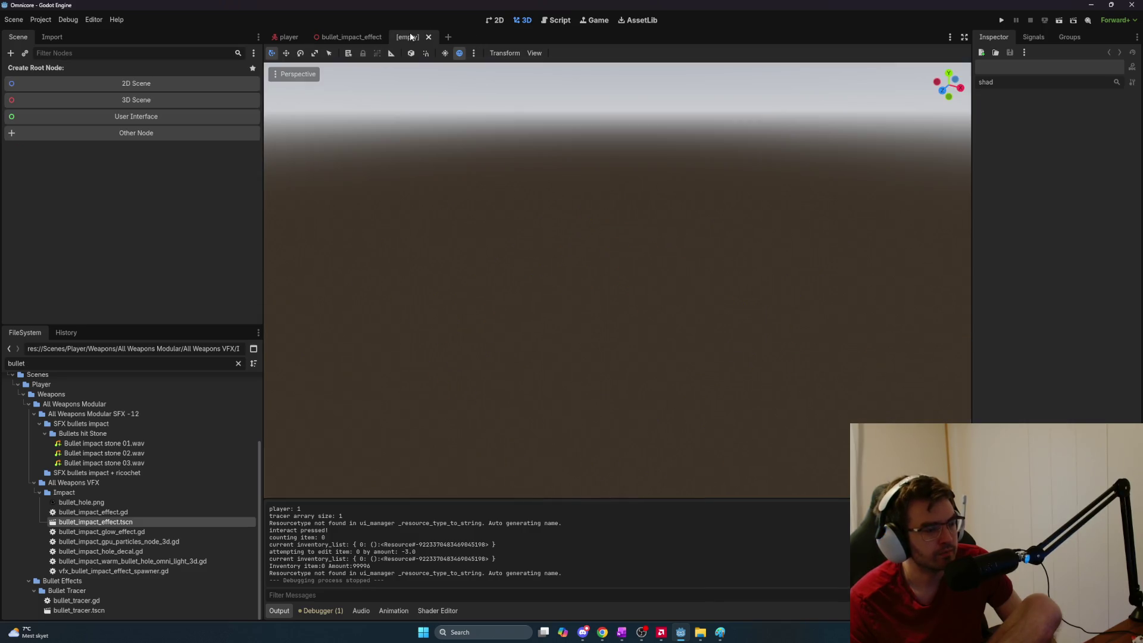
Create a Node3D root and rename it 'Laser Trail Decal' by pasting the name
{"action": "left_click", "coordinate": [157, 102]}
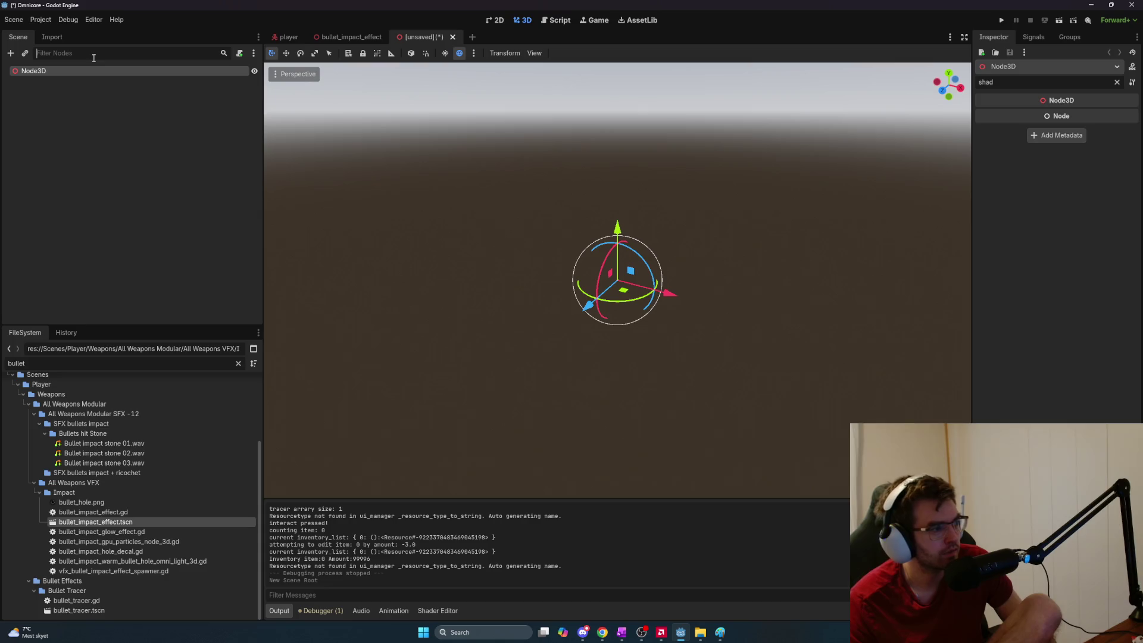
{"action": "type", "text": "Lawe"}
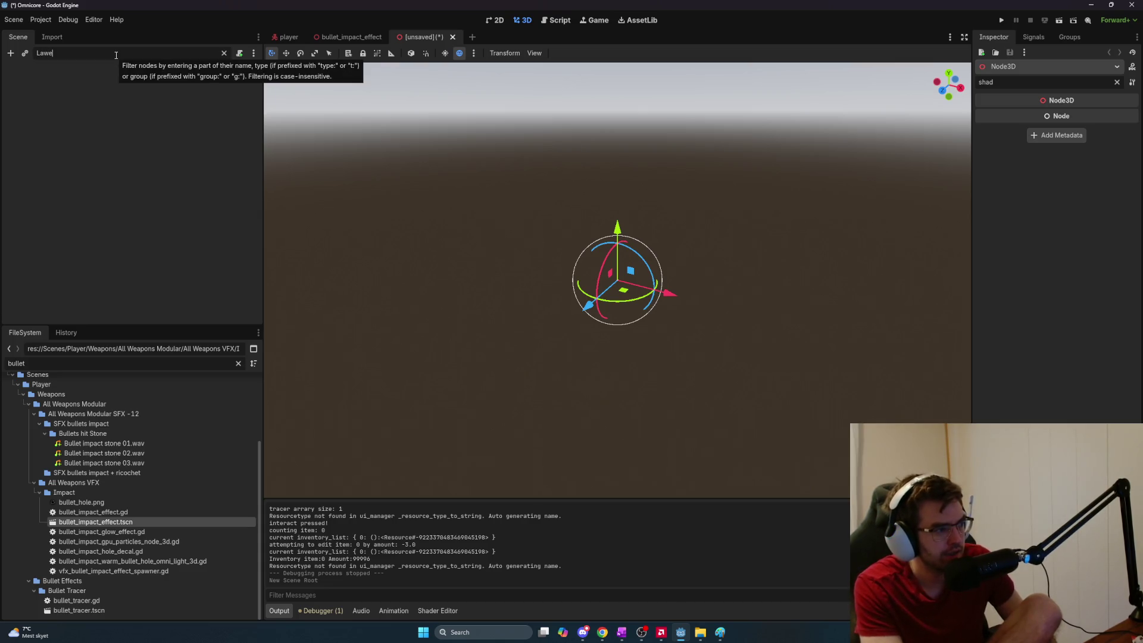
{"action": "key", "text": "ctrl+a"}
{"action": "key", "text": "ctrl+c"}
{"action": "key", "text": "BackSpace"}
{"action": "double_click", "coordinate": [103, 71]}
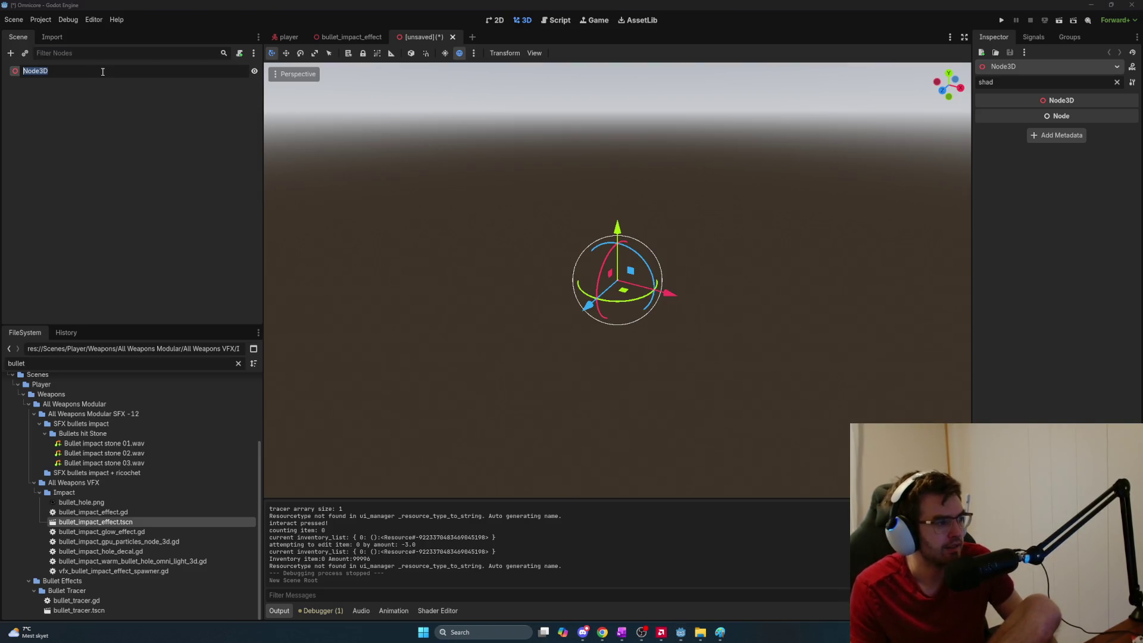
{"action": "key", "text": "ctrl+v"}
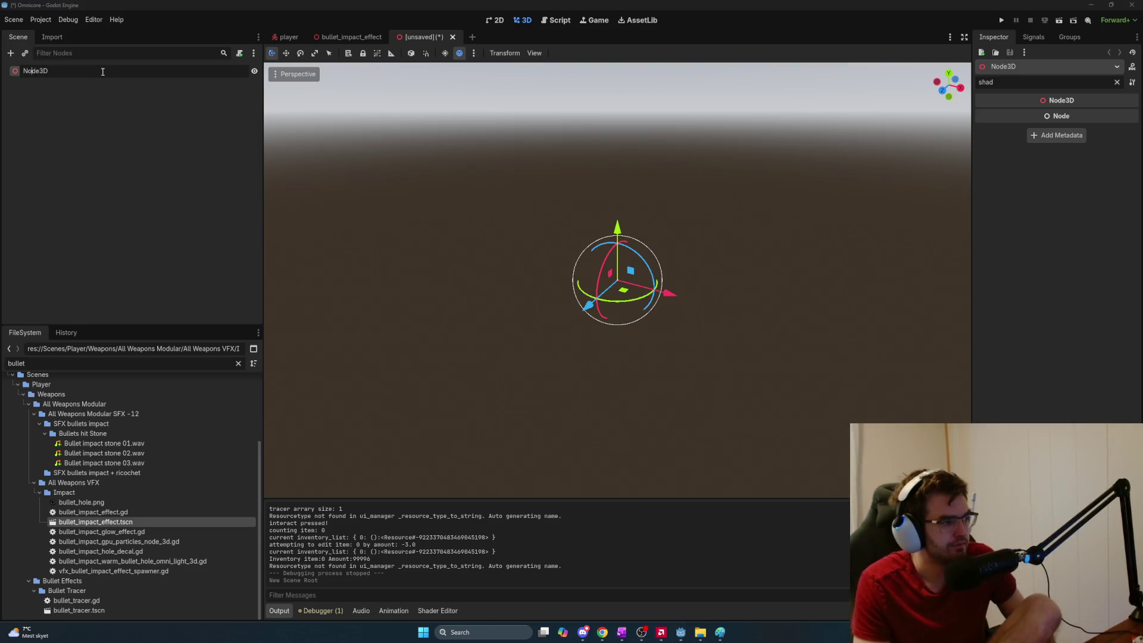
{"action": "key", "text": "ctrl+v"}
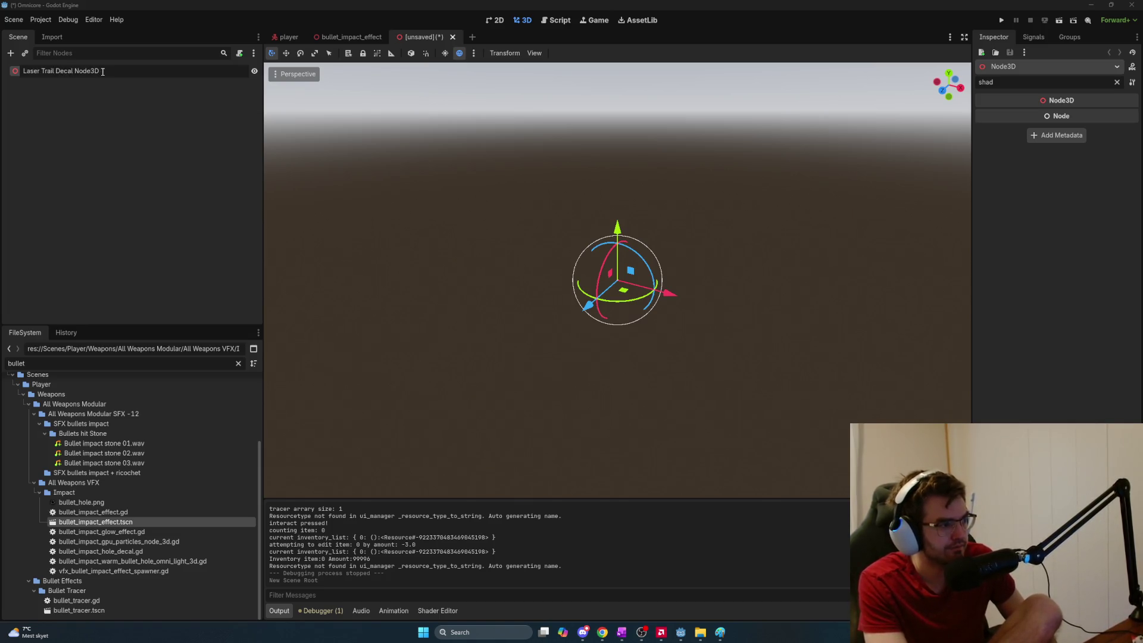
{"action": "key", "text": "Return"}
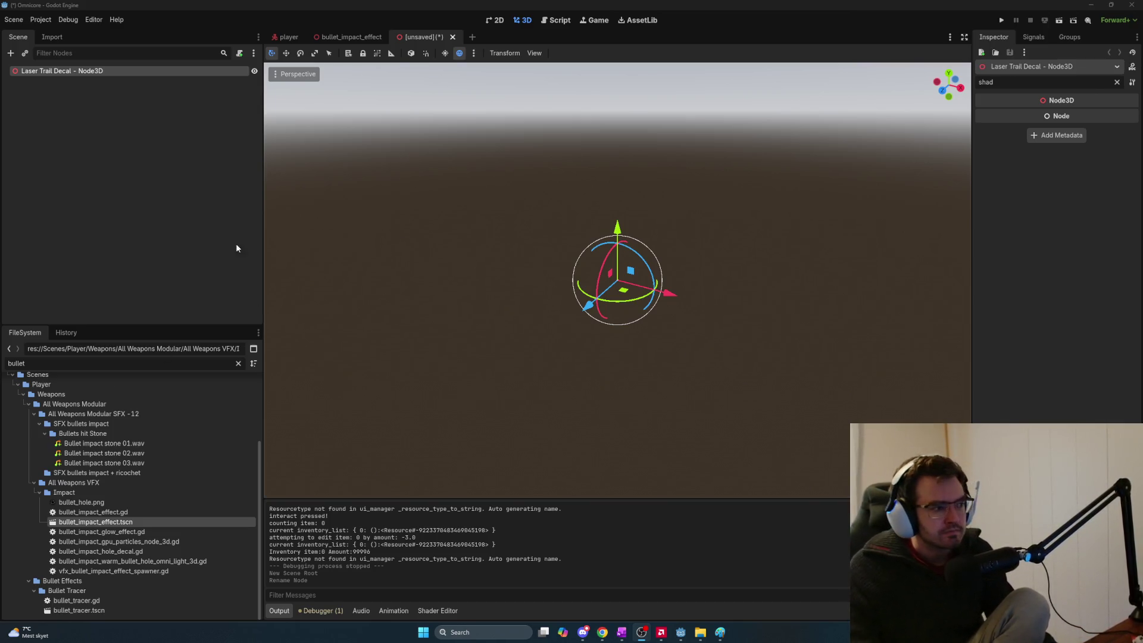
Leave the Godot editor with Alt+Tab once the Laser Trail Decal root is in place
{"action": "key", "text": "alt+Tab"}
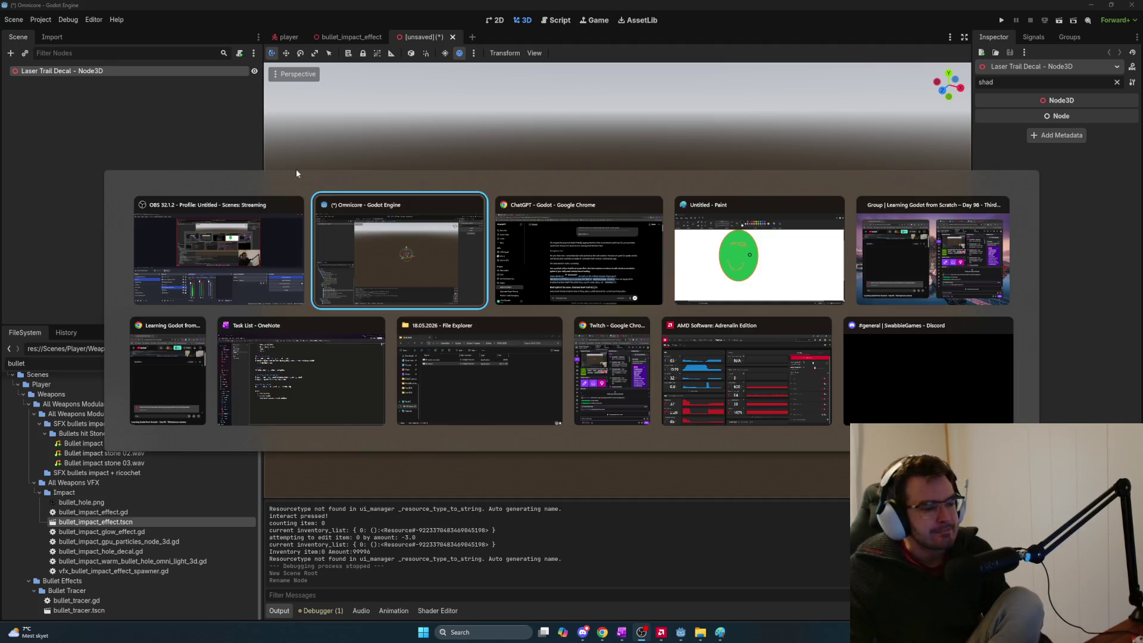
In the ChatGPT reply, highlight the projected surface examples and the place-a-decal-each-interval line
{"action": "left_click", "coordinate": [250, 232]}
{"action": "scroll", "coordinate": [608, 428], "scroll_direction": "down", "scroll_amount": 3}
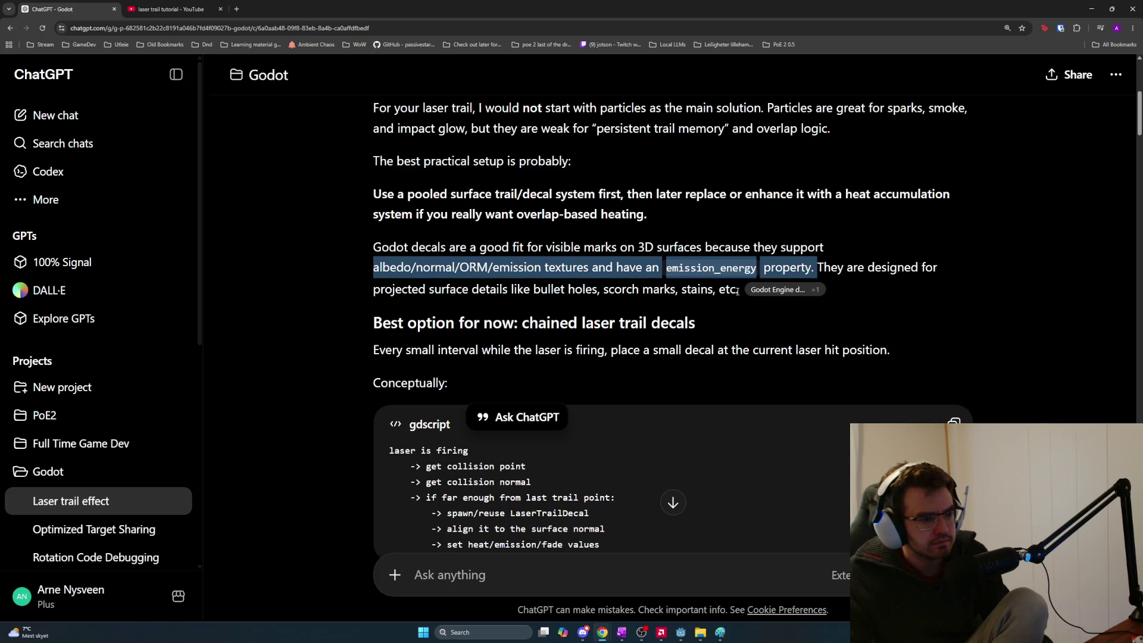
{"action": "left_click_drag", "start_coordinate": [738, 290], "coordinate": [526, 297]}
{"action": "scroll", "coordinate": [523, 302], "scroll_direction": "down", "scroll_amount": 2}
{"action": "mouse_move", "coordinate": [375, 204]}
{"action": "left_mouse_down"}
{"action": "mouse_move", "coordinate": [393, 234]}
{"action": "mouse_move", "coordinate": [587, 246]}
{"action": "mouse_move", "coordinate": [675, 235]}
{"action": "mouse_move", "coordinate": [734, 205]}
{"action": "left_mouse_up"}
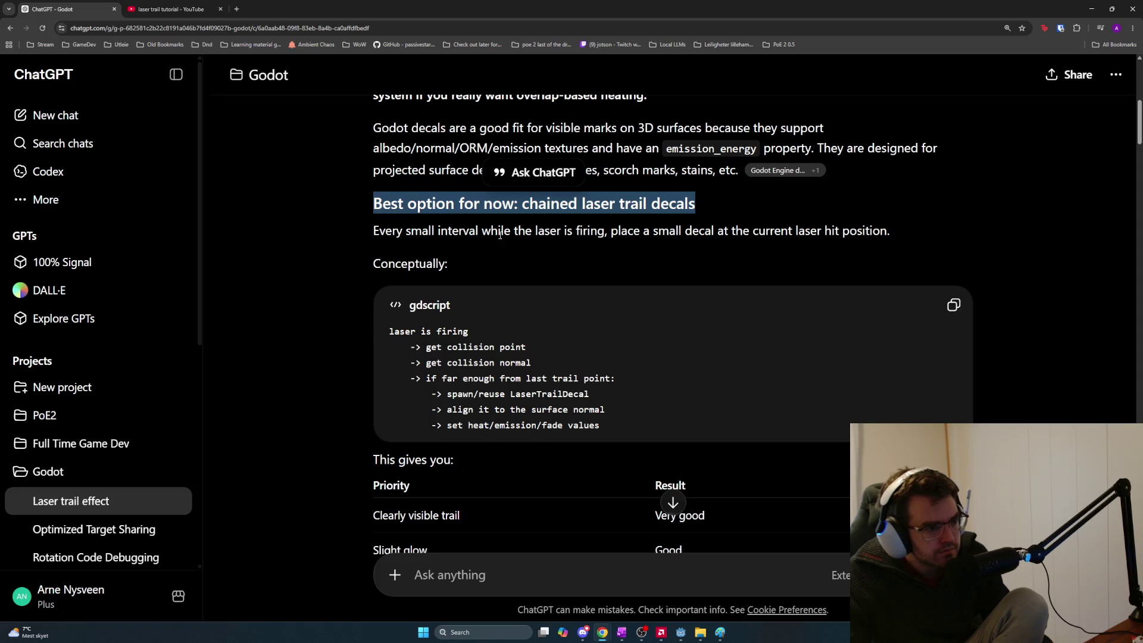
{"action": "mouse_move", "coordinate": [381, 233]}
{"action": "left_mouse_down"}
{"action": "mouse_move", "coordinate": [905, 233]}
{"action": "mouse_move", "coordinate": [640, 273]}
{"action": "left_mouse_up"}
Highlight the conceptual code's collision, decal placement, fade value and laser firing lines
{"action": "left_click_drag", "start_coordinate": [388, 331], "coordinate": [630, 384]}
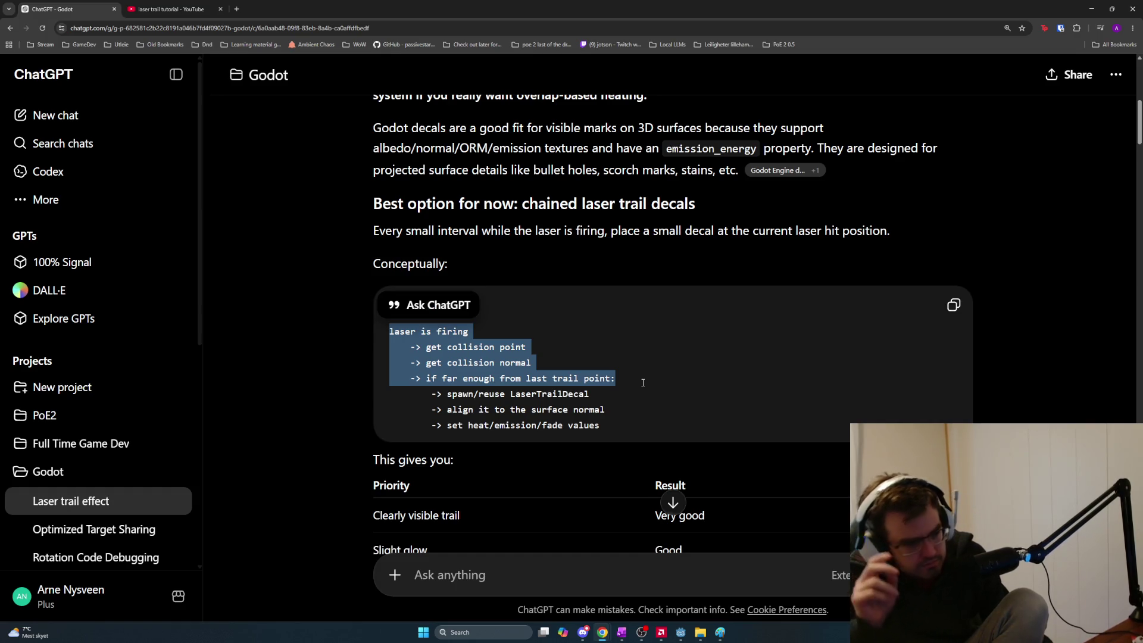
{"action": "left_click", "coordinate": [604, 408]}
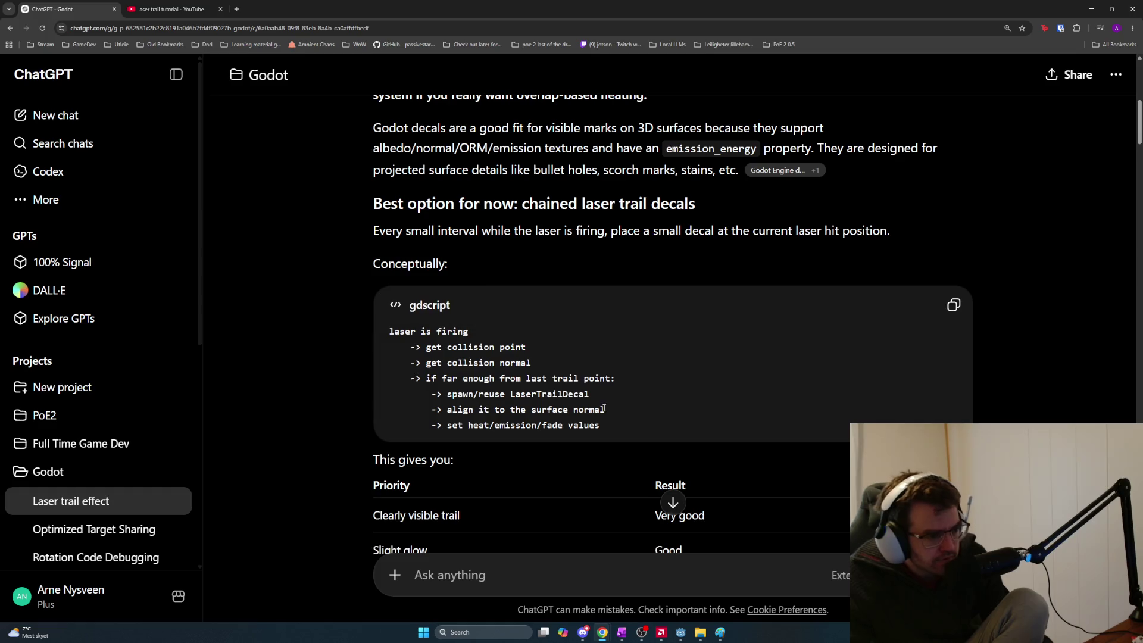
{"action": "mouse_move", "coordinate": [613, 410]}
{"action": "left_mouse_down"}
{"action": "mouse_move", "coordinate": [389, 349]}
{"action": "mouse_move", "coordinate": [427, 350]}
{"action": "left_mouse_up"}
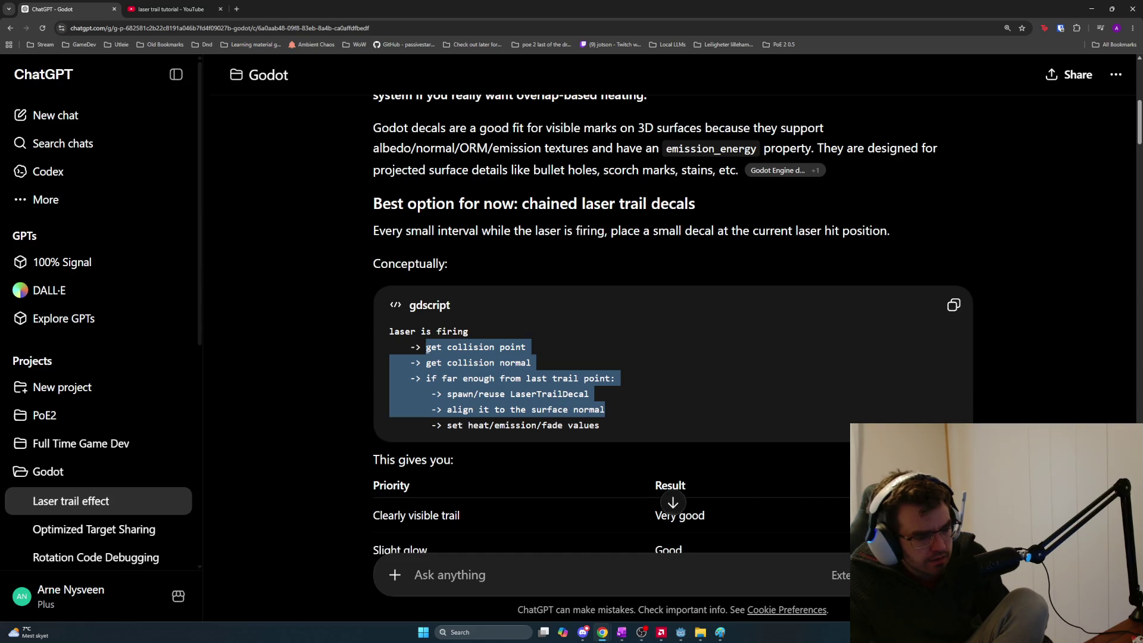
{"action": "left_click_drag", "start_coordinate": [427, 349], "coordinate": [427, 349]}
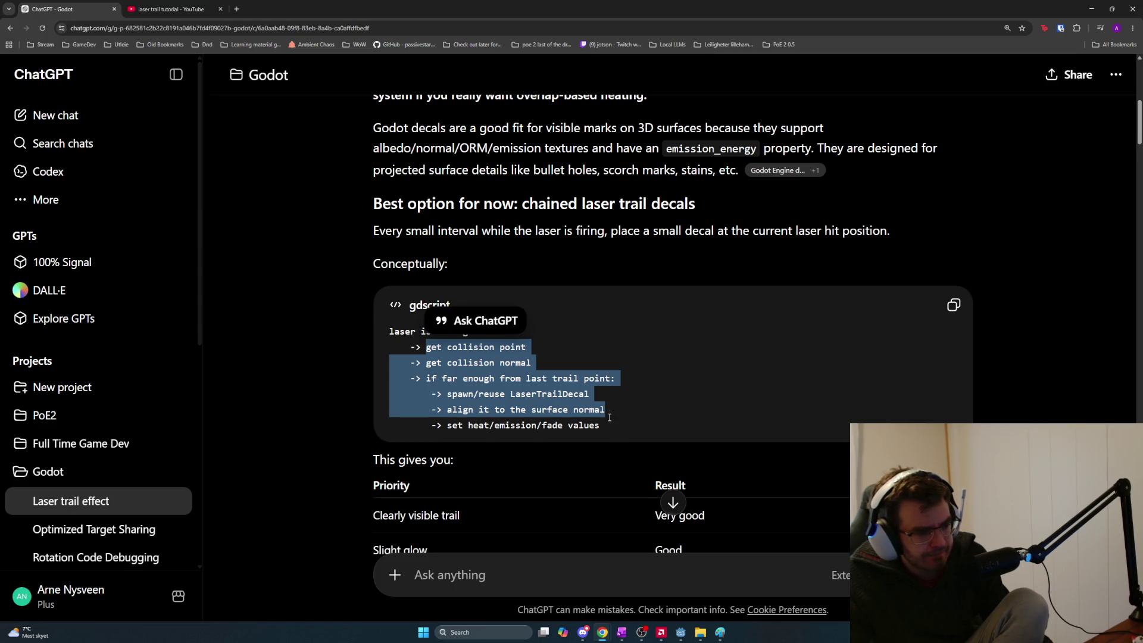
{"action": "left_click_drag", "start_coordinate": [609, 424], "coordinate": [411, 426]}
{"action": "left_click", "coordinate": [618, 425]}
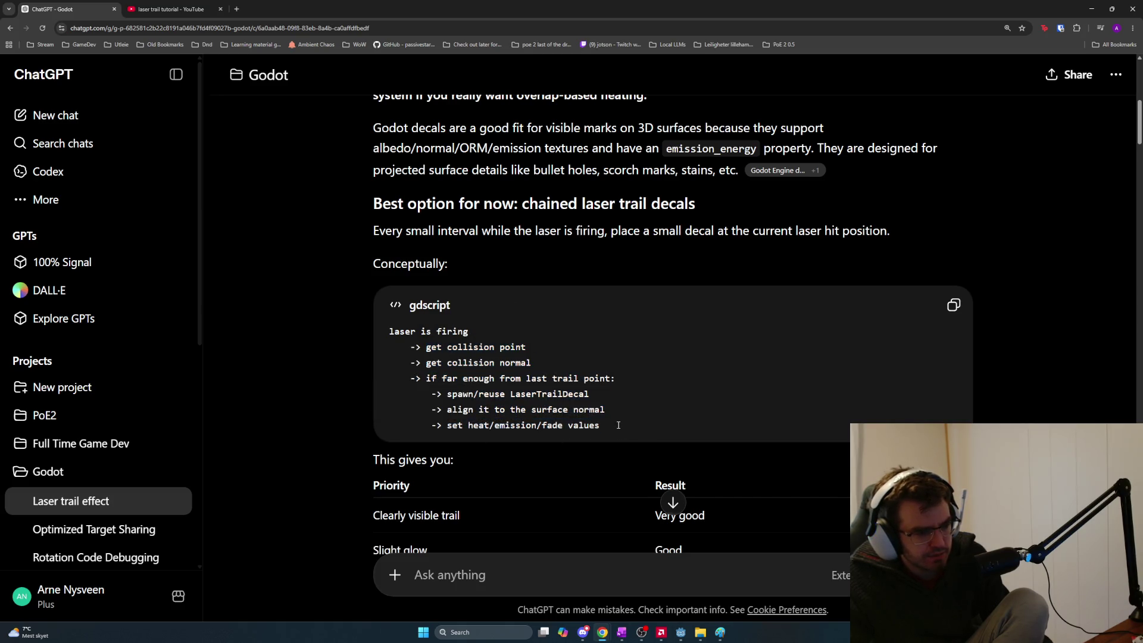
{"action": "mouse_move", "coordinate": [628, 410]}
{"action": "left_mouse_down"}
{"action": "mouse_move", "coordinate": [388, 348]}
{"action": "mouse_move", "coordinate": [380, 334]}
{"action": "left_mouse_up"}
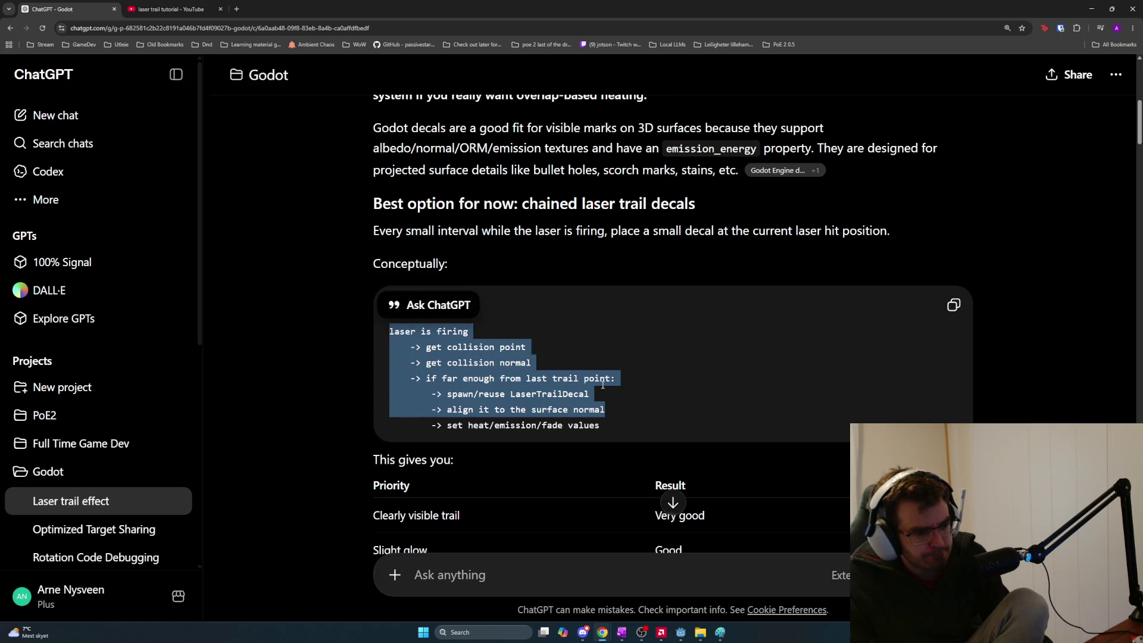
Highlight the Colder outside and Overlap increases heat table rows and the decal ring description
{"action": "scroll", "coordinate": [602, 384], "scroll_direction": "down", "scroll_amount": 2}
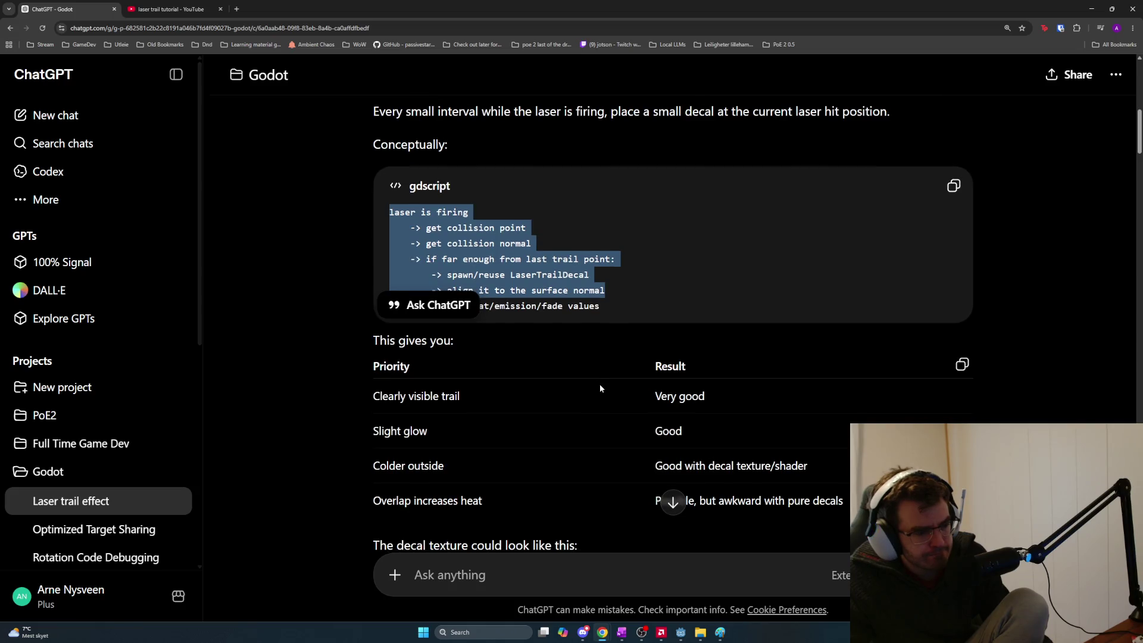
{"action": "scroll", "coordinate": [600, 387], "scroll_direction": "down", "scroll_amount": 1}
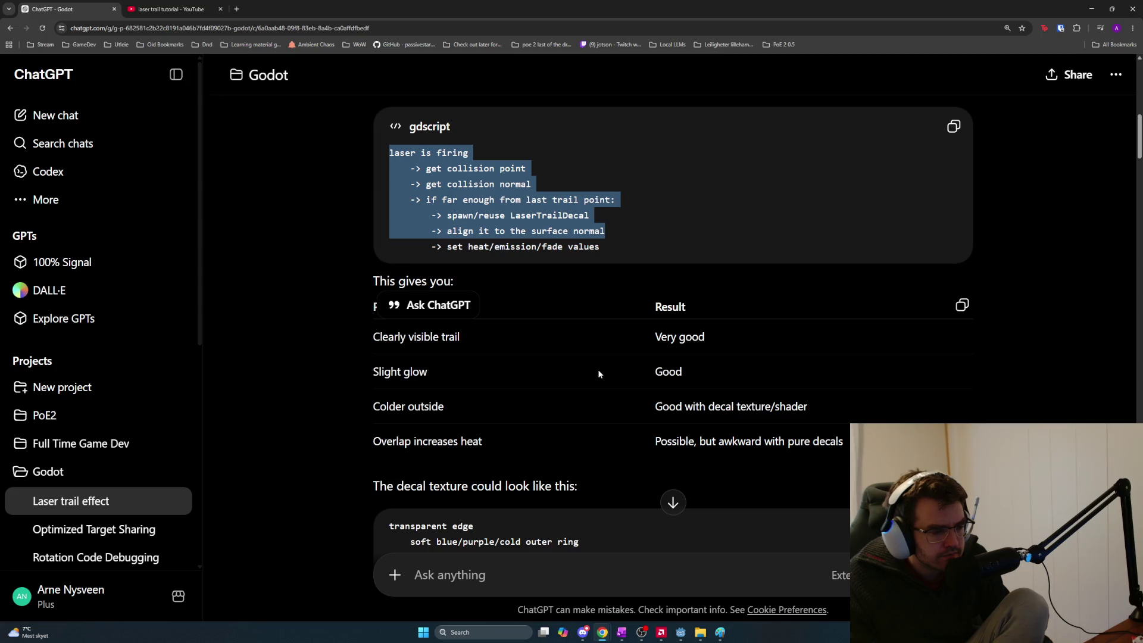
{"action": "mouse_move", "coordinate": [609, 363]}
{"action": "left_mouse_down"}
{"action": "mouse_move", "coordinate": [676, 409]}
{"action": "mouse_move", "coordinate": [828, 408]}
{"action": "mouse_move", "coordinate": [641, 407]}
{"action": "left_mouse_up"}
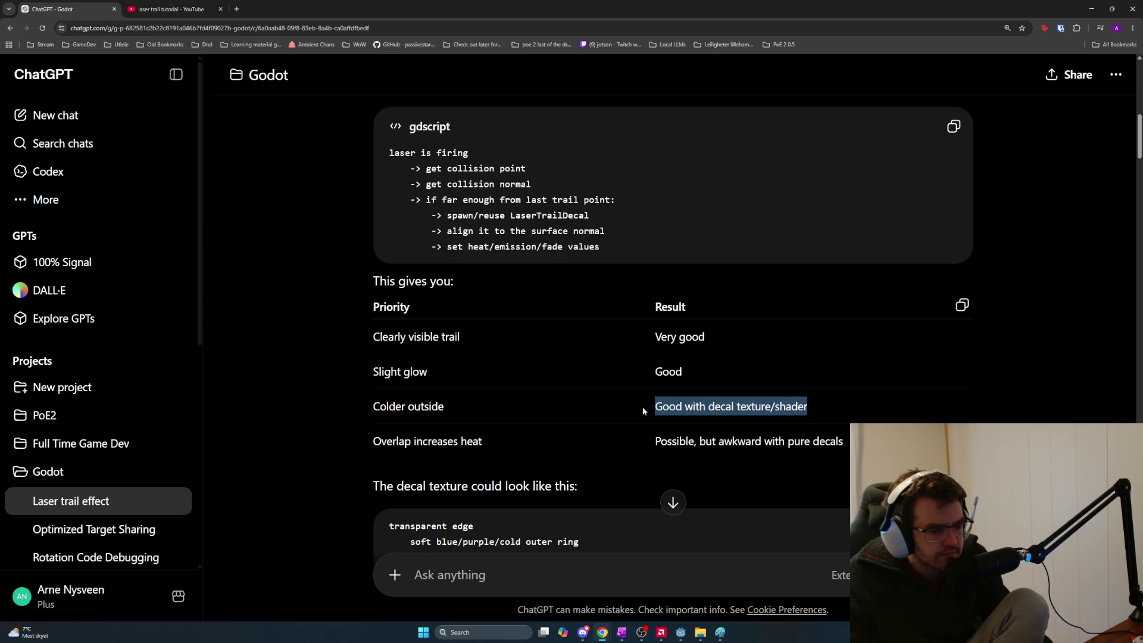
{"action": "mouse_move", "coordinate": [649, 440]}
{"action": "left_mouse_down"}
{"action": "mouse_move", "coordinate": [846, 442]}
{"action": "mouse_move", "coordinate": [652, 441]}
{"action": "mouse_move", "coordinate": [650, 431]}
{"action": "left_mouse_up"}
{"action": "left_click", "coordinate": [845, 442]}
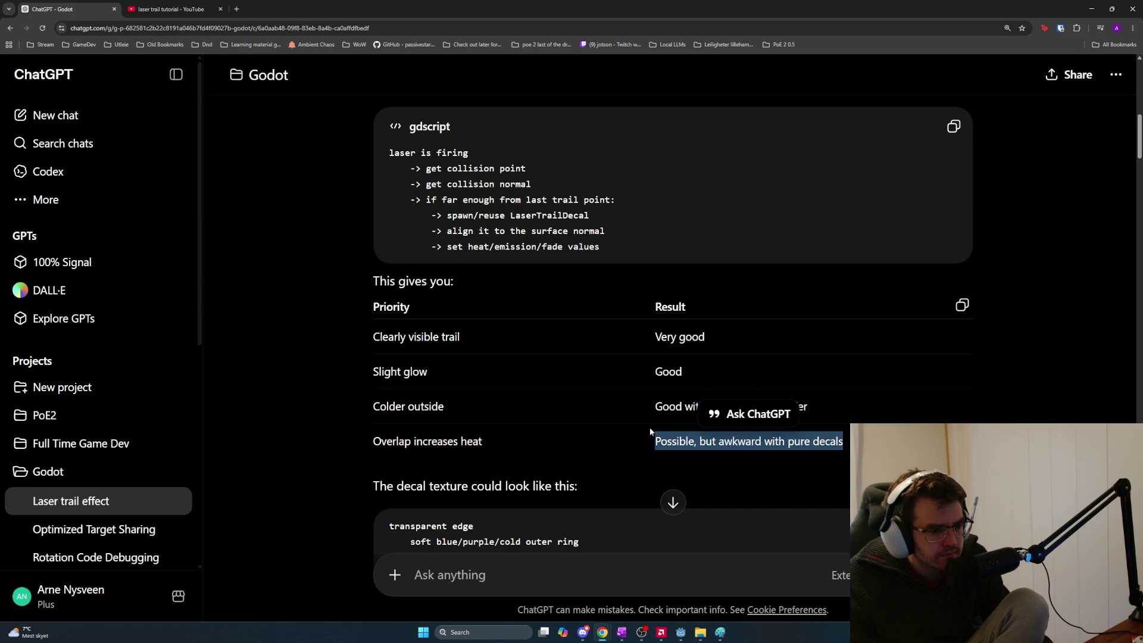
{"action": "scroll", "coordinate": [634, 419], "scroll_direction": "down", "scroll_amount": 2}
{"action": "left_click_drag", "start_coordinate": [590, 377], "coordinate": [374, 367]}
{"action": "mouse_move", "coordinate": [390, 407]}
{"action": "left_mouse_down"}
{"action": "mouse_move", "coordinate": [592, 426]}
{"action": "mouse_move", "coordinate": [510, 456]}
{"action": "mouse_move", "coordinate": [474, 433]}
{"action": "mouse_move", "coordinate": [390, 424]}
{"action": "mouse_move", "coordinate": [375, 407]}
{"action": "left_mouse_up"}
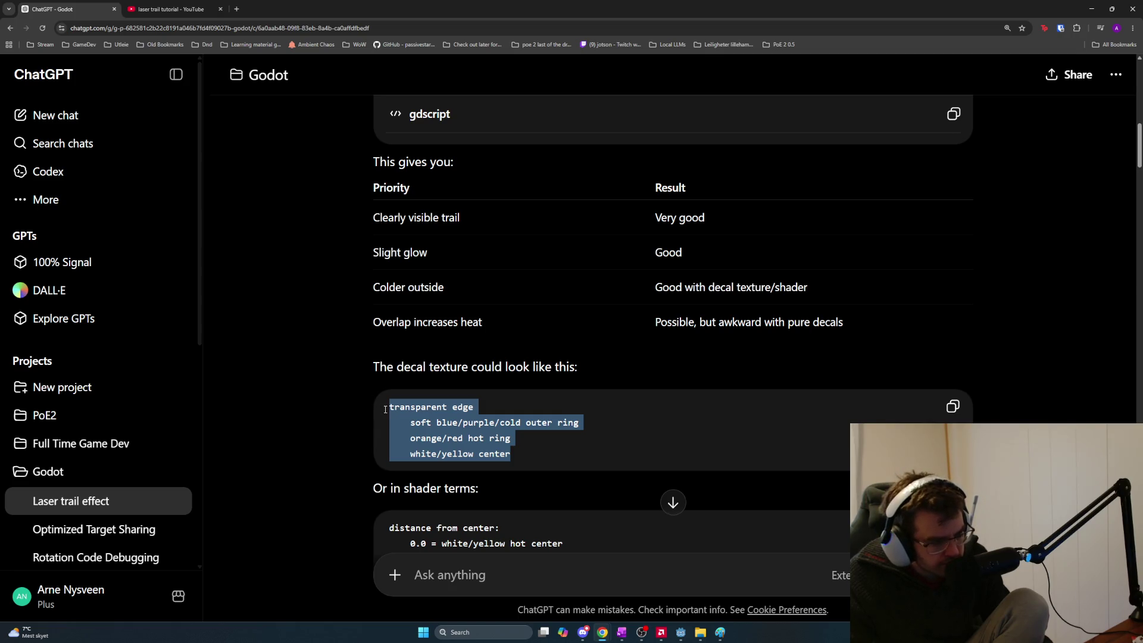
{"action": "mouse_move", "coordinate": [386, 410]}
{"action": "left_mouse_down"}
{"action": "mouse_move", "coordinate": [403, 418]}
{"action": "mouse_move", "coordinate": [388, 406]}
{"action": "left_mouse_up"}
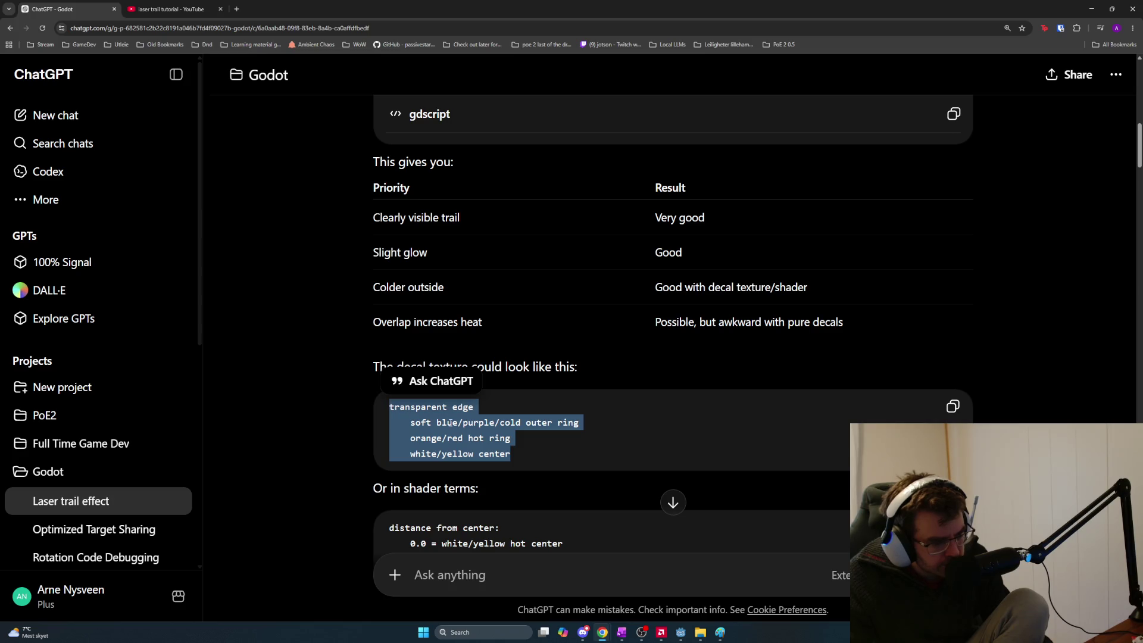
{"action": "left_click", "coordinate": [521, 442]}
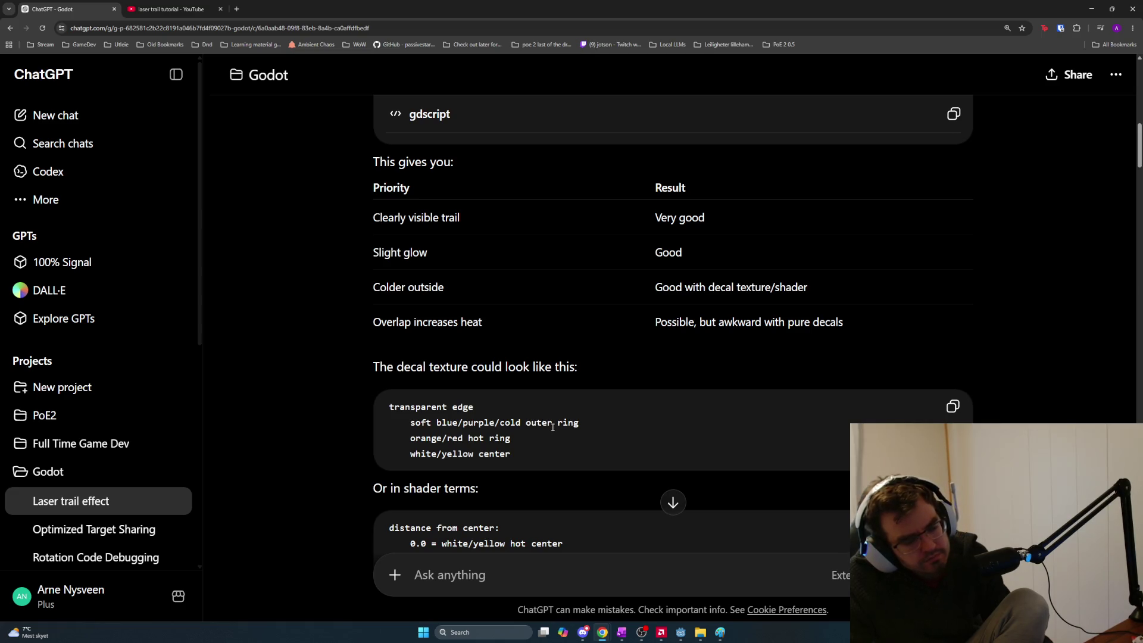
{"action": "scroll", "coordinate": [549, 452], "scroll_direction": "down", "scroll_amount": 1}
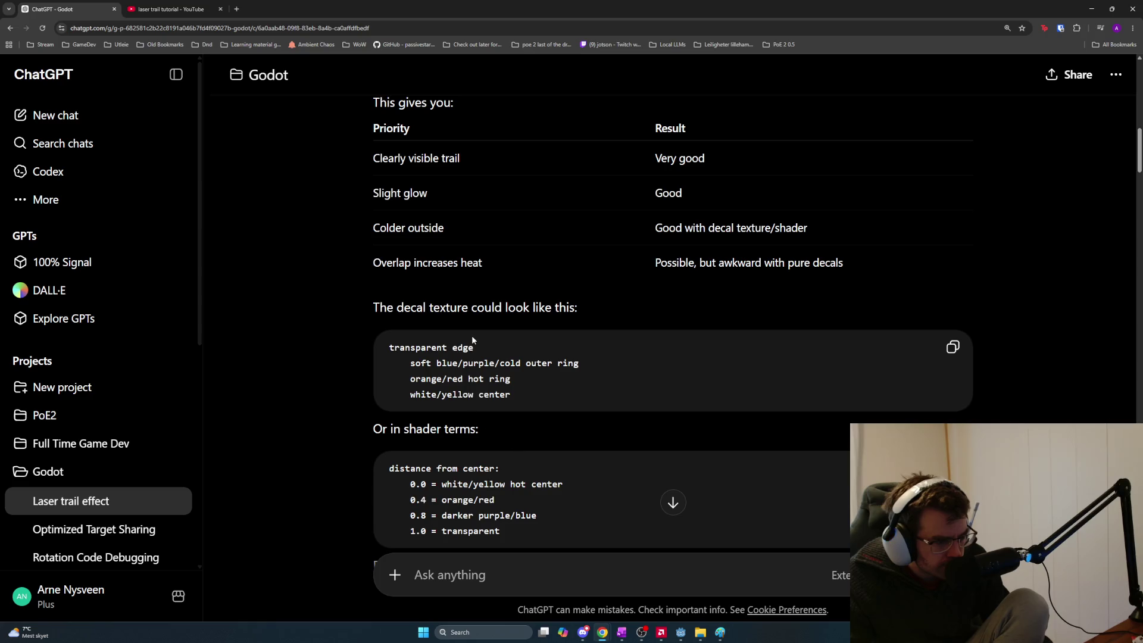
{"action": "scroll", "coordinate": [483, 400], "scroll_direction": "down", "scroll_amount": 2}
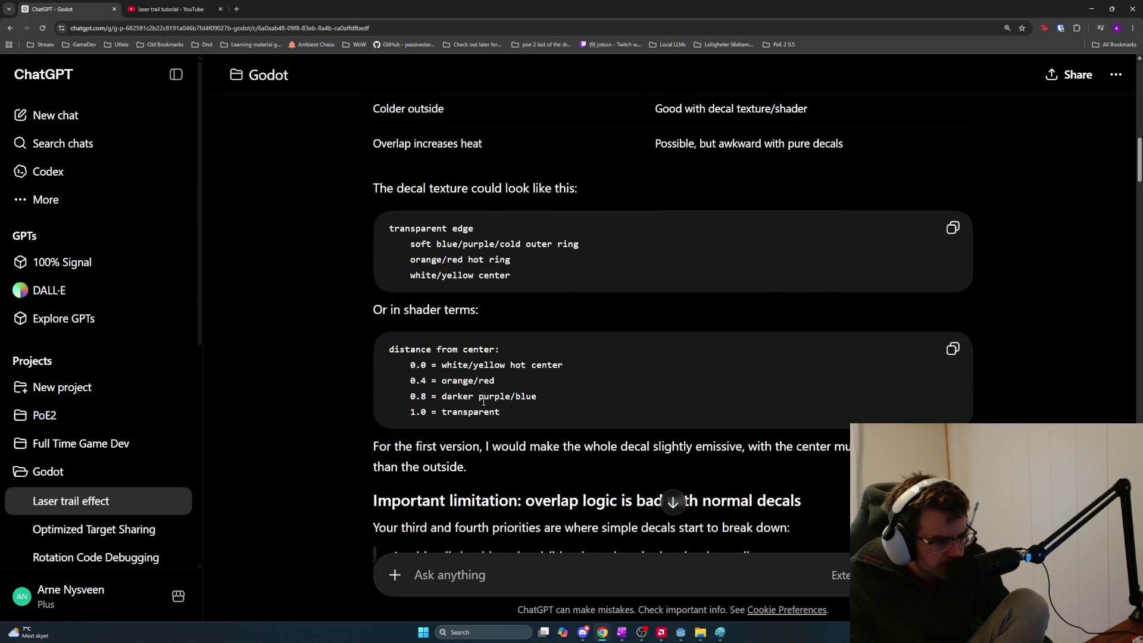
{"action": "scroll", "coordinate": [483, 402], "scroll_direction": "down", "scroll_amount": 2}
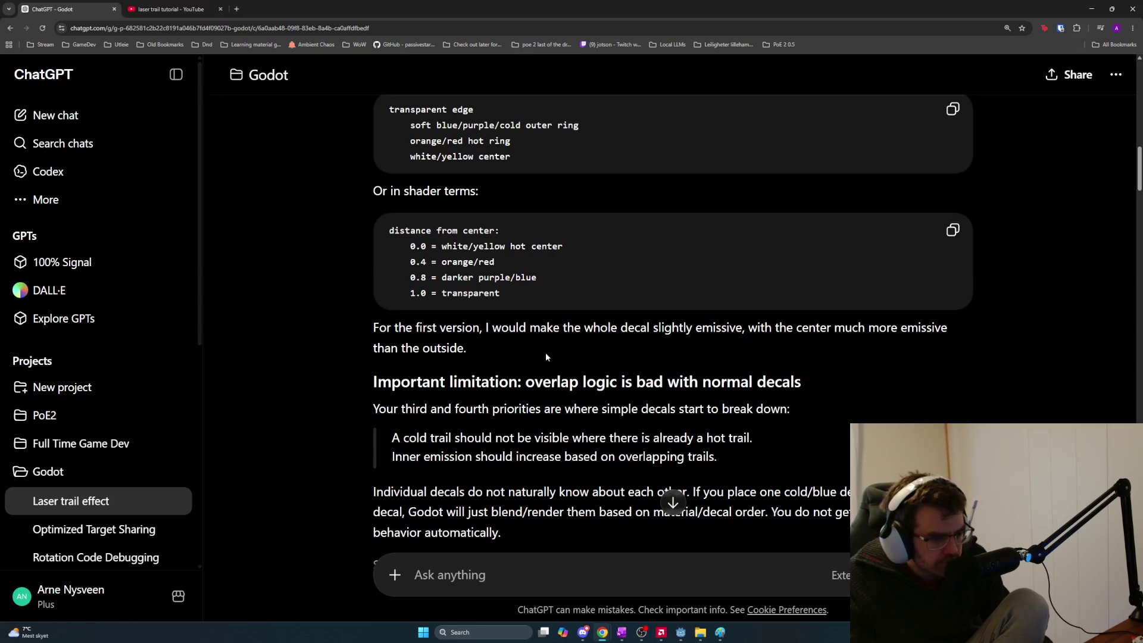
{"action": "triple_click", "coordinate": [496, 337]}
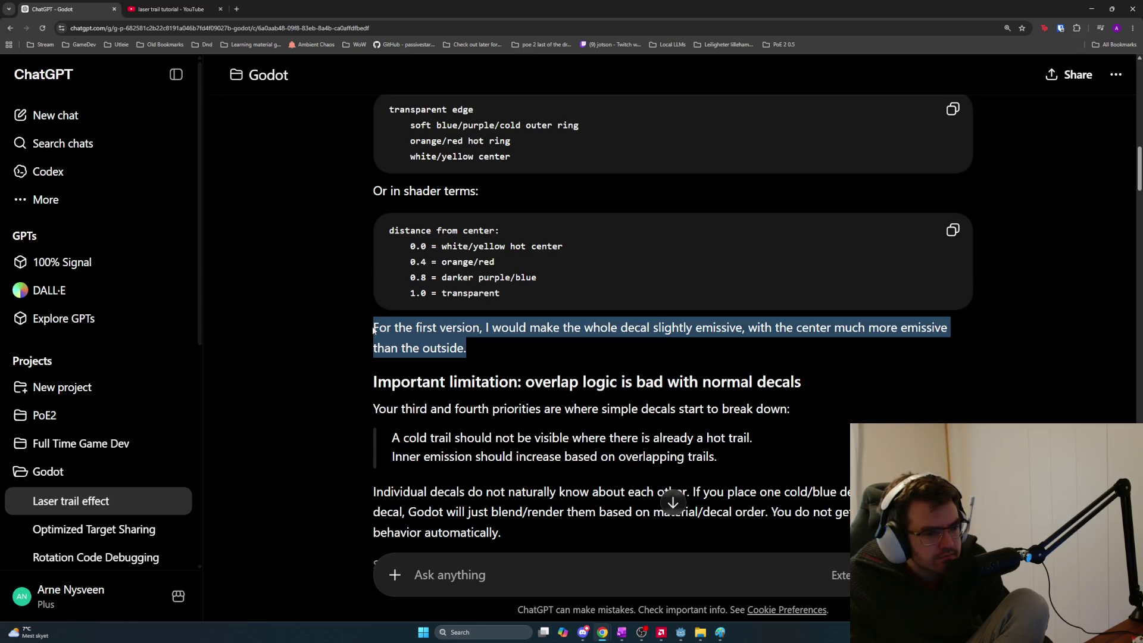
{"action": "mouse_move", "coordinate": [373, 379]}
{"action": "left_mouse_down"}
{"action": "mouse_move", "coordinate": [826, 405]}
{"action": "mouse_move", "coordinate": [365, 408]}
{"action": "mouse_move", "coordinate": [759, 449]}
{"action": "mouse_move", "coordinate": [769, 465]}
{"action": "mouse_move", "coordinate": [651, 438]}
{"action": "mouse_move", "coordinate": [385, 440]}
{"action": "left_mouse_up"}
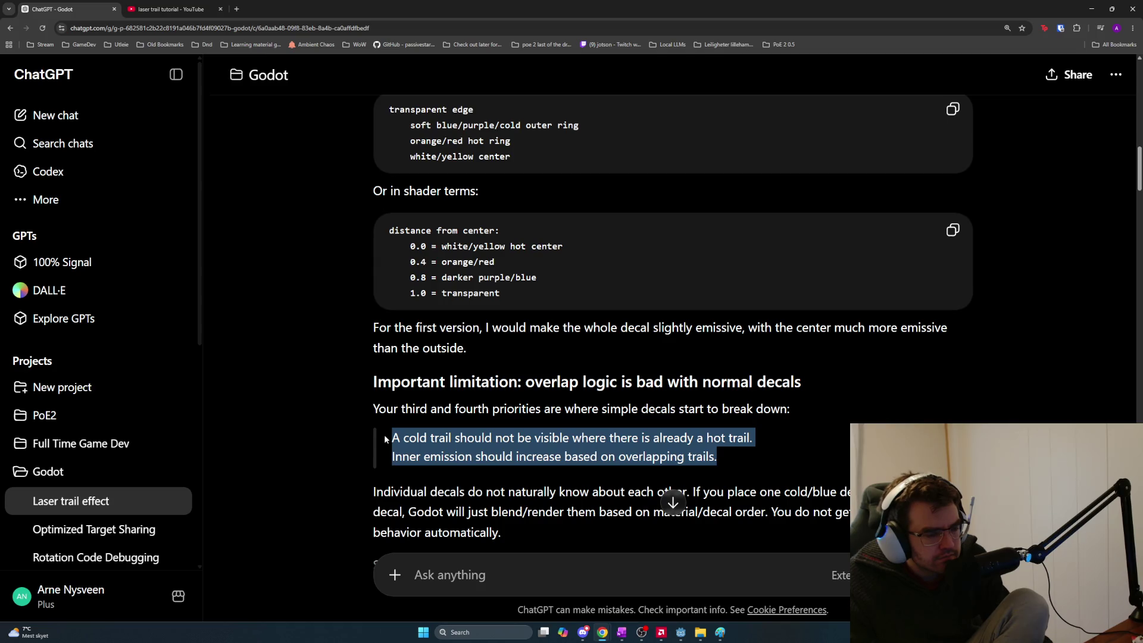
{"action": "mouse_move", "coordinate": [384, 439]}
{"action": "left_mouse_down"}
{"action": "mouse_move", "coordinate": [664, 436]}
{"action": "mouse_move", "coordinate": [813, 449]}
{"action": "mouse_move", "coordinate": [857, 434]}
{"action": "mouse_move", "coordinate": [530, 452]}
{"action": "mouse_move", "coordinate": [725, 450]}
{"action": "mouse_move", "coordinate": [667, 473]}
{"action": "left_mouse_up"}
{"action": "scroll", "coordinate": [387, 437], "scroll_direction": "down", "scroll_amount": 1}
{"action": "left_click", "coordinate": [366, 434]}
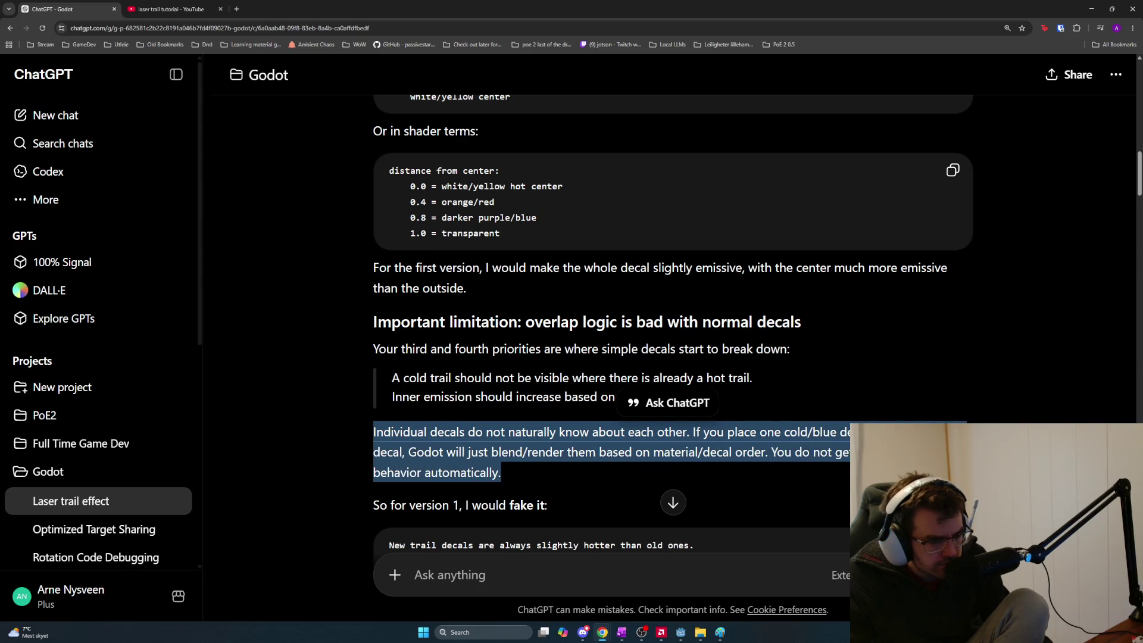
{"action": "left_click", "coordinate": [667, 474]}
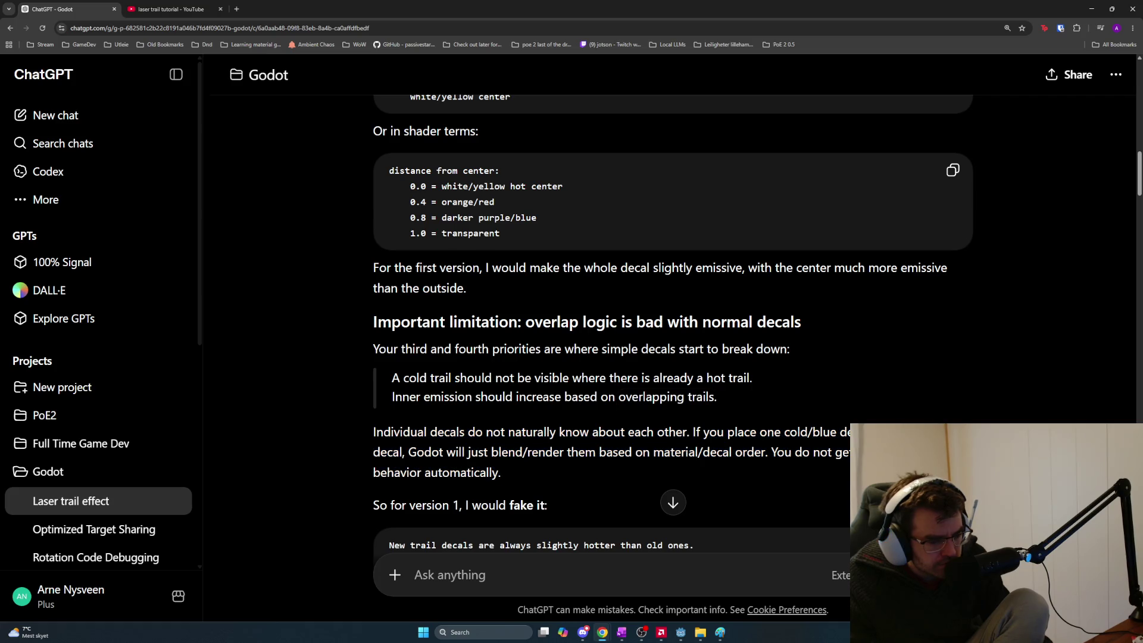
{"action": "scroll", "coordinate": [613, 450], "scroll_direction": "down", "scroll_amount": 1}
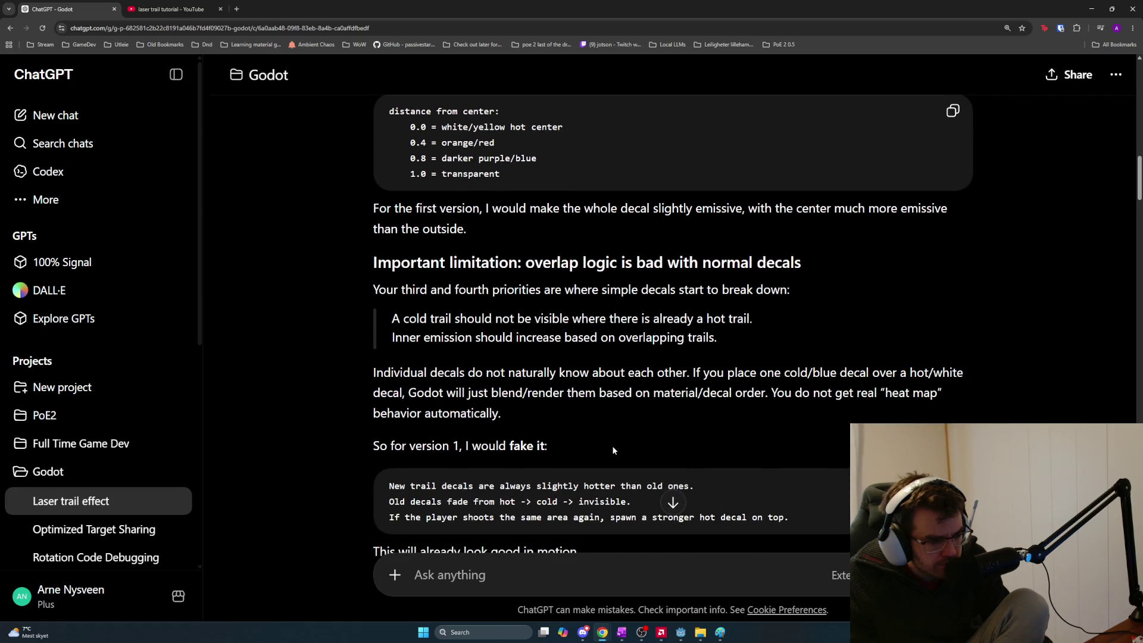
{"action": "scroll", "coordinate": [613, 448], "scroll_direction": "down", "scroll_amount": 1}
{"action": "left_click_drag", "start_coordinate": [386, 421], "coordinate": [738, 429]}
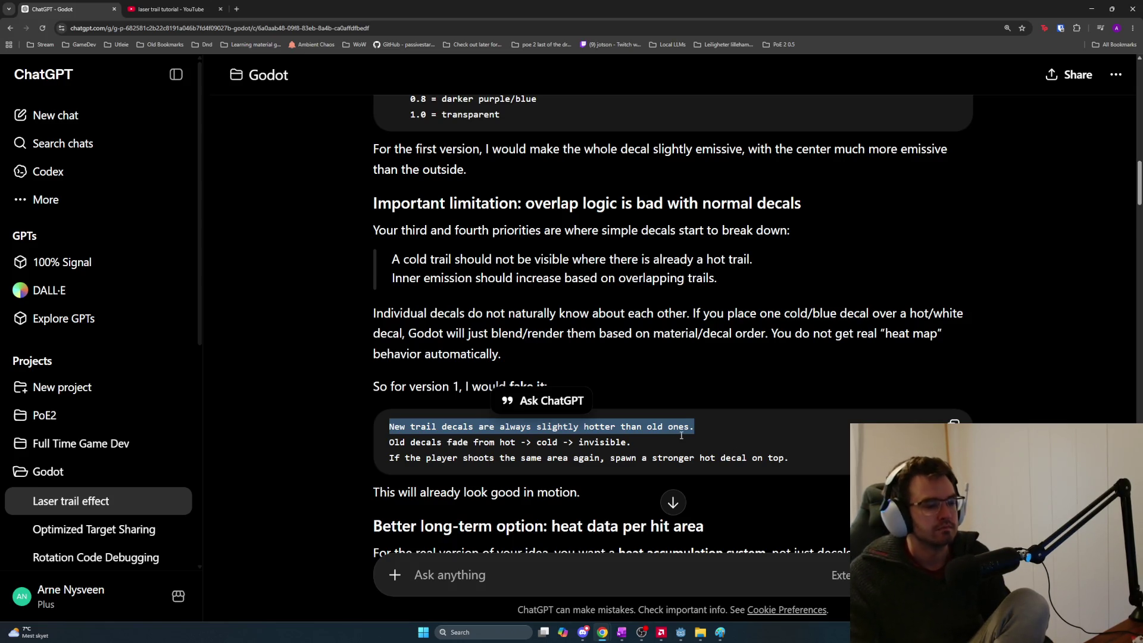
{"action": "left_click", "coordinate": [648, 445]}
{"action": "mouse_move", "coordinate": [648, 445]}
{"action": "left_mouse_down"}
{"action": "mouse_move", "coordinate": [392, 443]}
{"action": "mouse_move", "coordinate": [528, 459]}
{"action": "mouse_move", "coordinate": [790, 460]}
{"action": "mouse_move", "coordinate": [395, 425]}
{"action": "left_mouse_up"}
{"action": "scroll", "coordinate": [395, 424], "scroll_direction": "down", "scroll_amount": 3}
{"action": "mouse_move", "coordinate": [391, 374]}
{"action": "left_mouse_down"}
{"action": "mouse_move", "coordinate": [373, 364]}
{"action": "mouse_move", "coordinate": [756, 391]}
{"action": "left_mouse_up"}
{"action": "left_click", "coordinate": [756, 391]}
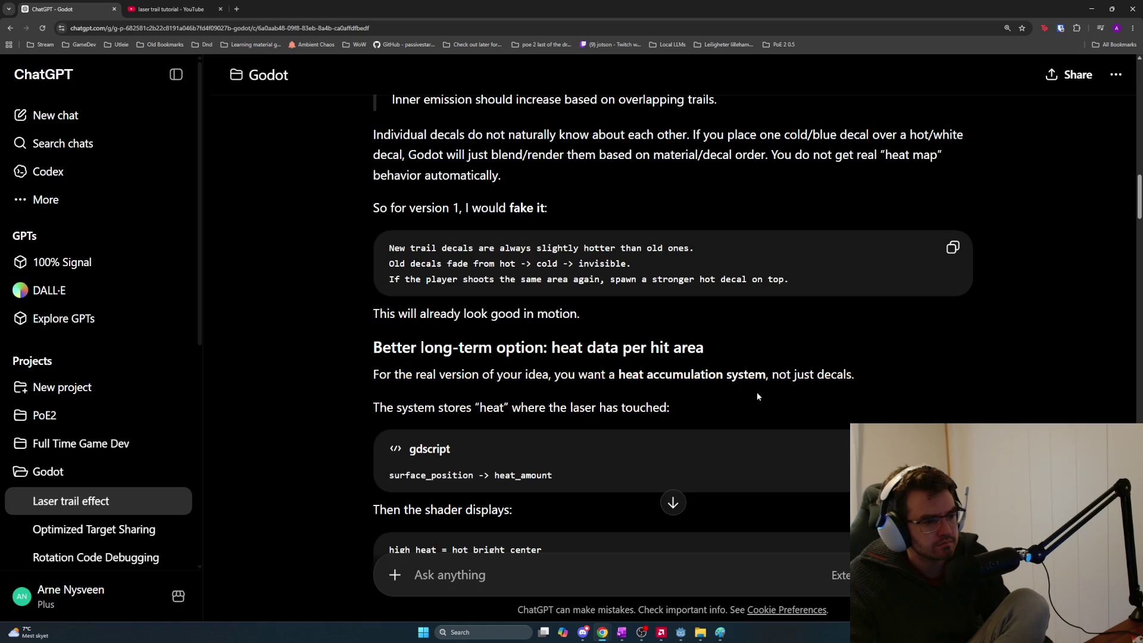
{"action": "left_click_drag", "start_coordinate": [753, 392], "coordinate": [360, 369]}
{"action": "scroll", "coordinate": [469, 416], "scroll_direction": "down", "scroll_amount": 4}
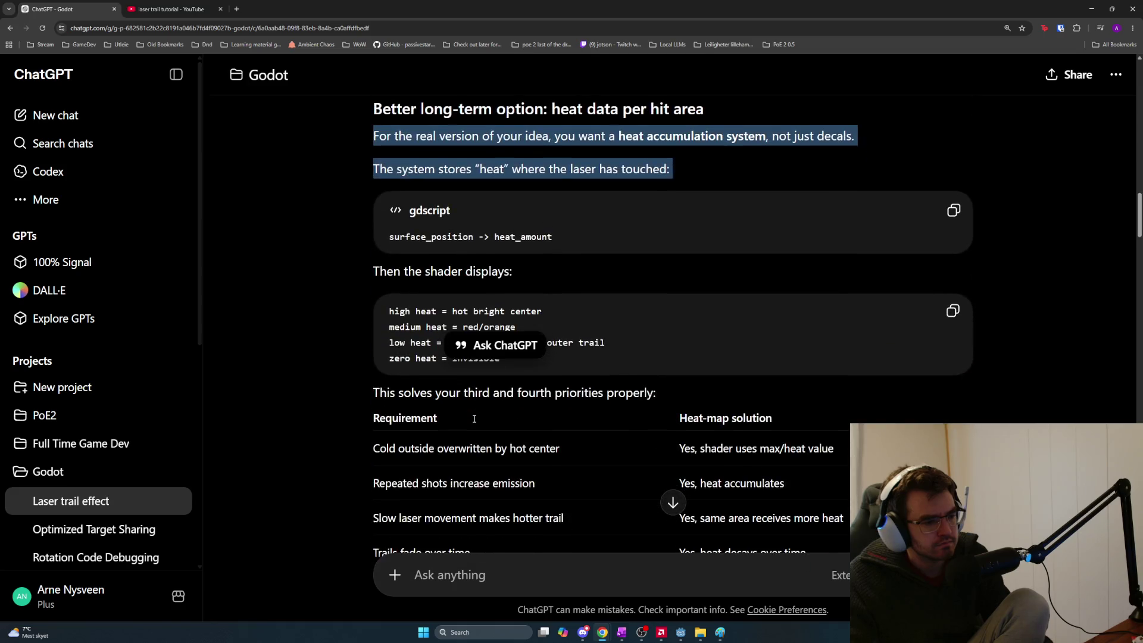
{"action": "mouse_move", "coordinate": [503, 300]}
{"action": "left_mouse_down"}
{"action": "mouse_move", "coordinate": [357, 259]}
{"action": "mouse_move", "coordinate": [377, 256]}
{"action": "mouse_move", "coordinate": [372, 274]}
{"action": "mouse_move", "coordinate": [837, 351]}
{"action": "mouse_move", "coordinate": [845, 405]}
{"action": "mouse_move", "coordinate": [822, 438]}
{"action": "left_mouse_up"}
{"action": "scroll", "coordinate": [560, 366], "scroll_direction": "down", "scroll_amount": 1}
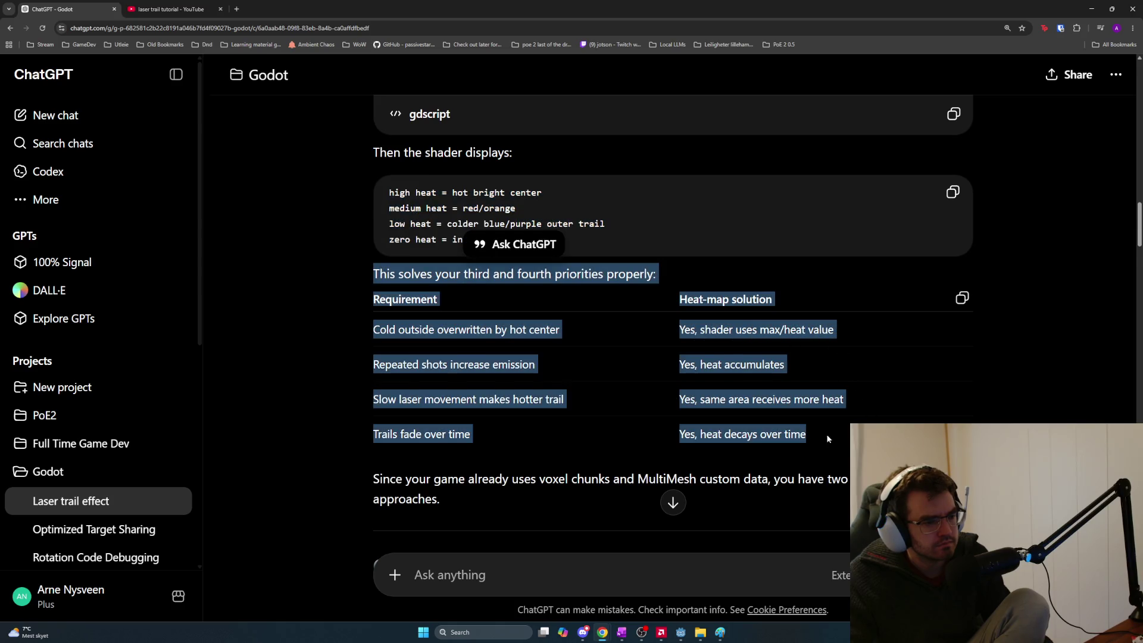
{"action": "scroll", "coordinate": [608, 488], "scroll_direction": "down", "scroll_amount": 3}
{"action": "scroll", "coordinate": [608, 489], "scroll_direction": "down", "scroll_amount": 2}
{"action": "mouse_move", "coordinate": [364, 299]}
{"action": "left_mouse_down"}
{"action": "mouse_move", "coordinate": [755, 322]}
{"action": "mouse_move", "coordinate": [815, 305]}
{"action": "left_mouse_up"}
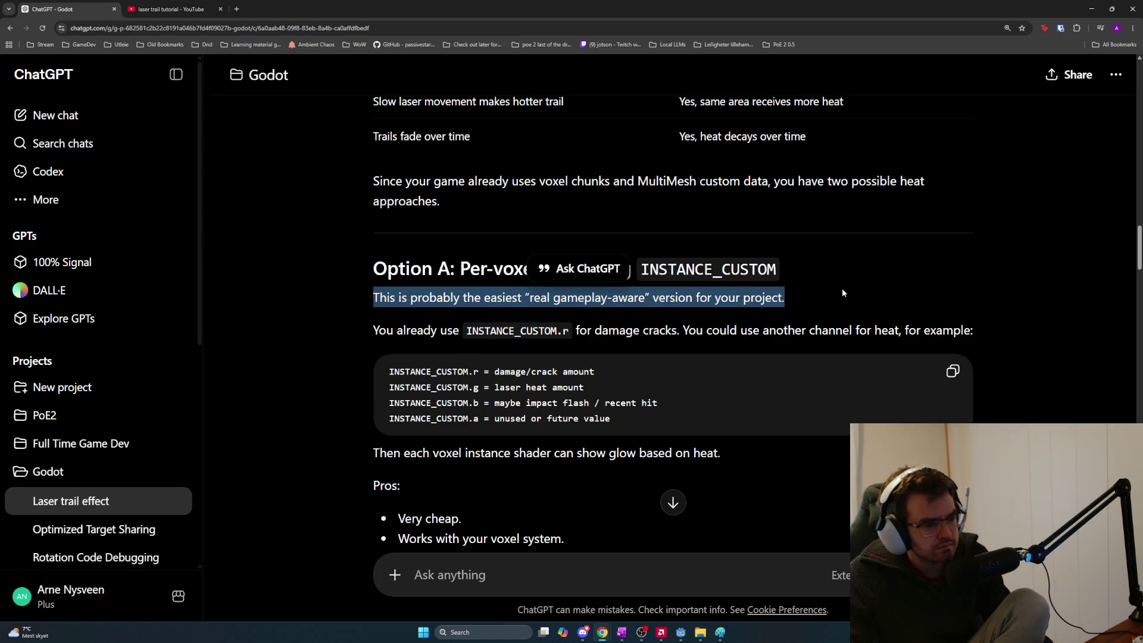
{"action": "left_click", "coordinate": [843, 293]}
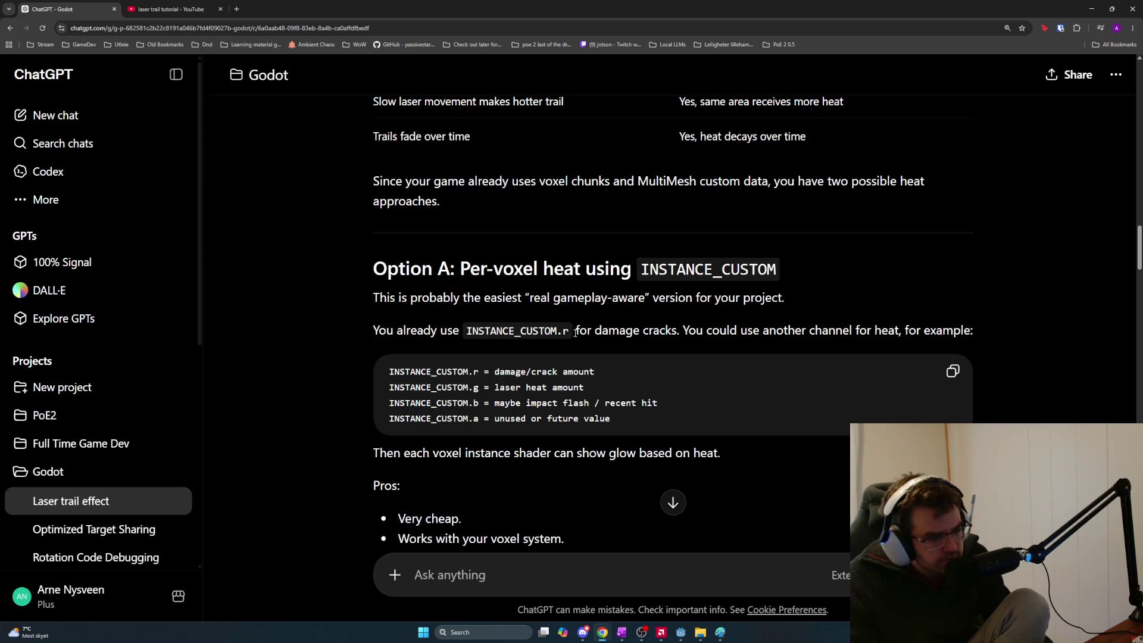
{"action": "mouse_move", "coordinate": [568, 332]}
{"action": "left_mouse_down"}
{"action": "mouse_move", "coordinate": [742, 343]}
{"action": "mouse_move", "coordinate": [689, 333]}
{"action": "mouse_move", "coordinate": [967, 332]}
{"action": "left_mouse_up"}
{"action": "left_click", "coordinate": [967, 331]}
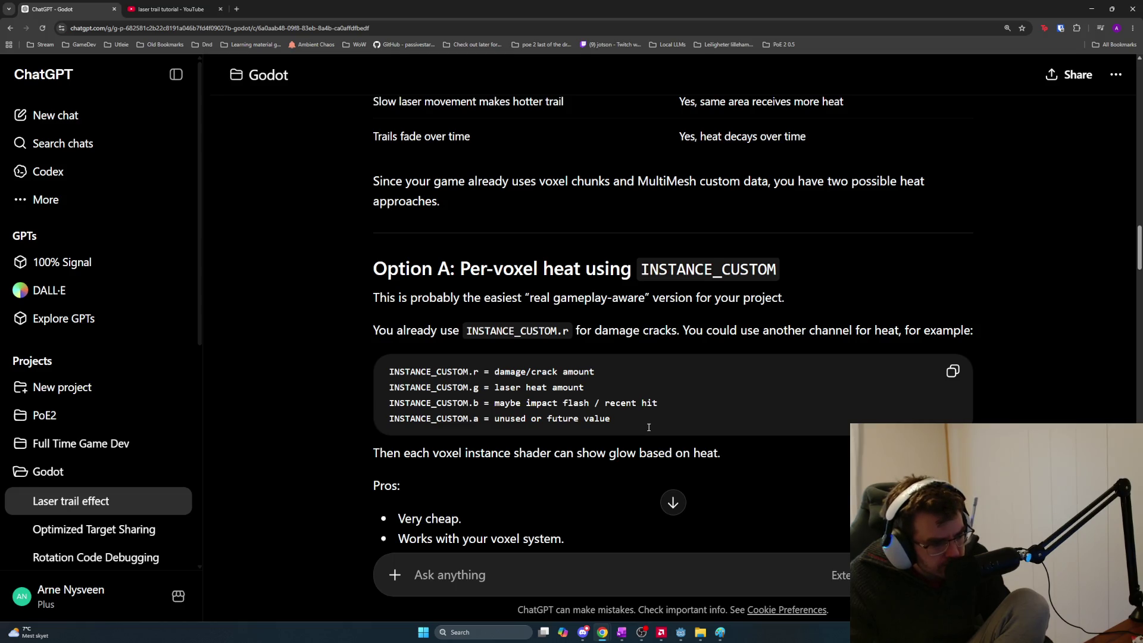
{"action": "scroll", "coordinate": [653, 426], "scroll_direction": "down", "scroll_amount": 3}
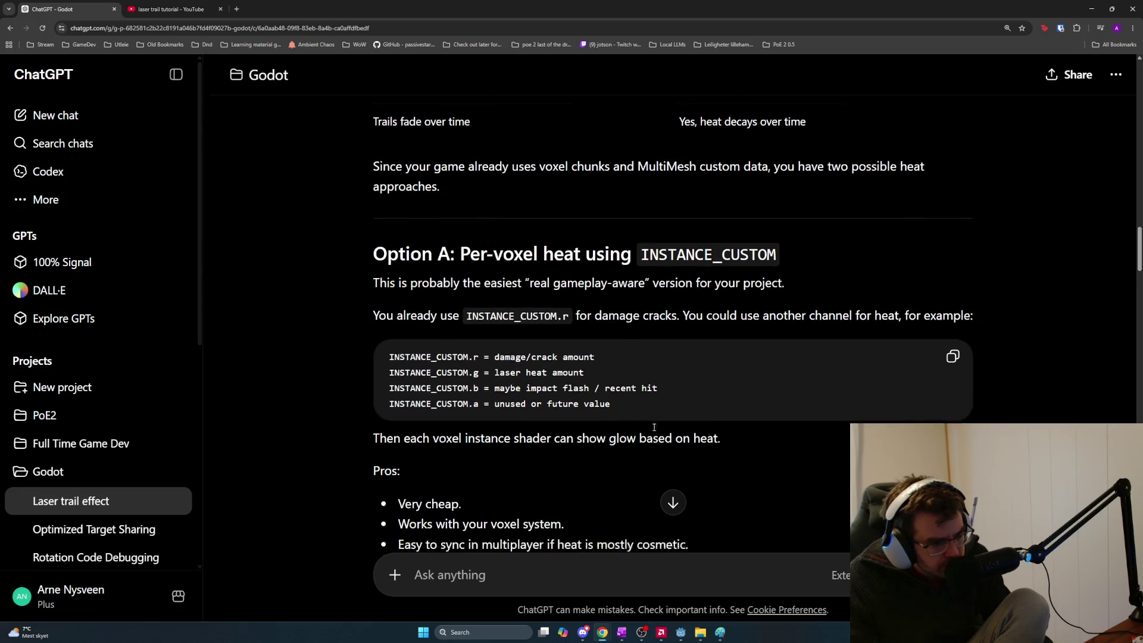
{"action": "scroll", "coordinate": [653, 427], "scroll_direction": "down", "scroll_amount": 1}
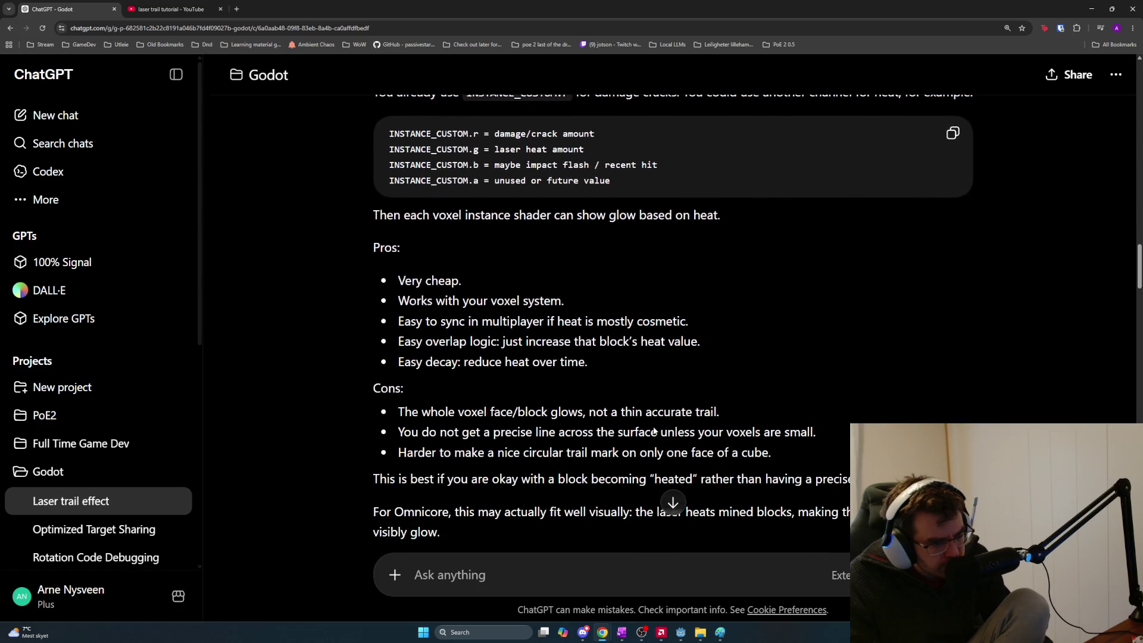
{"action": "scroll", "coordinate": [653, 427], "scroll_direction": "down", "scroll_amount": 2}
{"action": "scroll", "coordinate": [654, 427], "scroll_direction": "down", "scroll_amount": 2}
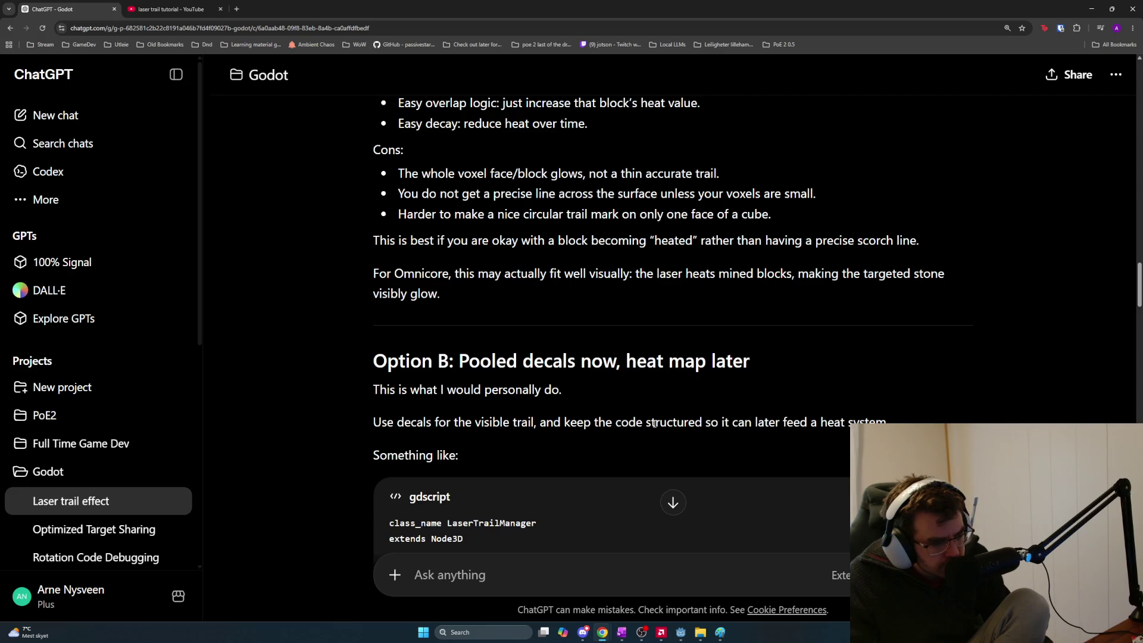
{"action": "scroll", "coordinate": [654, 424], "scroll_direction": "down", "scroll_amount": 3}
{"action": "scroll", "coordinate": [654, 423], "scroll_direction": "down", "scroll_amount": 2}
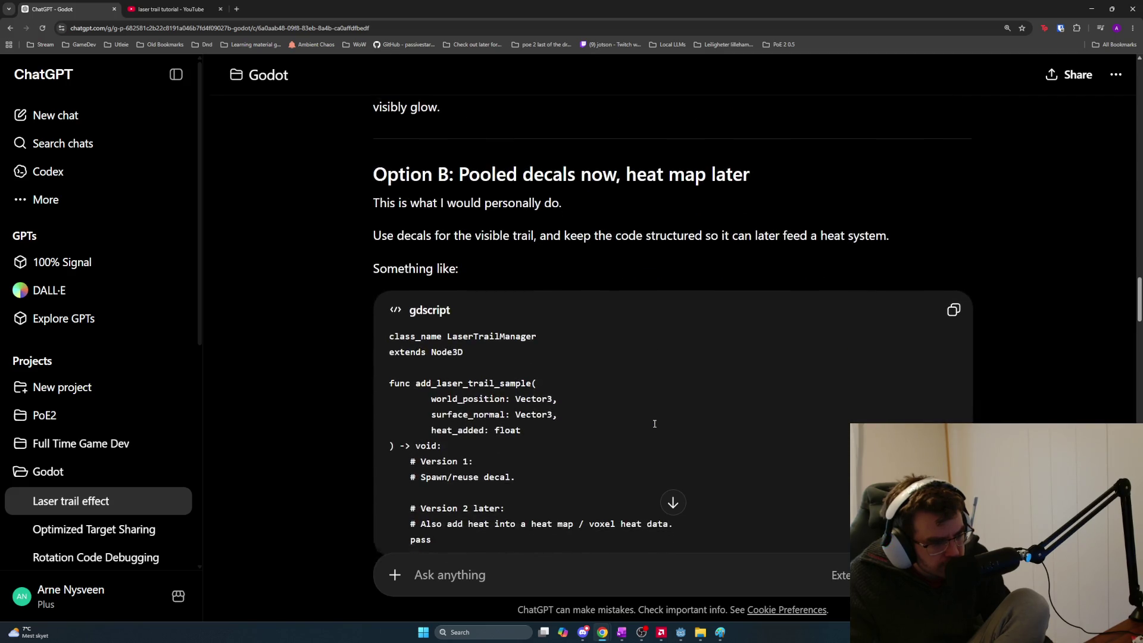
{"action": "key", "text": "alt+Tab"}
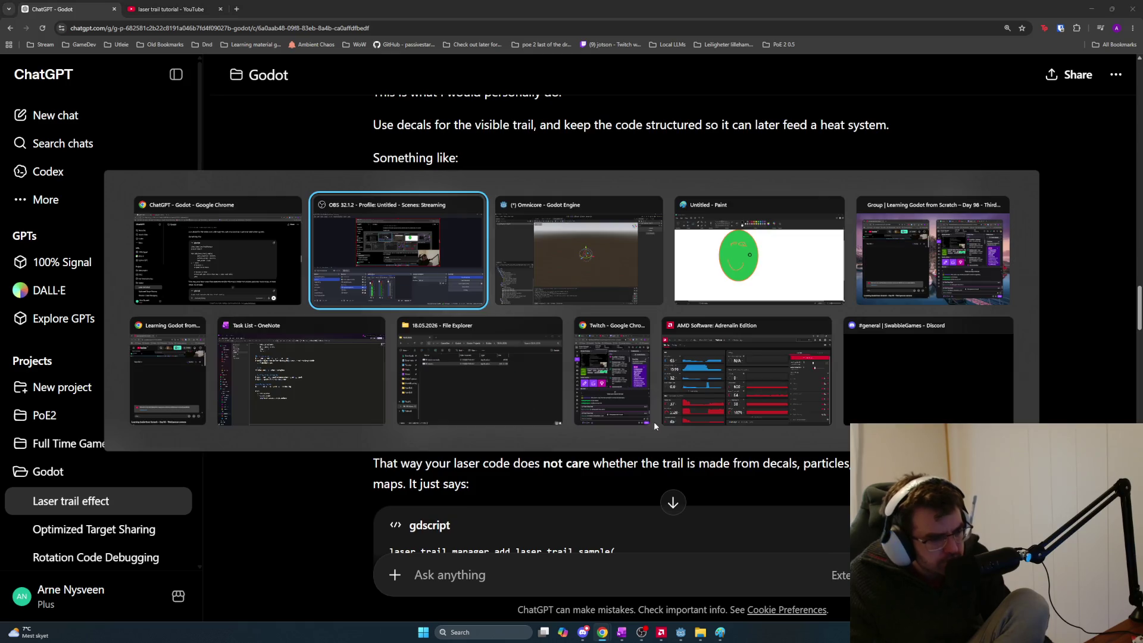
Open the bullet_impact_effect.gd script in Godot and copy its entire code
{"action": "left_click", "coordinate": [658, 293]}
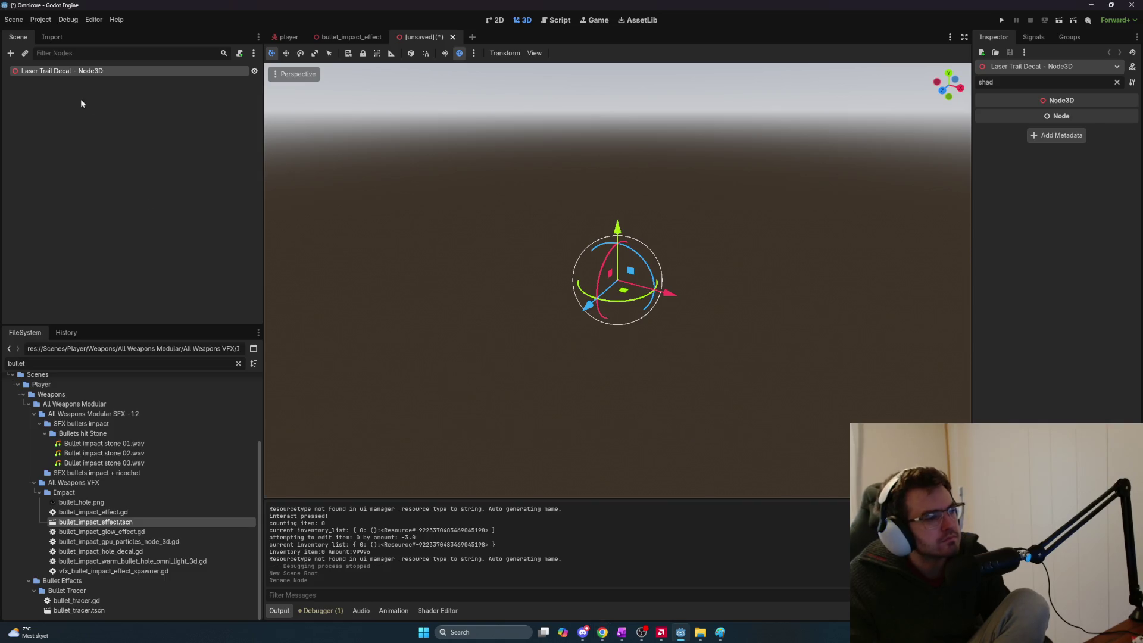
{"action": "double_click", "coordinate": [111, 364]}
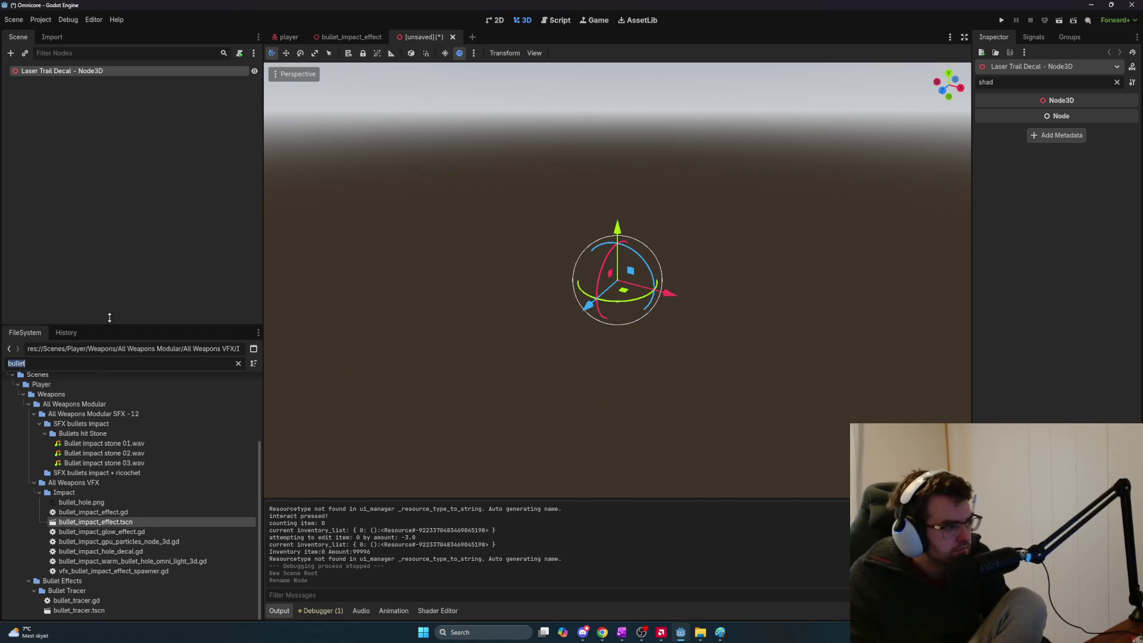
{"action": "left_click", "coordinate": [333, 37]}
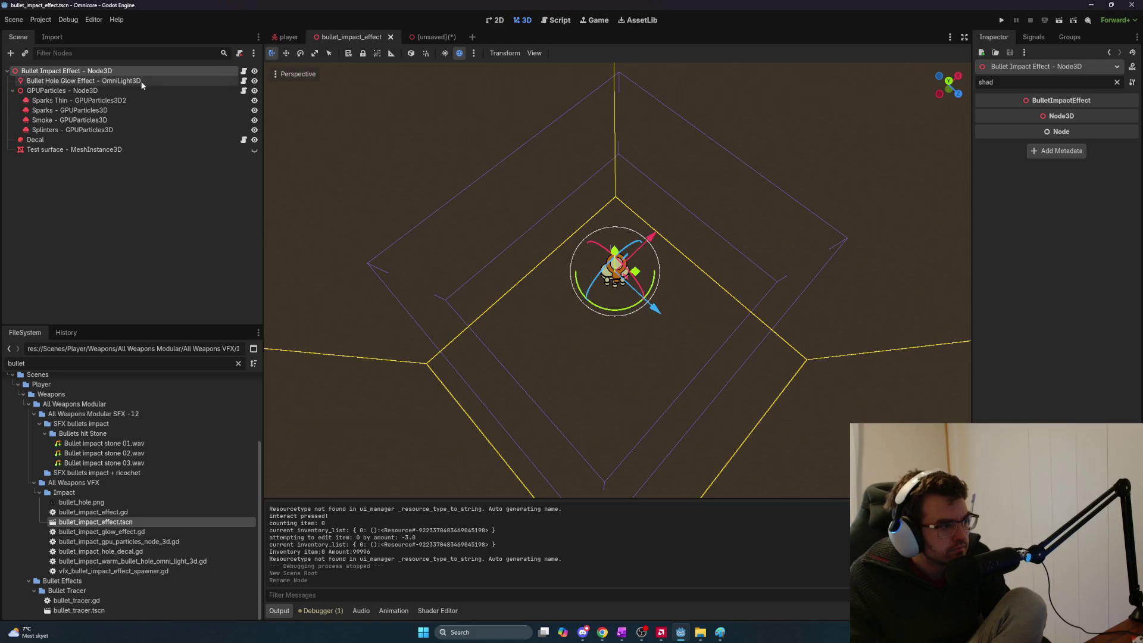
{"action": "left_click", "coordinate": [244, 71]}
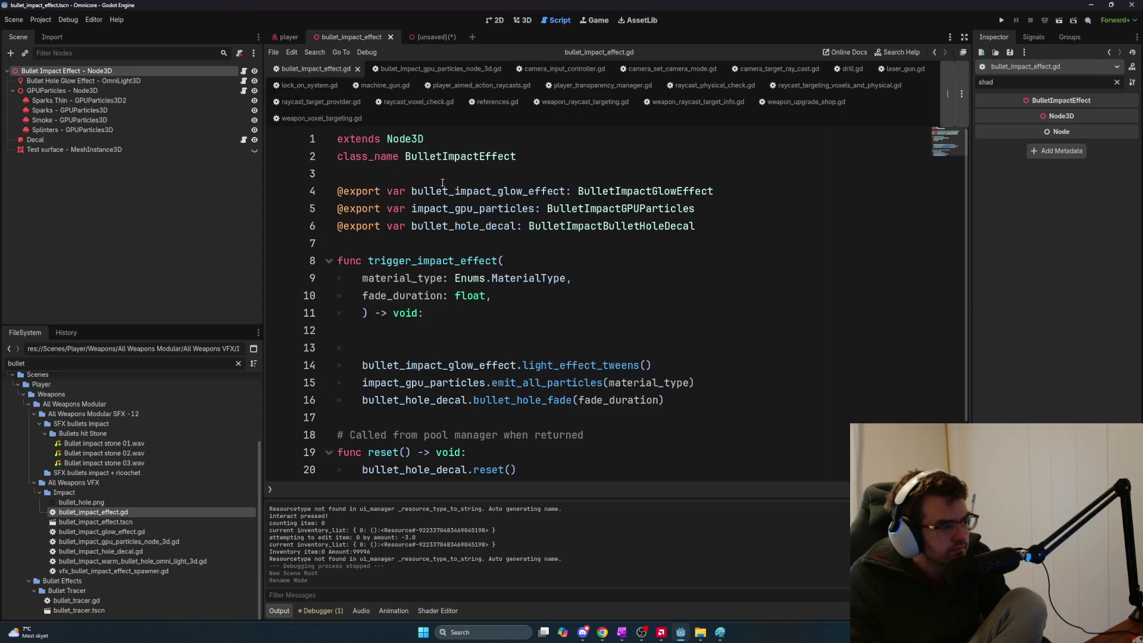
{"action": "key", "text": "ctrl+v"}
{"action": "left_click", "coordinate": [630, 265]}
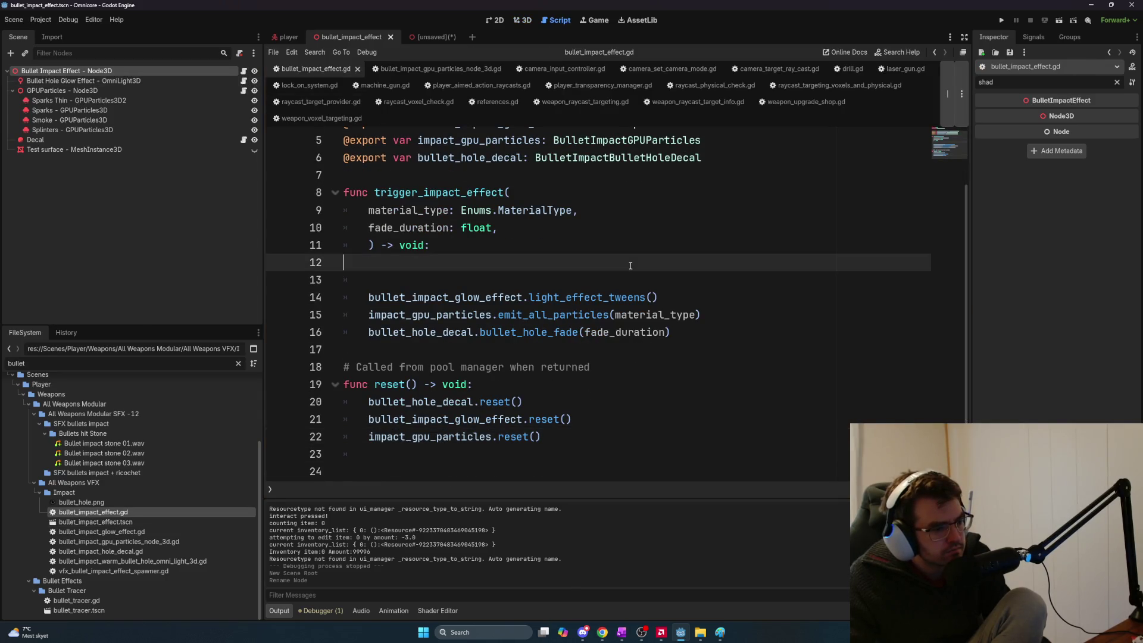
{"action": "key", "text": "ctrl+a"}
{"action": "left_click", "coordinate": [712, 306]}
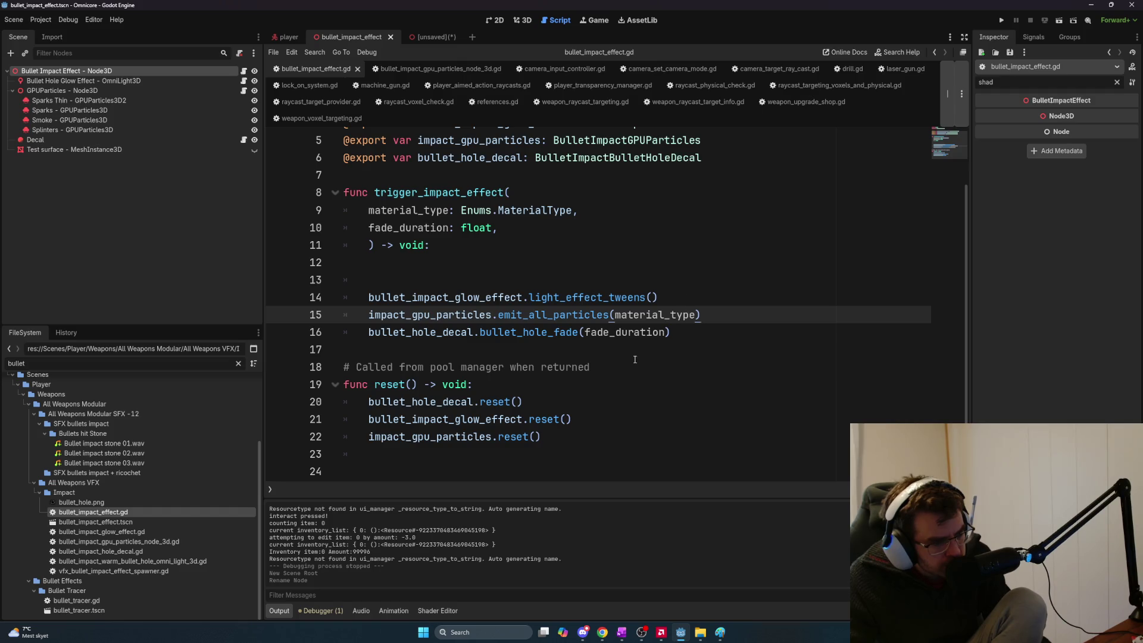
{"action": "scroll", "coordinate": [617, 375], "scroll_direction": "up", "scroll_amount": 2}
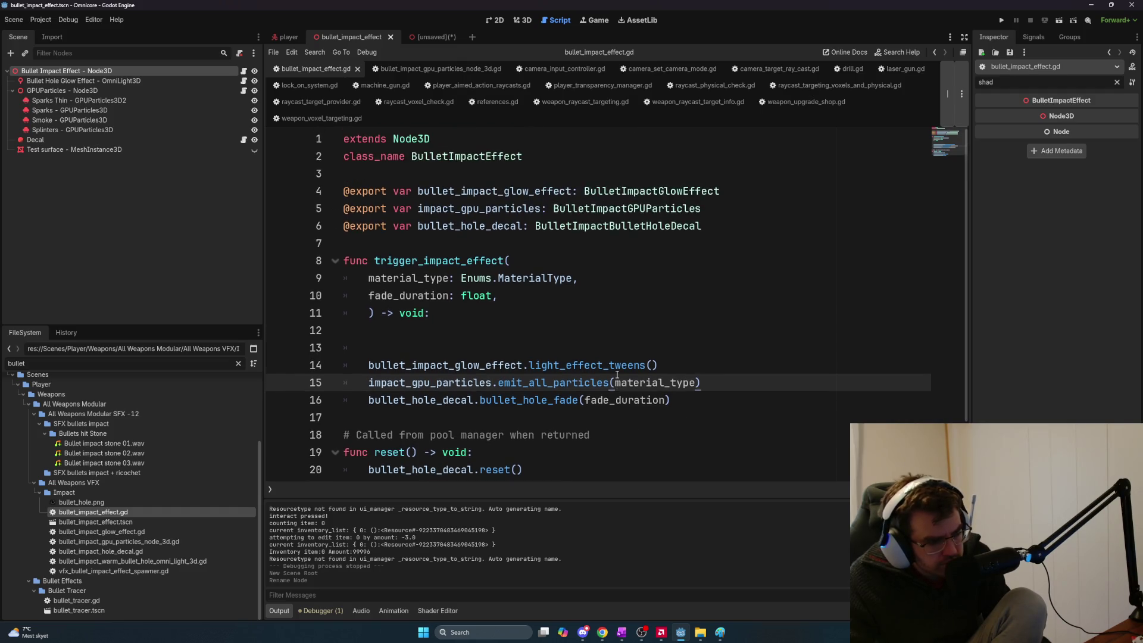
{"action": "key", "text": "alt+Tab"}
Paste the bullet_impact_effect script into the draft with the note 'This is how I do my bullet shots at the moment'
{"action": "key", "text": "ctrl+v"}
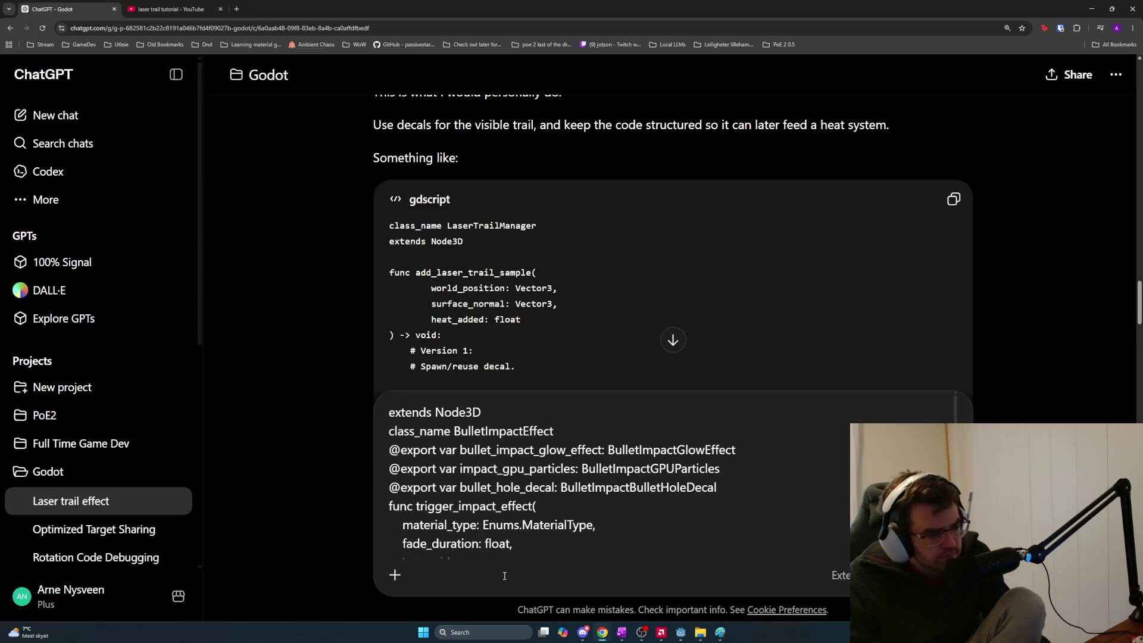
{"action": "key", "text": "shift+Return"}
{"action": "key", "text": "shift+Return"}
{"action": "type", "text": "This is how I do my "}
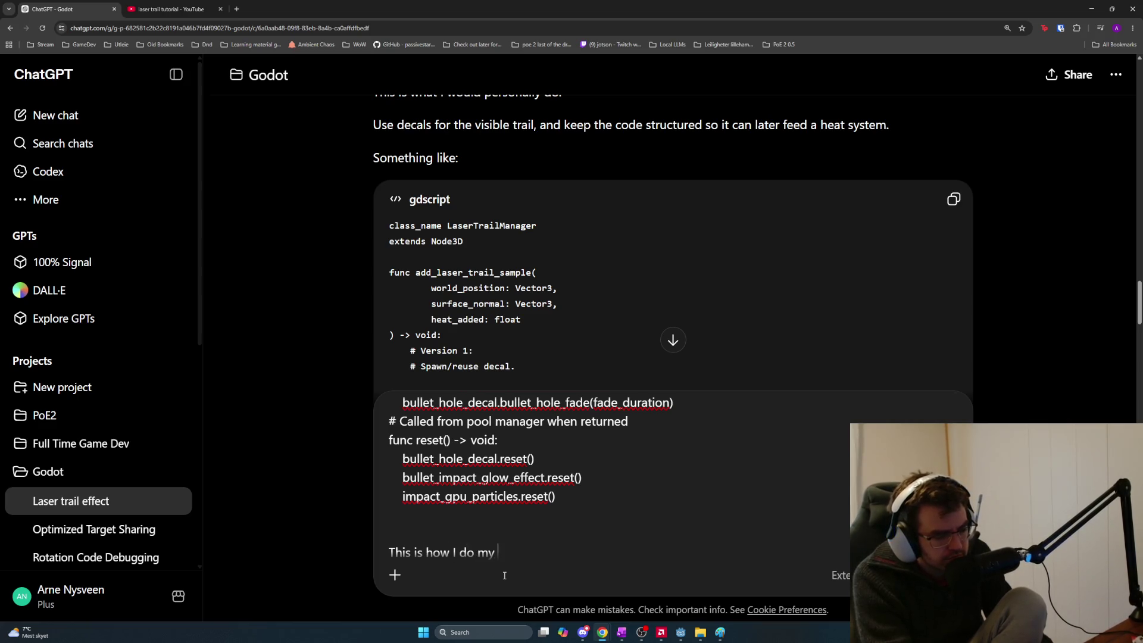
{"action": "type", "text": "bullet shots"}
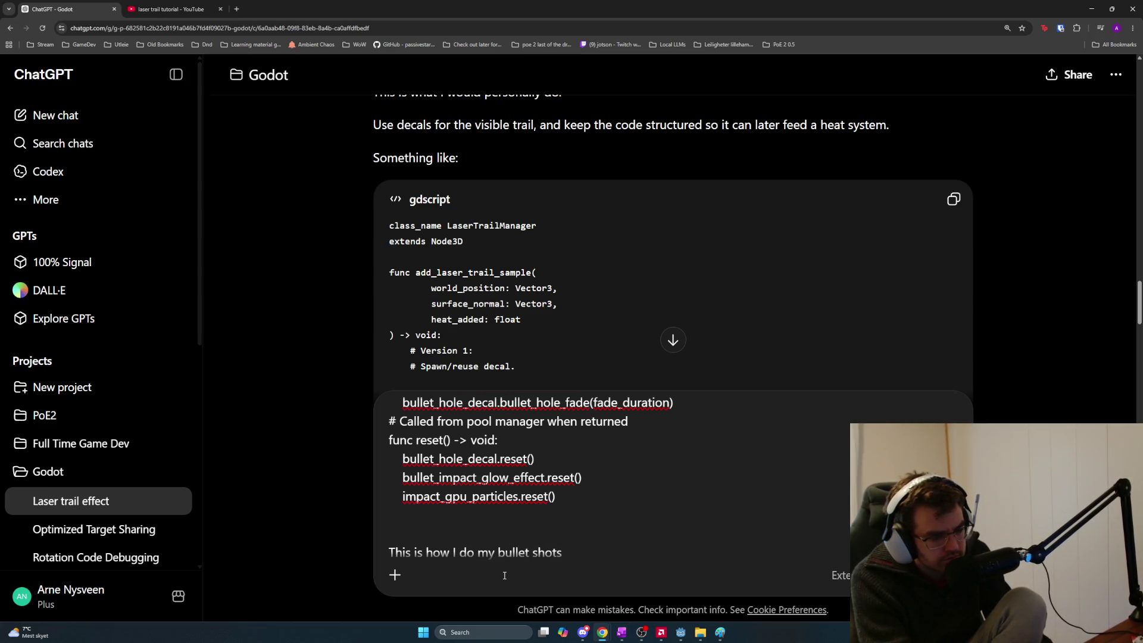
{"action": "type", "text": " at the moment"}
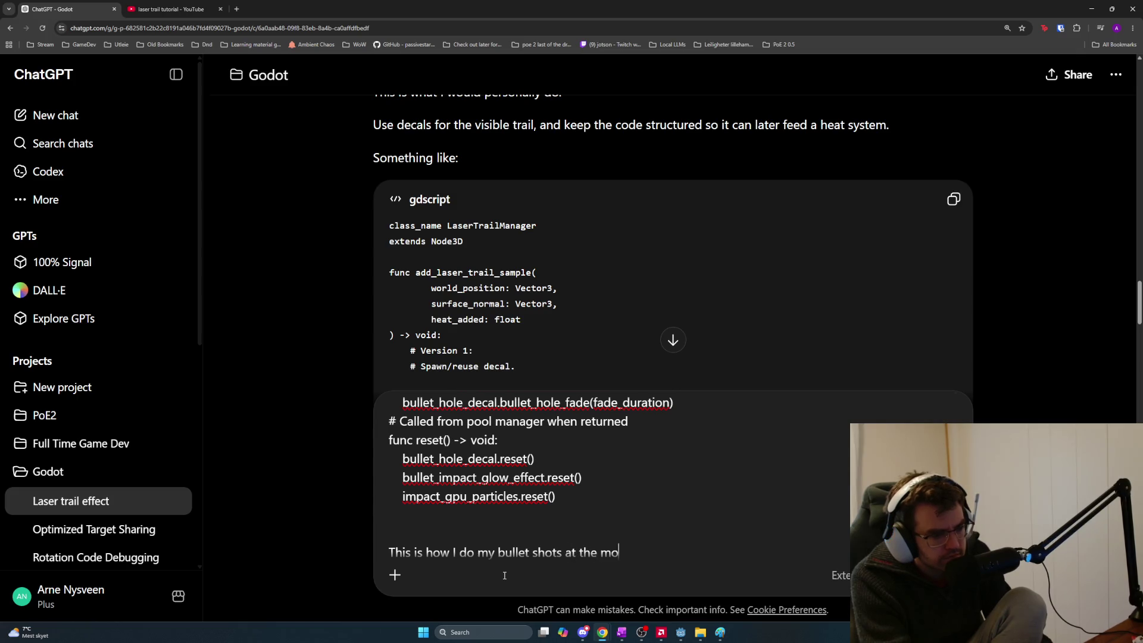
{"action": "key", "text": "alt+Tab"}
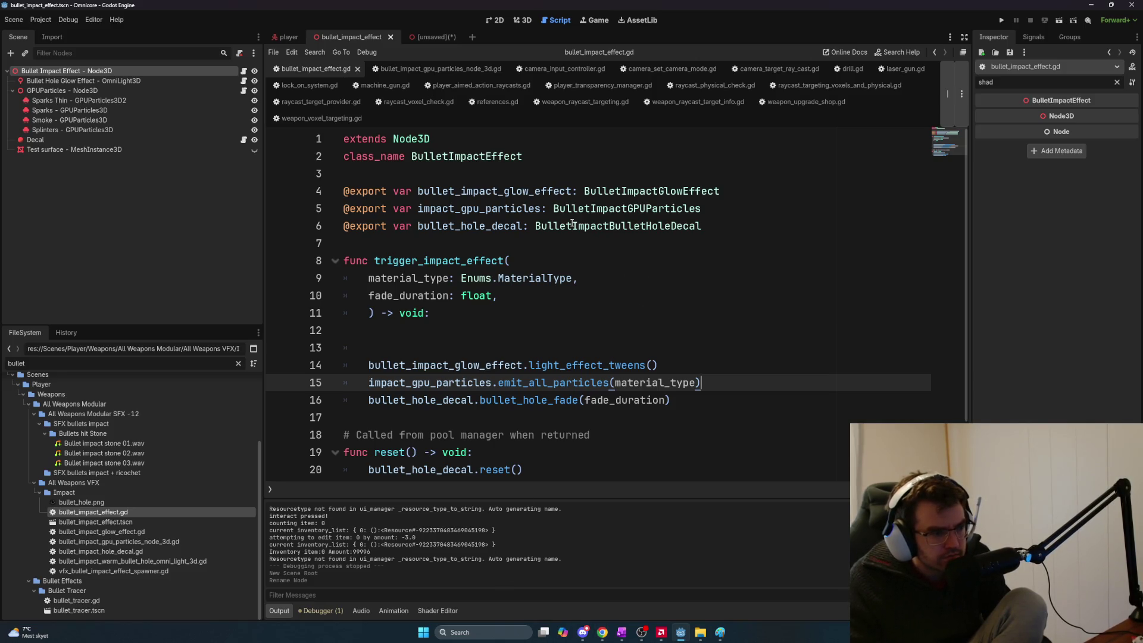
{"action": "scroll", "coordinate": [654, 299], "scroll_direction": "down", "scroll_amount": 2}
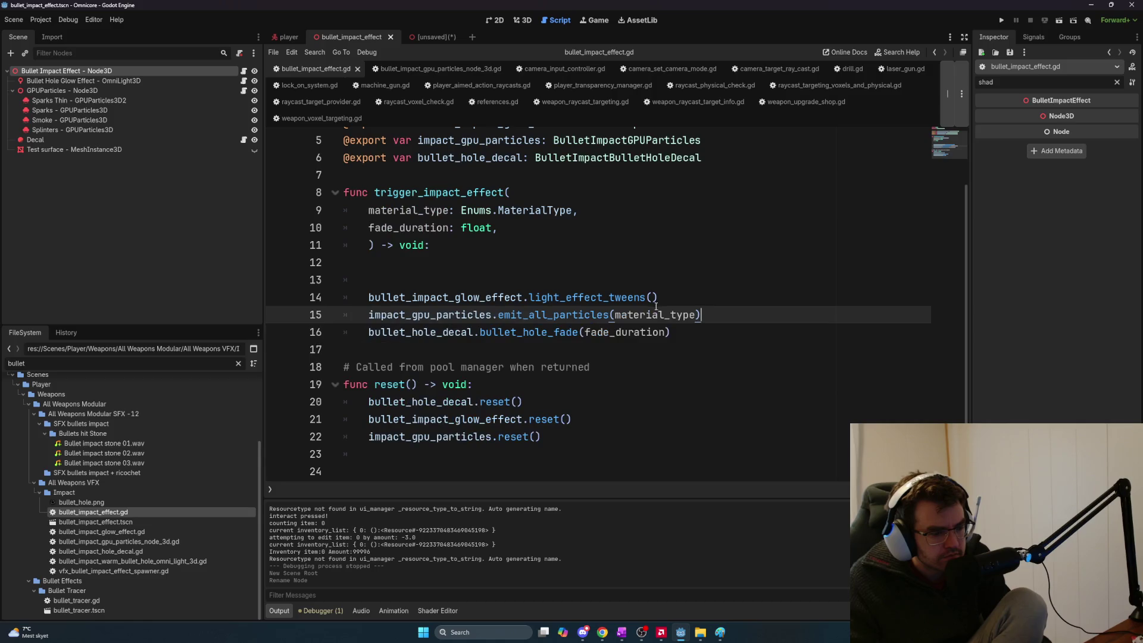
{"action": "scroll", "coordinate": [630, 311], "scroll_direction": "up", "scroll_amount": 2}
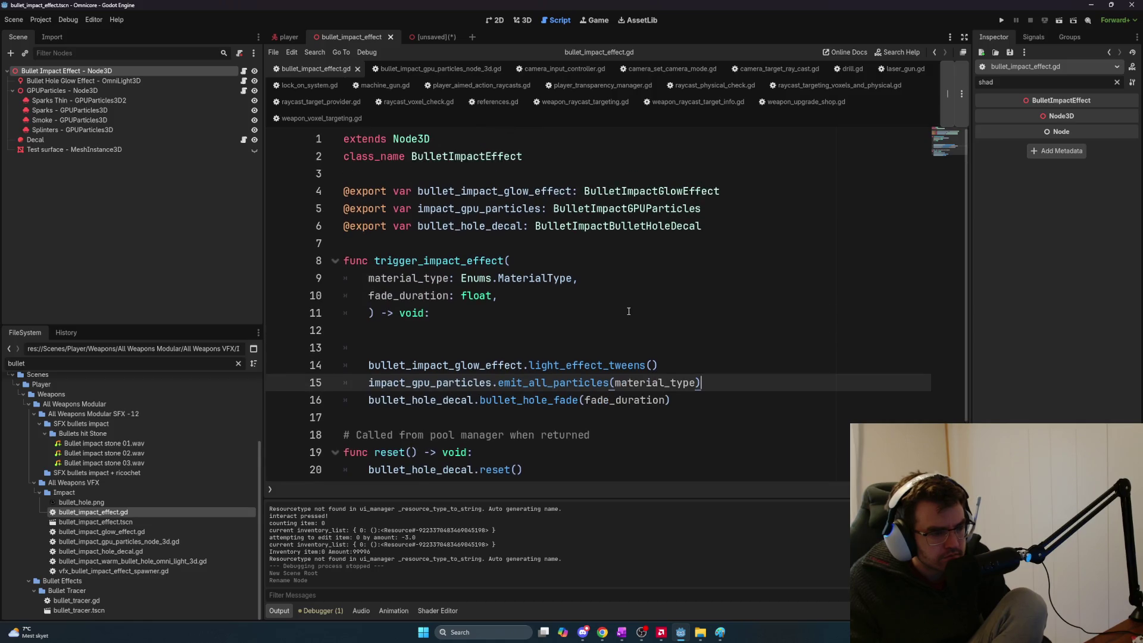
{"action": "scroll", "coordinate": [629, 311], "scroll_direction": "down", "scroll_amount": 2}
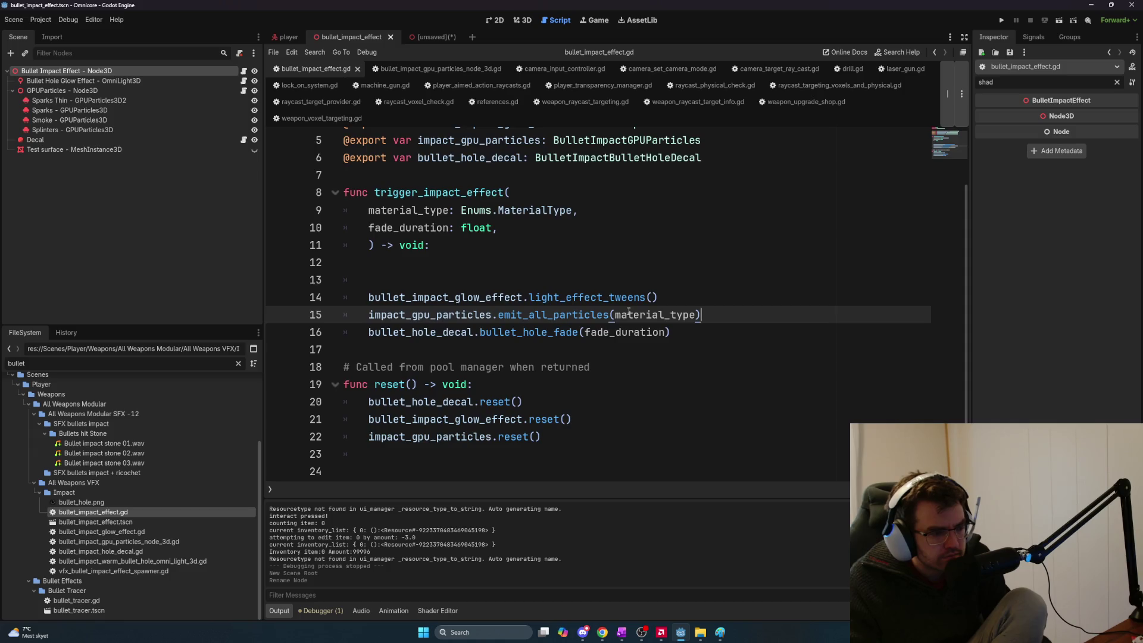
{"action": "key", "text": "alt+Tab"}
Add that each shot spawns a pooled scene handling glow, decal and particles
{"action": "key", "text": "shift+Return"}
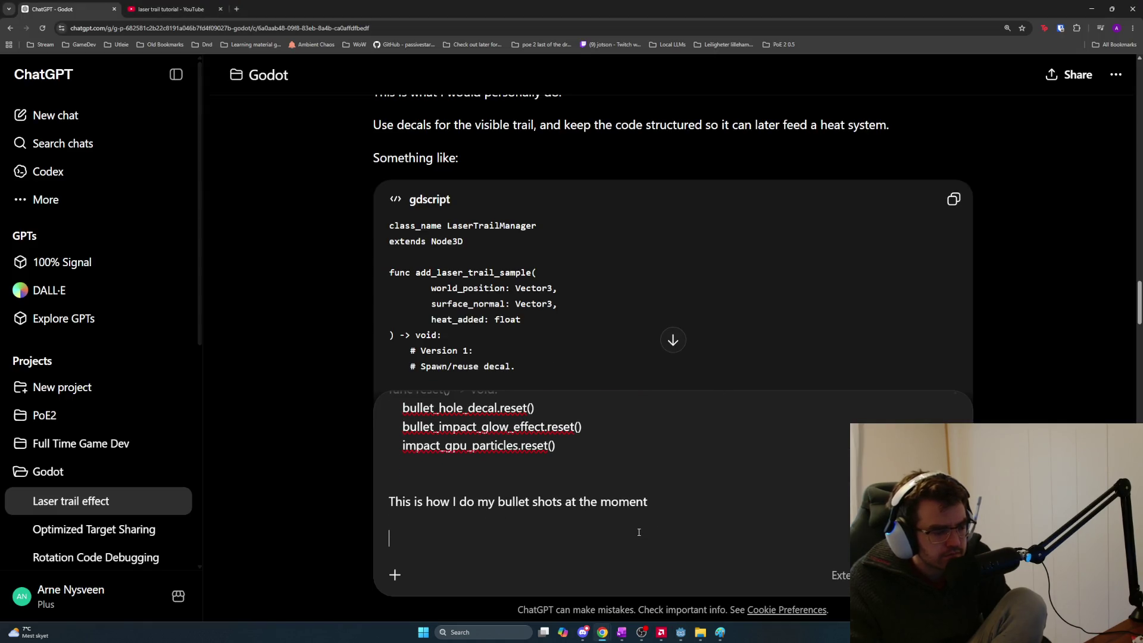
{"action": "type", "text": "I just "}
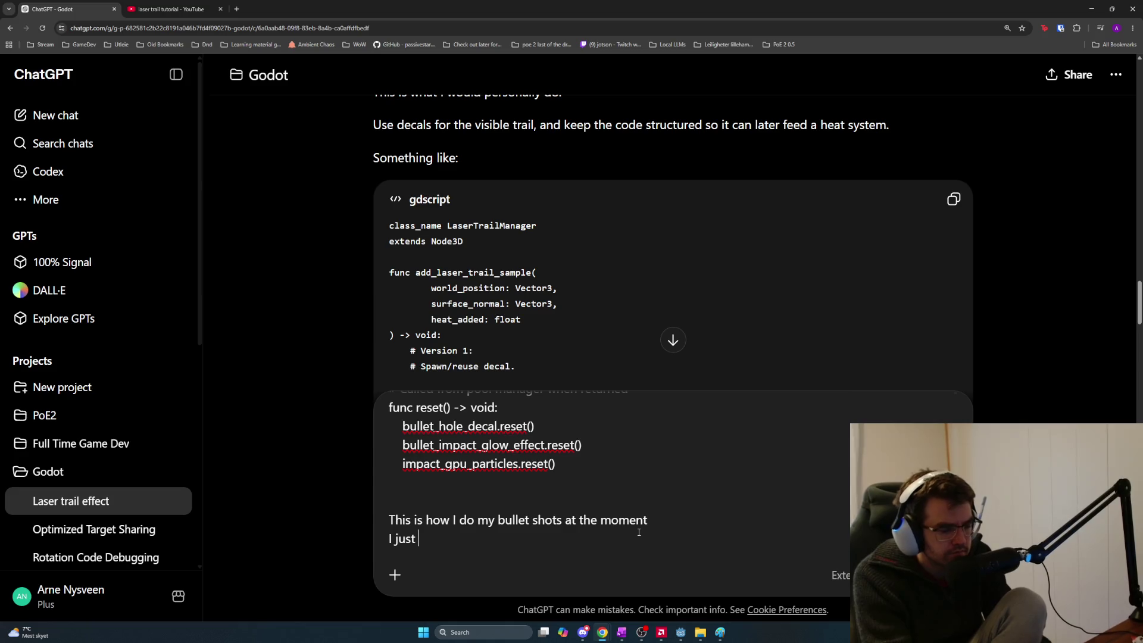
{"action": "type", "text": "spawn in this poo"}
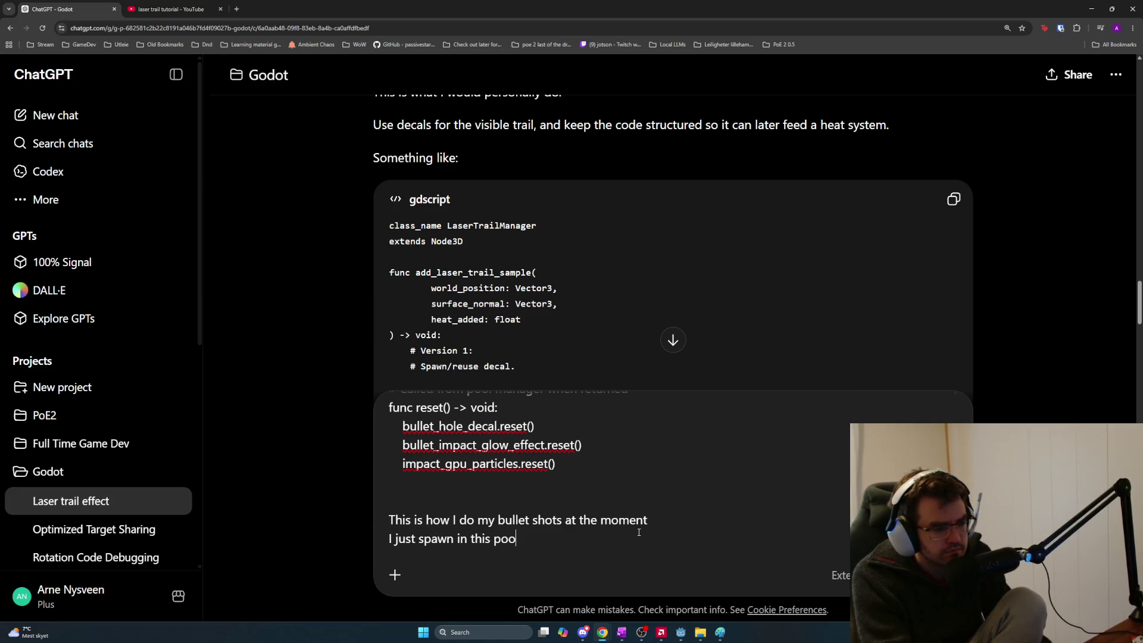
{"action": "type", "text": "led scene"}
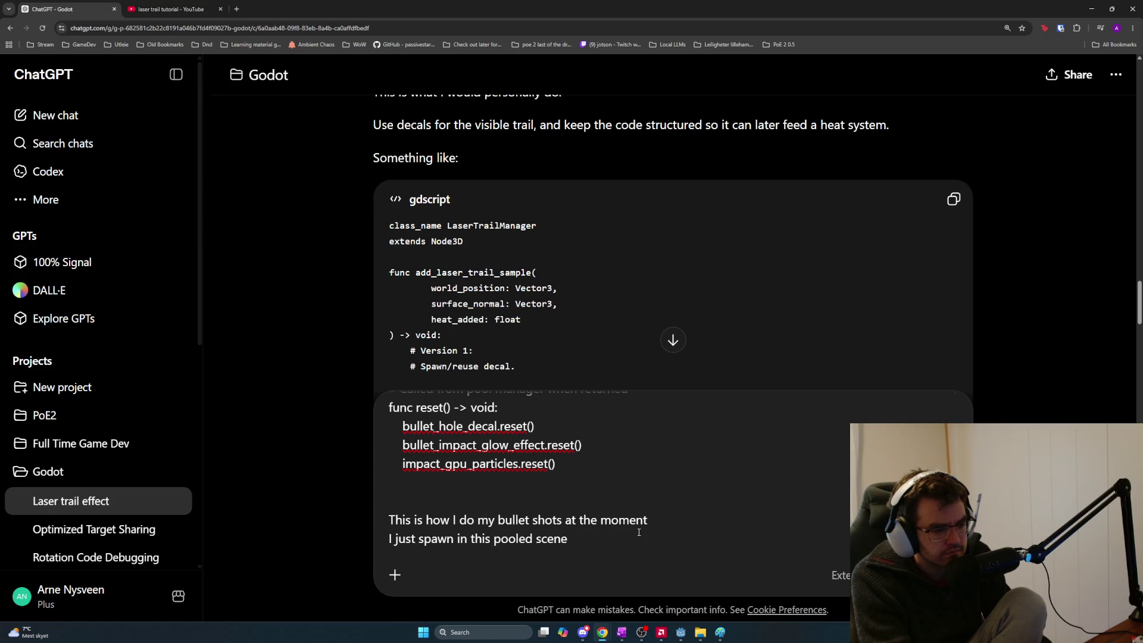
{"action": "type", "text": "handling b"}
{"action": "key", "text": "BackSpace"}
{"action": "type", "text": "glow, "}
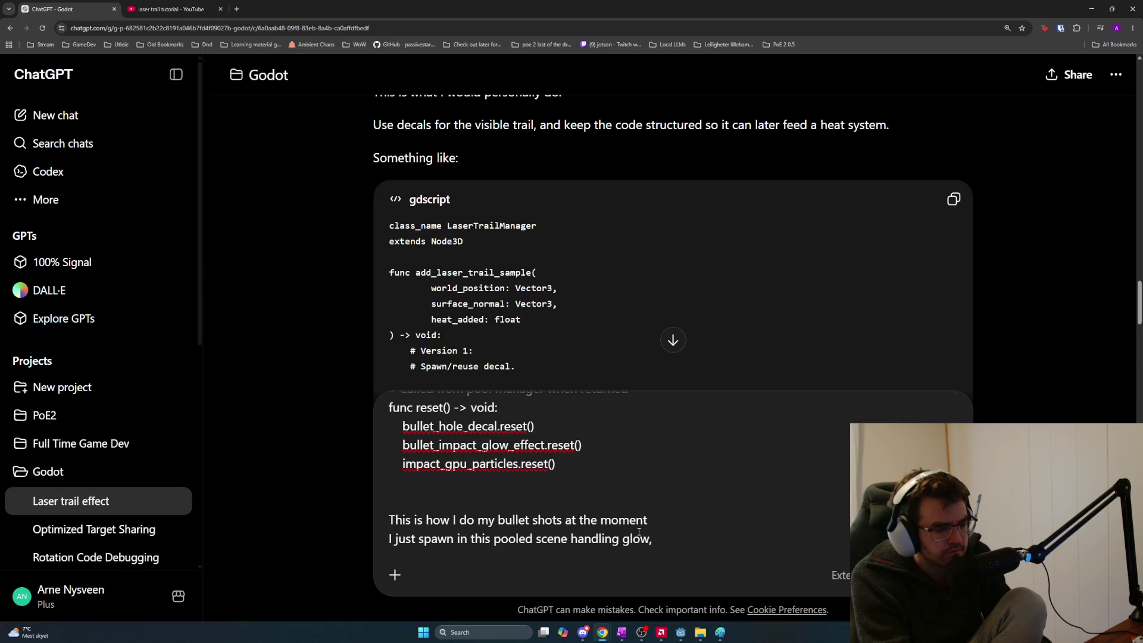
{"action": "type", "text": "decal and p"}
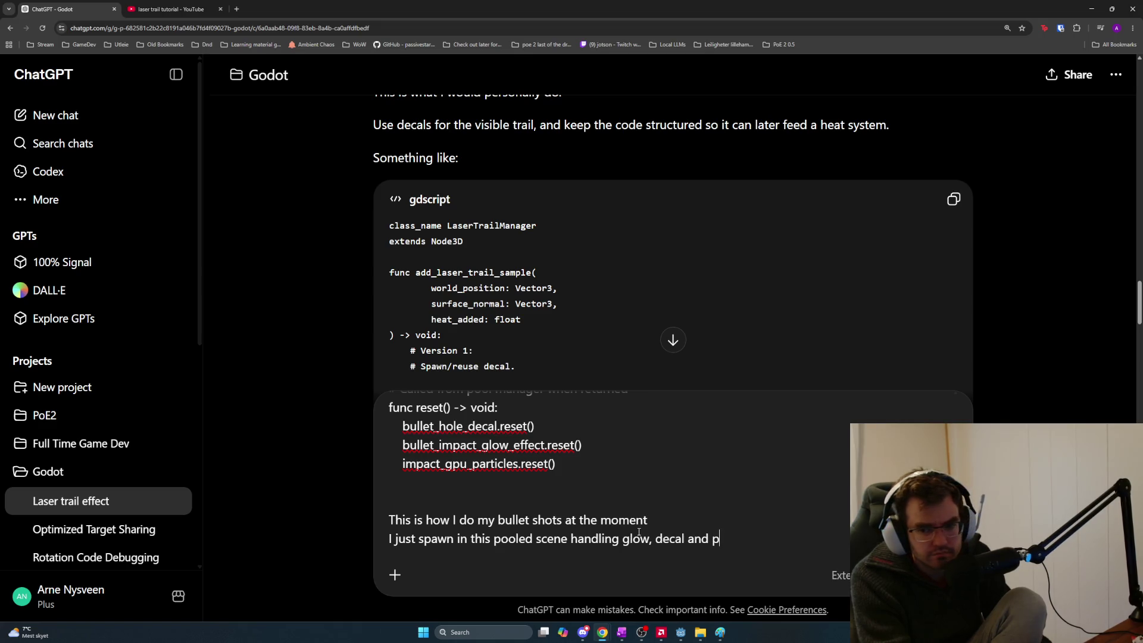
{"action": "type", "text": "articles"}
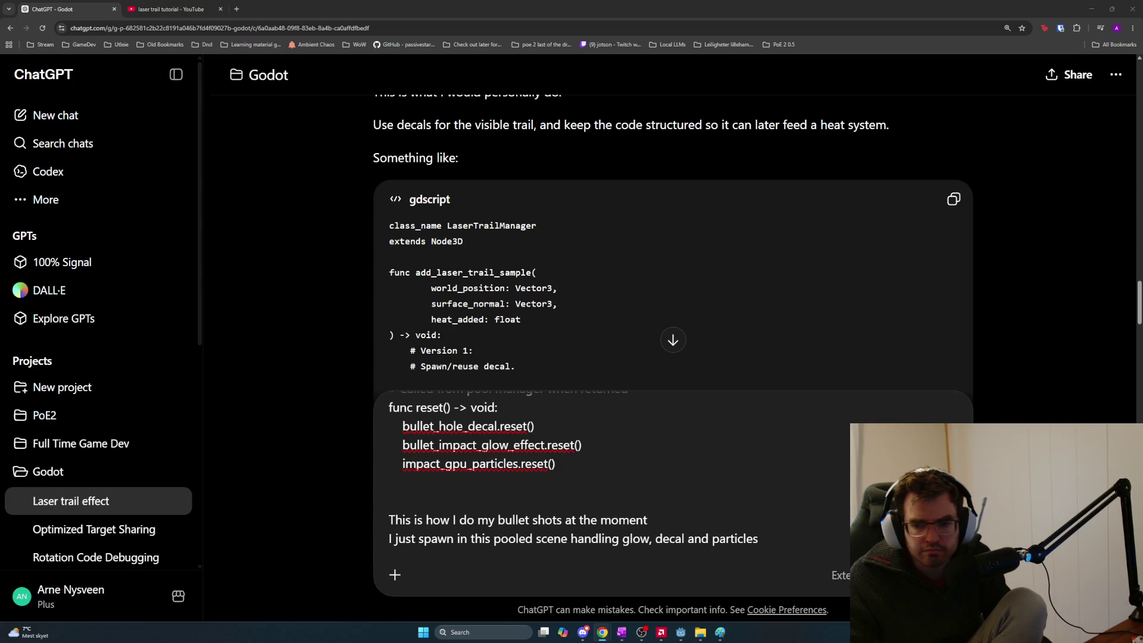
Add that the laser's big change is stretching the decal based on movement
{"action": "left_click", "coordinate": [738, 539]}
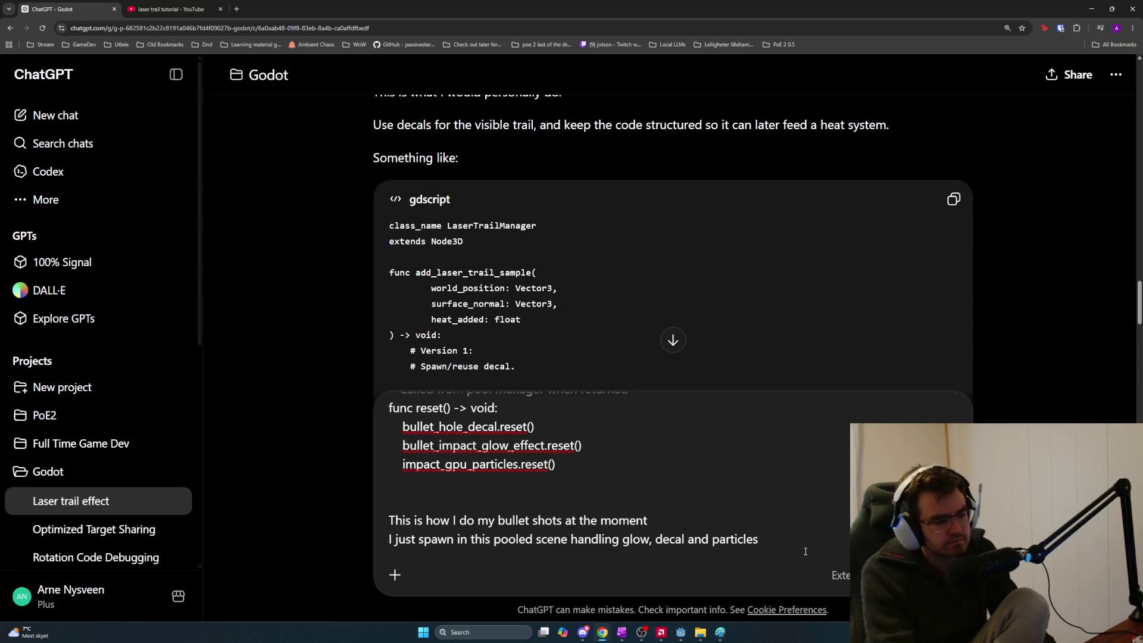
{"action": "key", "text": "shift+Return"}
{"action": "key", "text": "shift+Return"}
{"action": "type", "text": "One big change with the laser i"}
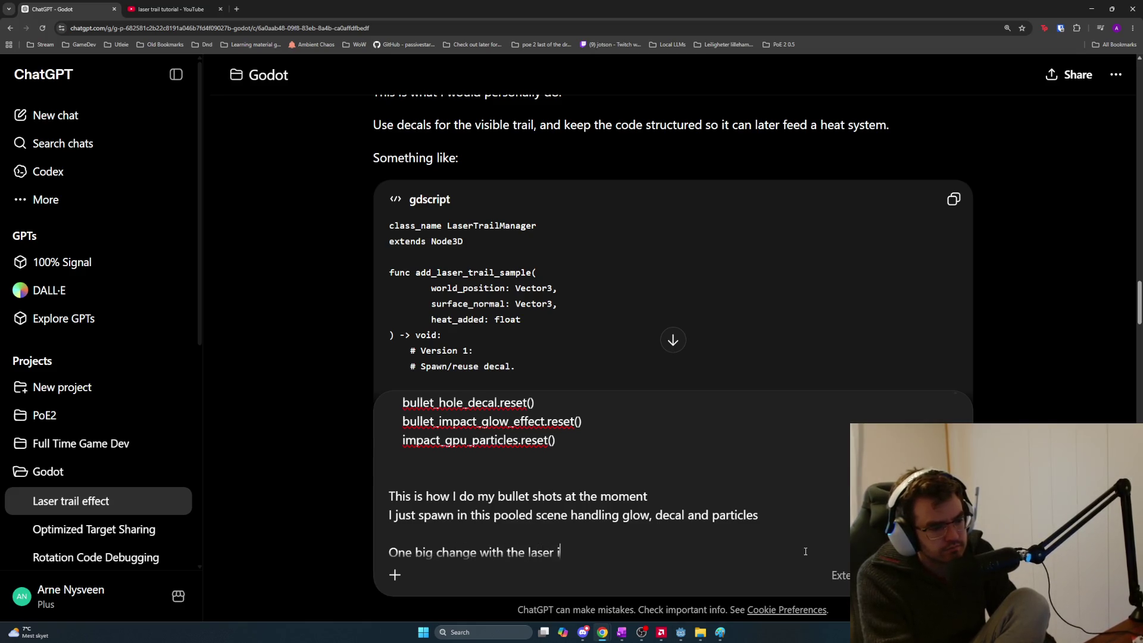
{"action": "type", "text": "s that we should"}
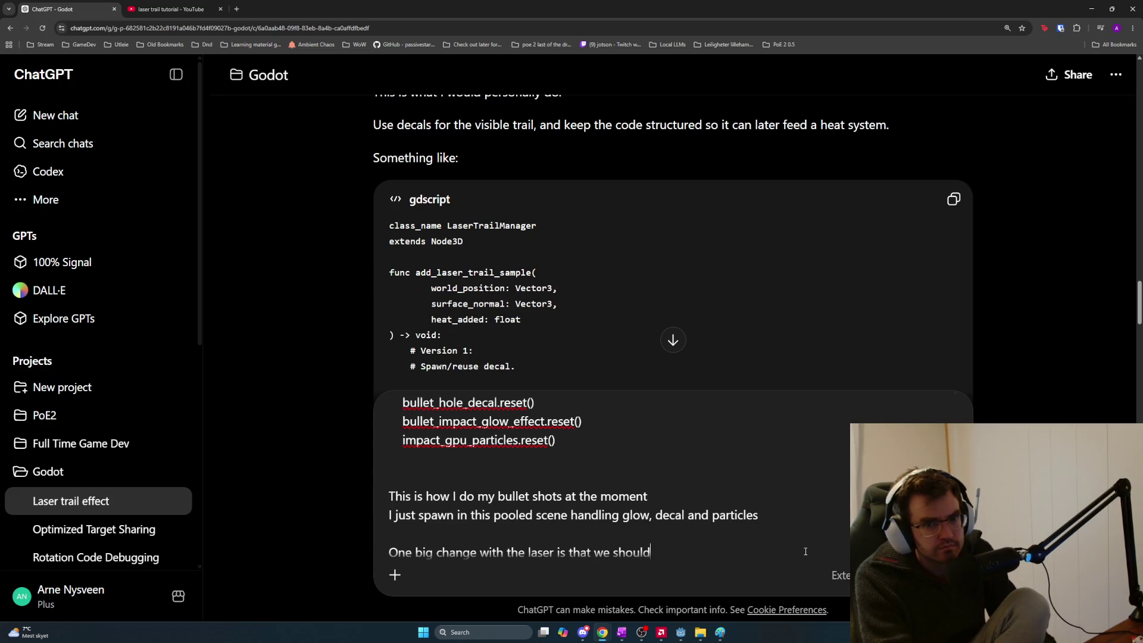
{"action": "type", "text": " be able to stretch "}
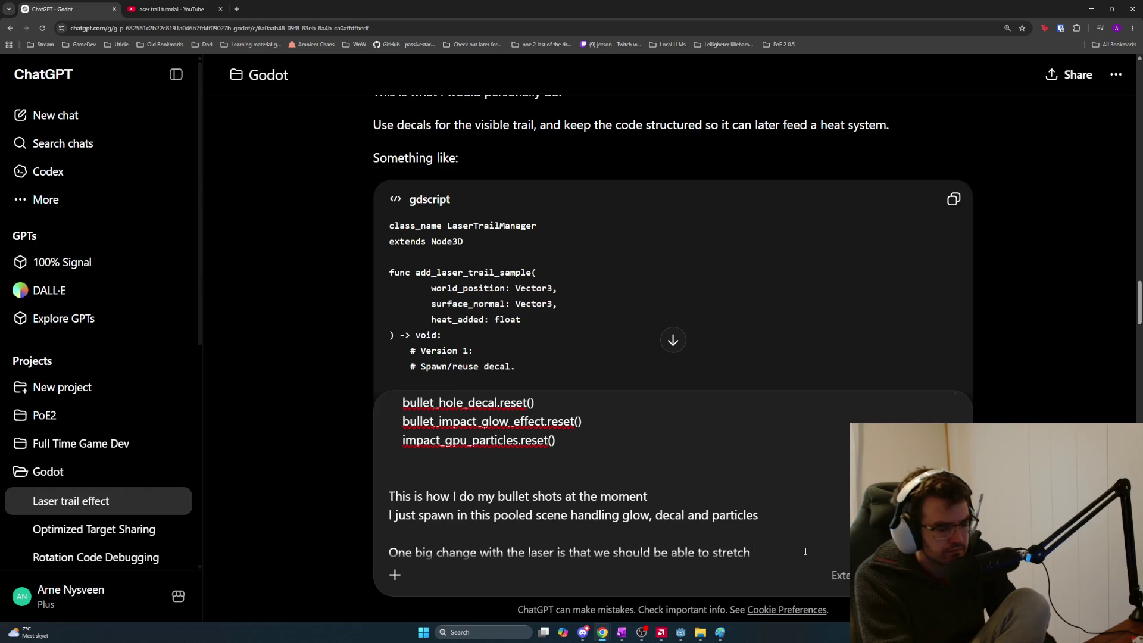
{"action": "type", "text": "the decal based o "}
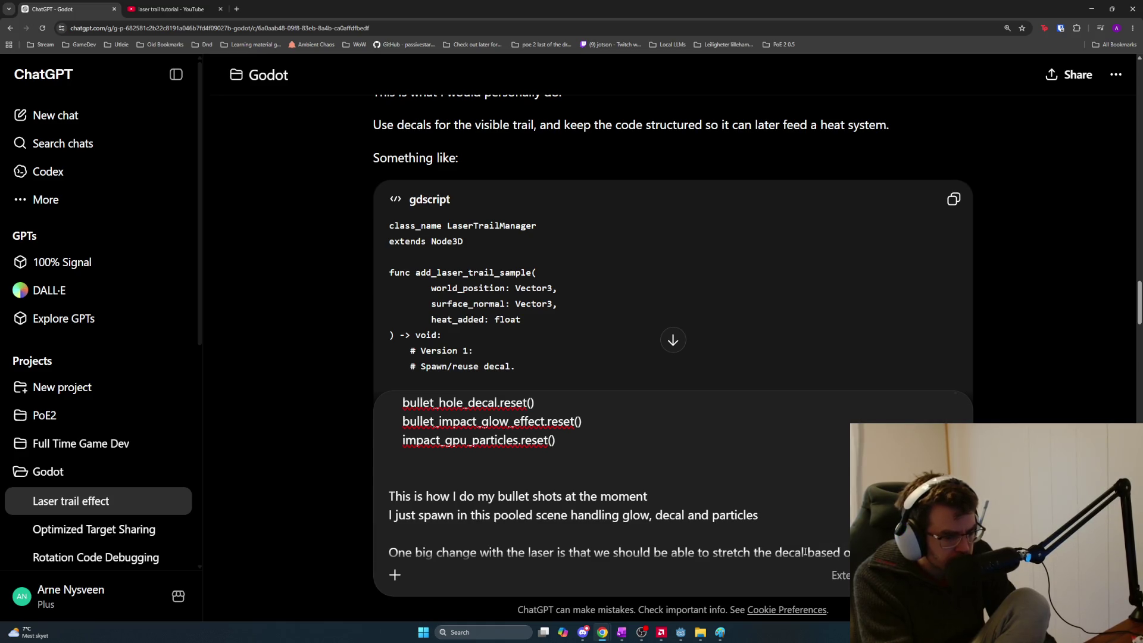
{"action": "type", "text": "movement"}
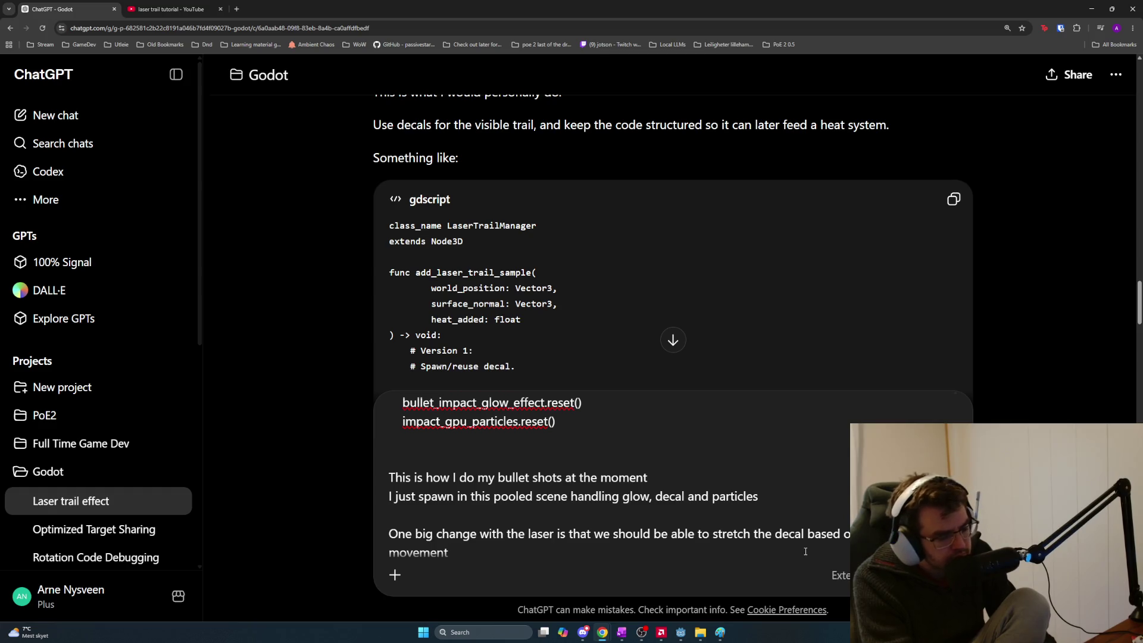
{"action": "key", "text": "BackSpace"}
{"action": "key", "text": "BackSpace"}
{"action": "key", "text": "BackSpace"}
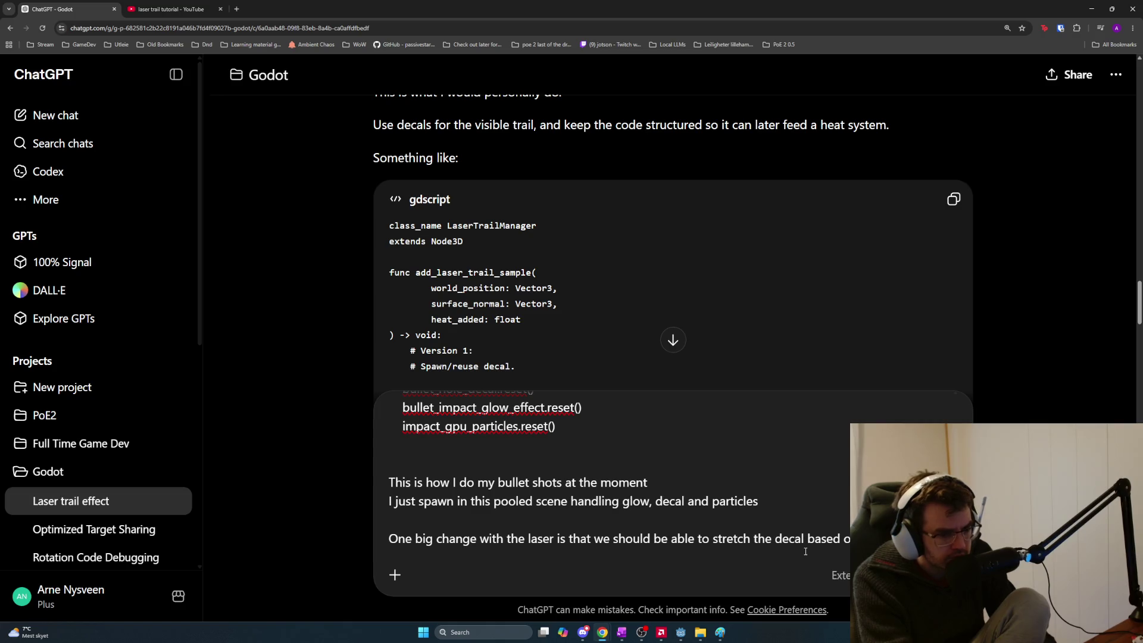
Give the example of frame 3 at x, y, z and frame 4 at x2, y2, z2
{"action": "key", "text": "shift+Return"}
{"action": "type", "text": "So if y"}
{"action": "type", "text": "e shoot frame3"}
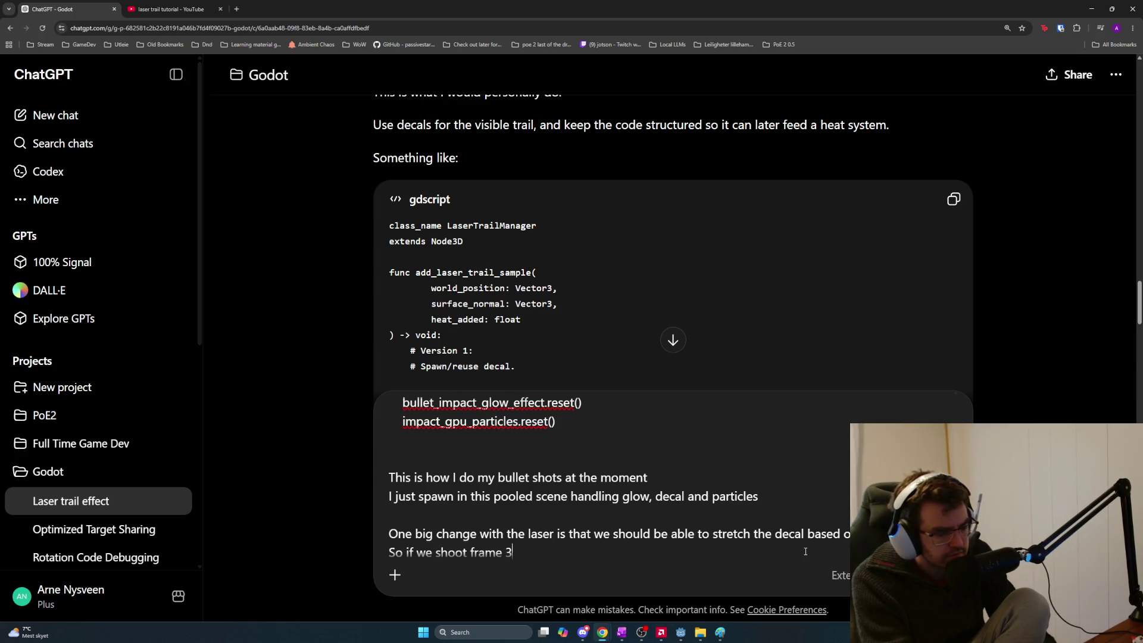
{"action": "type", "text": " at lo"}
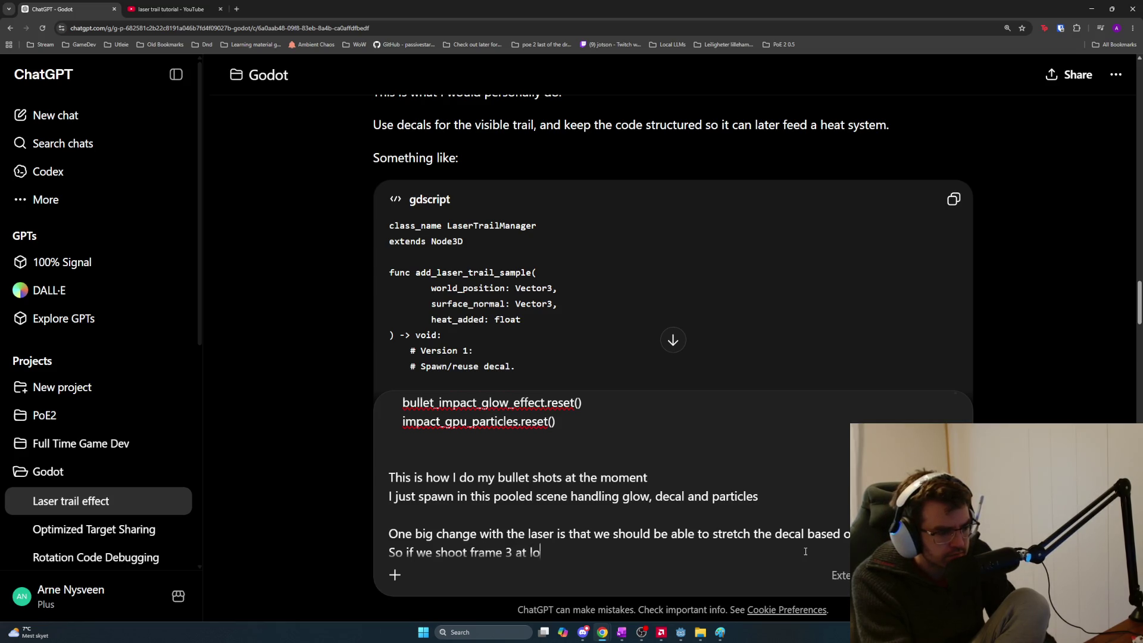
{"action": "type", "text": "cation x, y, z"}
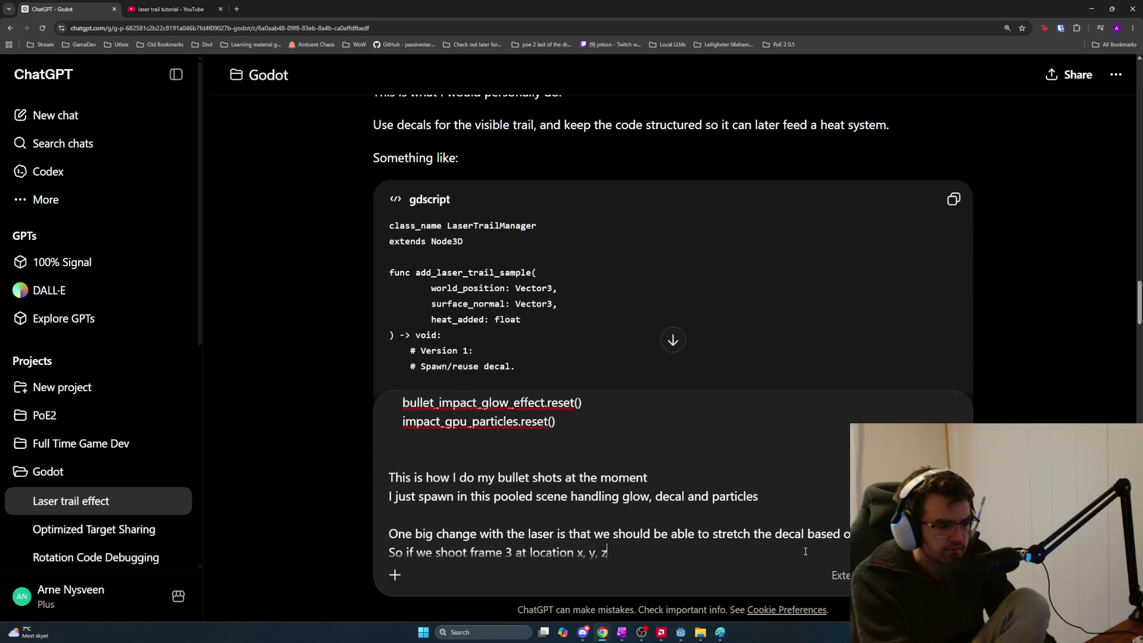
{"action": "type", "text": " and fr"}
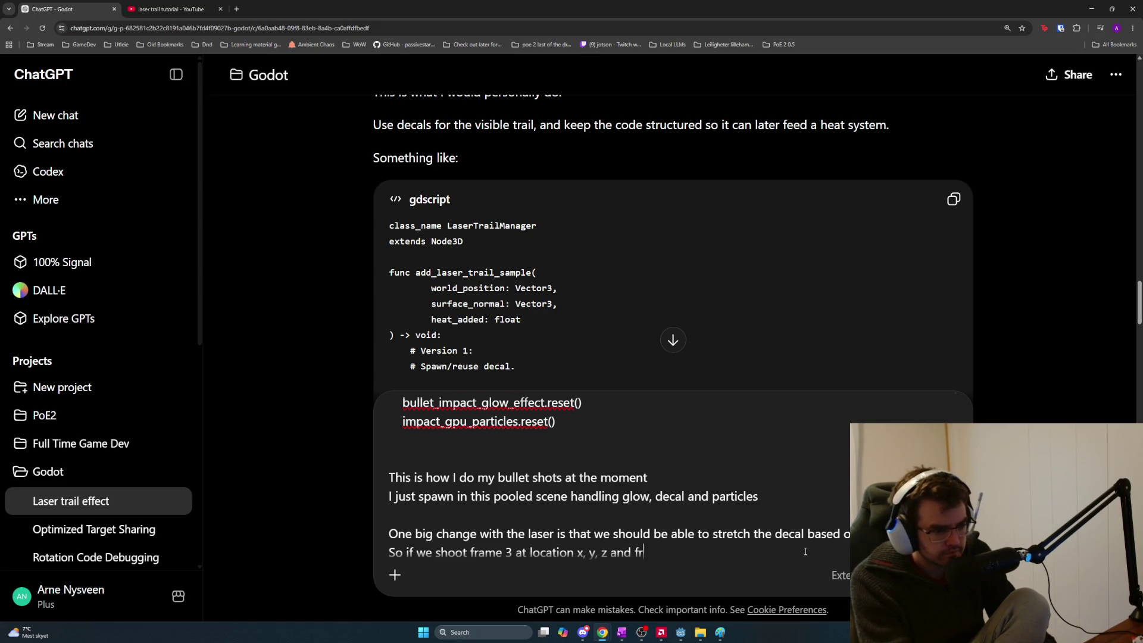
{"action": "type", "text": "ame 4 at loca"}
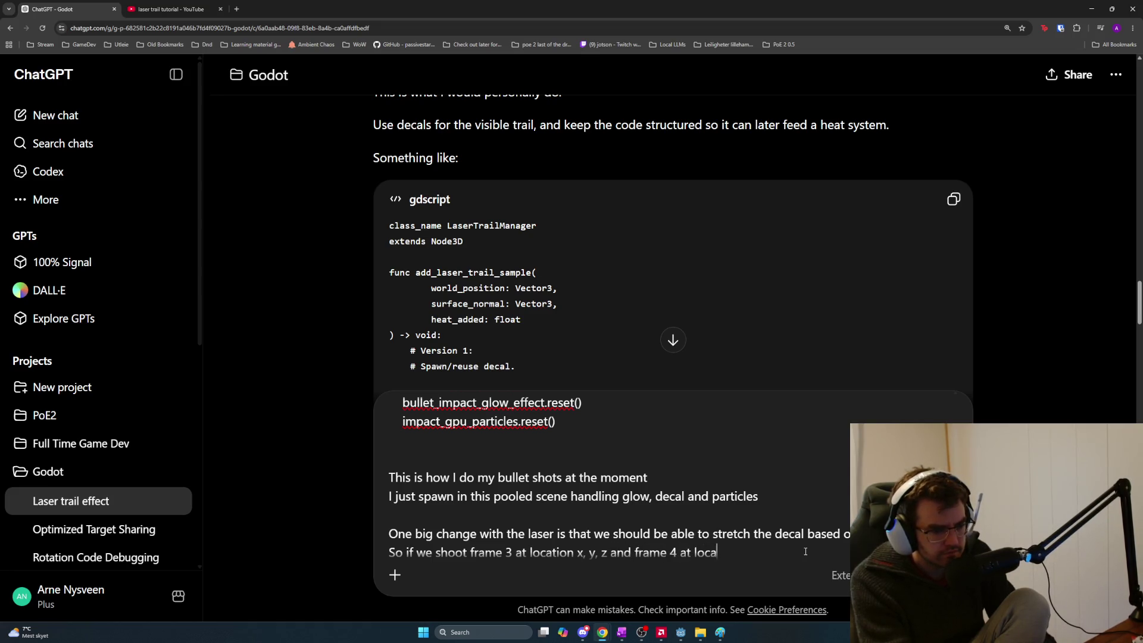
{"action": "type", "text": "tion x"}
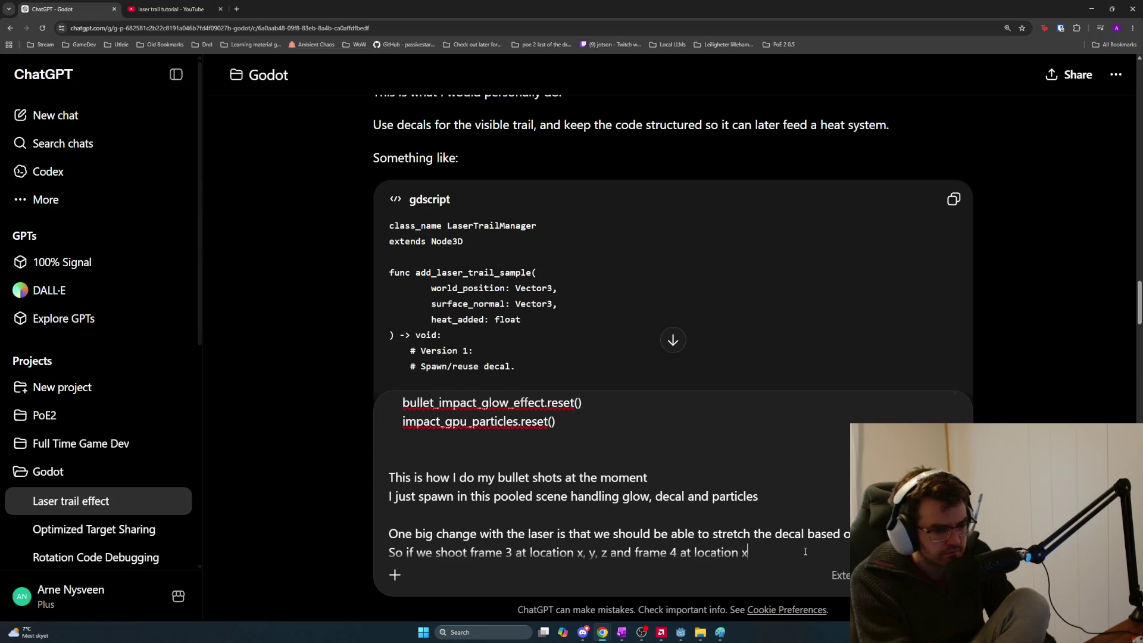
{"action": "type", "text": "2, y2, z2"}
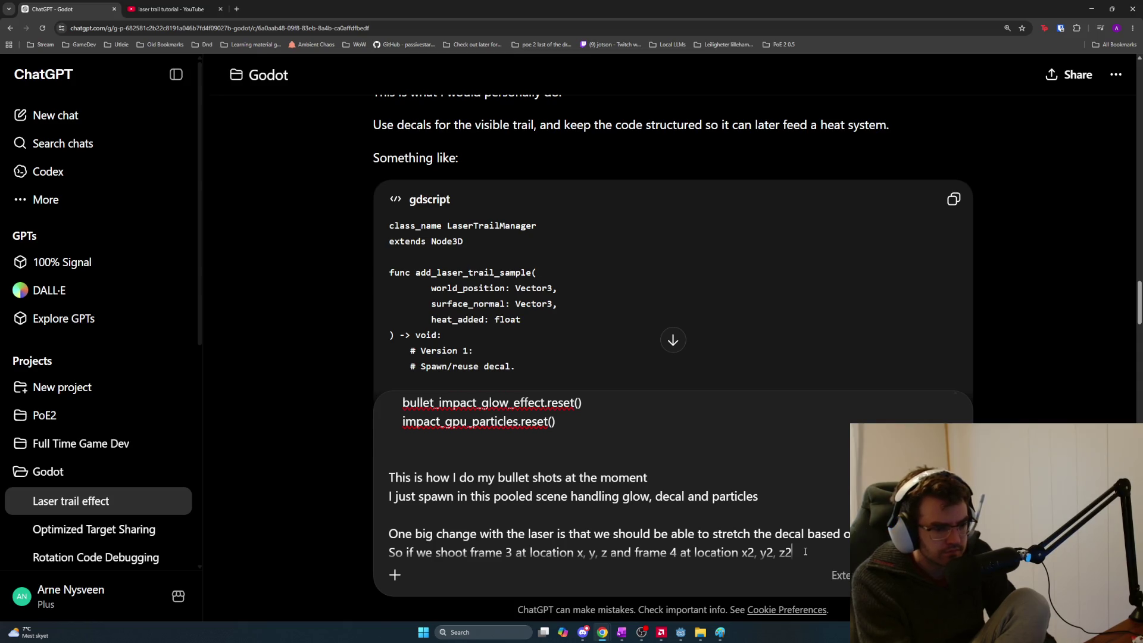
{"action": "key", "text": "shift+Return"}
{"action": "type", "text": "We can ask ourself is"}
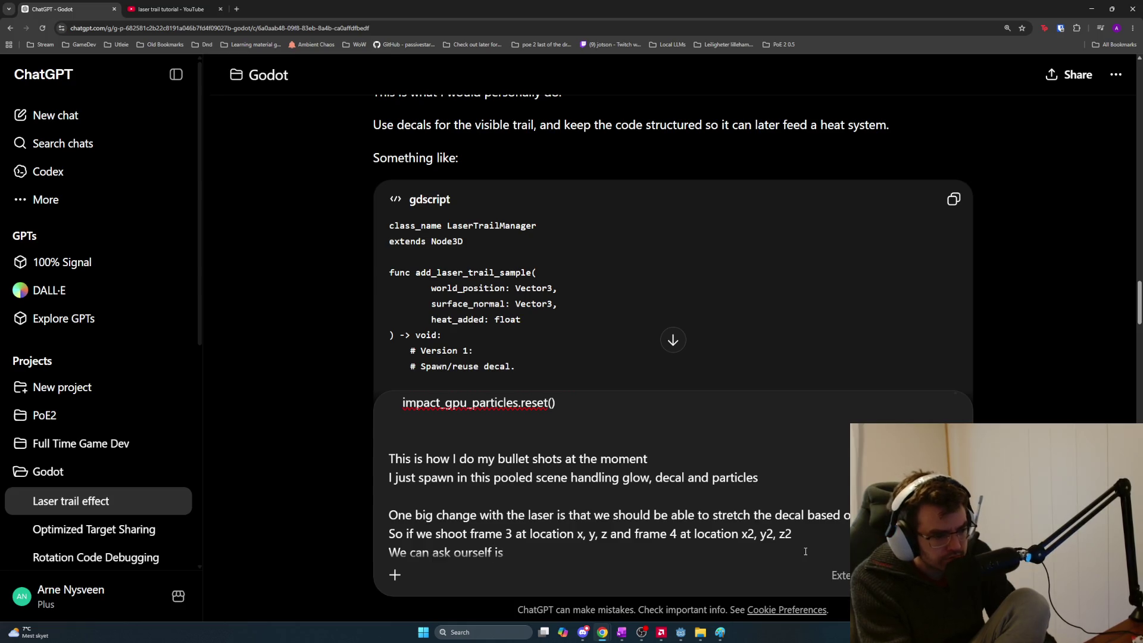
{"action": "type", "text": " location"}
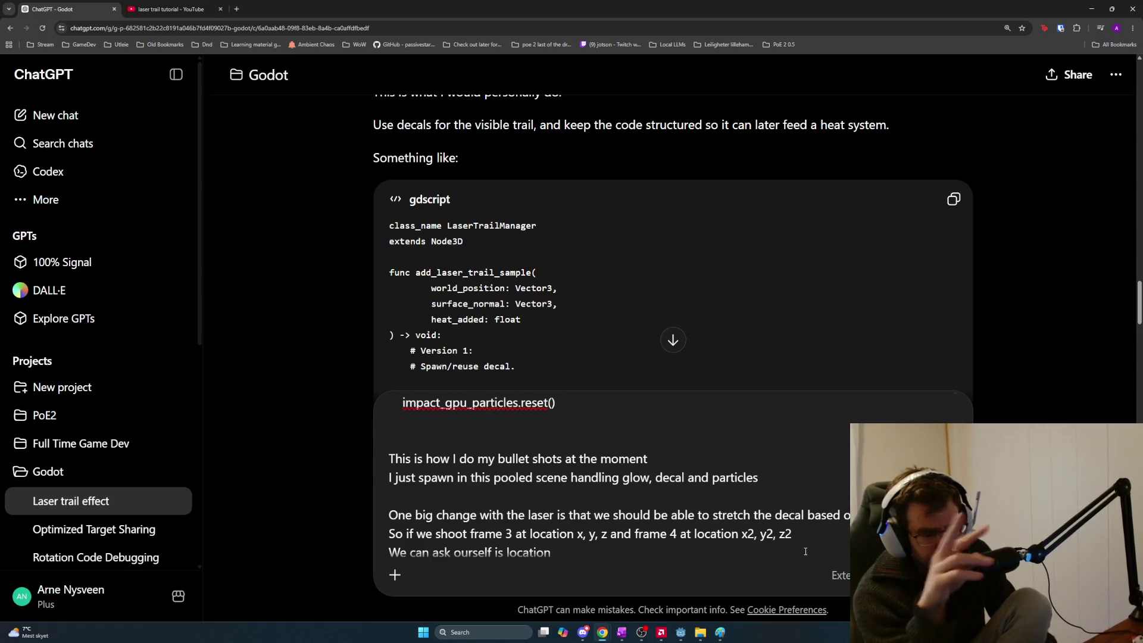
{"action": "key", "text": "alt+Tab"}
{"action": "key", "text": "alt+Tab"}
{"action": "key", "text": "alt+Tab"}
{"action": "key", "text": "alt+Tab"}
{"action": "key", "text": "alt+Tab"}
Redo the black X on the face's left side and join the two X marks with a red line
{"action": "mouse_move", "coordinate": [455, 273]}
{"action": "left_mouse_down"}
{"action": "mouse_move", "coordinate": [471, 289]}
{"action": "mouse_move", "coordinate": [394, 287]}
{"action": "mouse_move", "coordinate": [405, 288]}
{"action": "left_mouse_up"}
{"action": "key", "text": "ctrl+z"}
{"action": "left_click", "coordinate": [355, 124]}
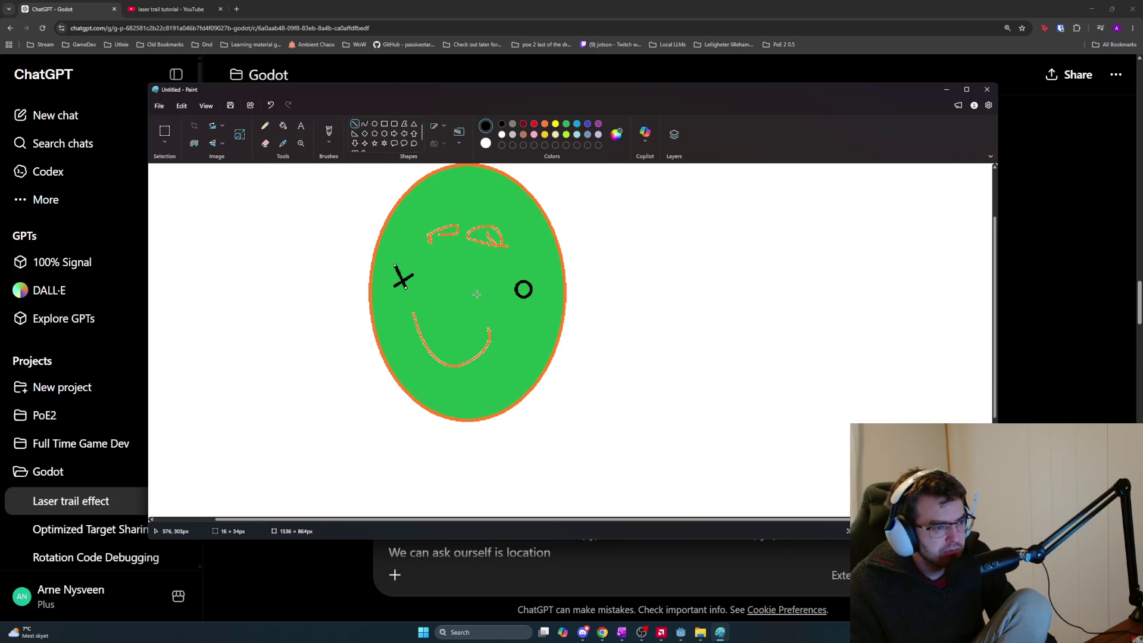
{"action": "left_click", "coordinate": [523, 124]}
{"action": "key", "text": "ctrl+z"}
{"action": "left_click", "coordinate": [501, 124]}
{"action": "mouse_move", "coordinate": [400, 271]}
{"action": "left_mouse_down"}
{"action": "mouse_move", "coordinate": [415, 295]}
{"action": "mouse_move", "coordinate": [475, 301]}
{"action": "left_mouse_up"}
{"action": "left_click", "coordinate": [523, 123]}
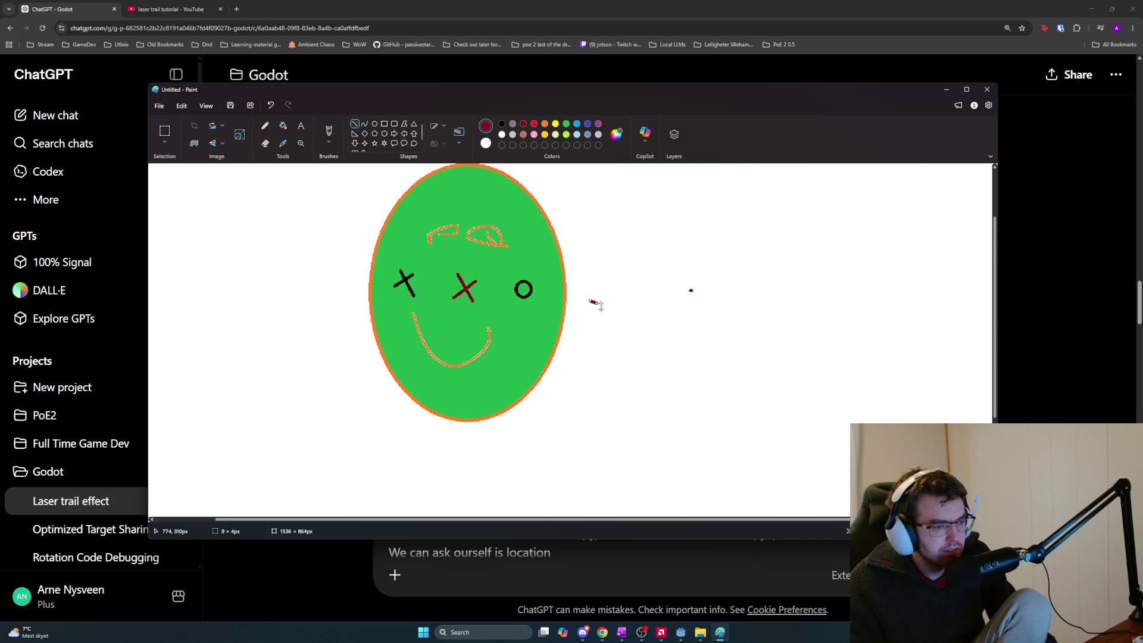
{"action": "left_click", "coordinate": [534, 124]}
{"action": "left_click_drag", "start_coordinate": [406, 278], "coordinate": [474, 290]}
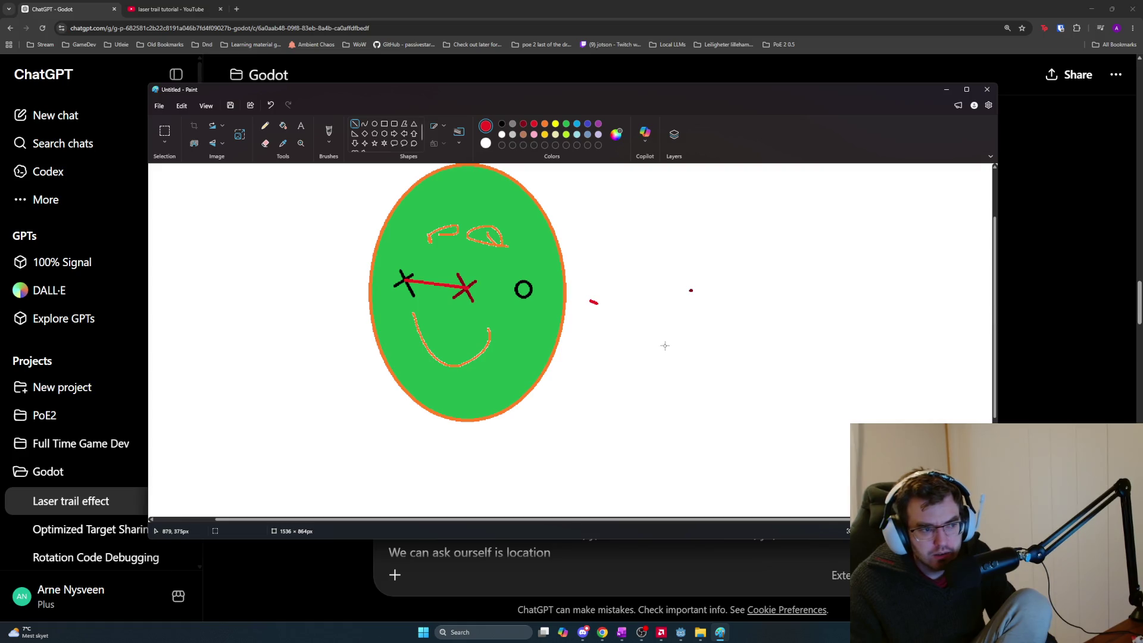
Draw a small green circle beside the face and fill it solid green
{"action": "left_click", "coordinate": [502, 123]}
{"action": "left_click", "coordinate": [566, 123]}
{"action": "left_click_drag", "start_coordinate": [568, 185], "coordinate": [618, 227]}
{"action": "key", "text": "ctrl+z"}
{"action": "left_click", "coordinate": [374, 123]}
{"action": "left_click", "coordinate": [645, 239]}
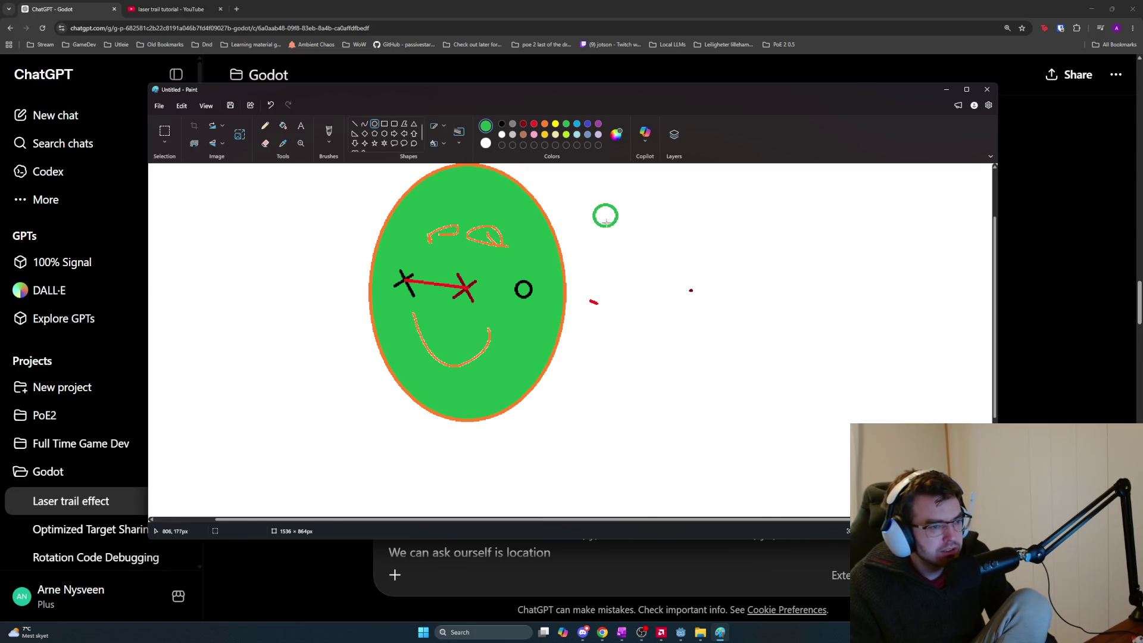
{"action": "left_click", "coordinate": [283, 125]}
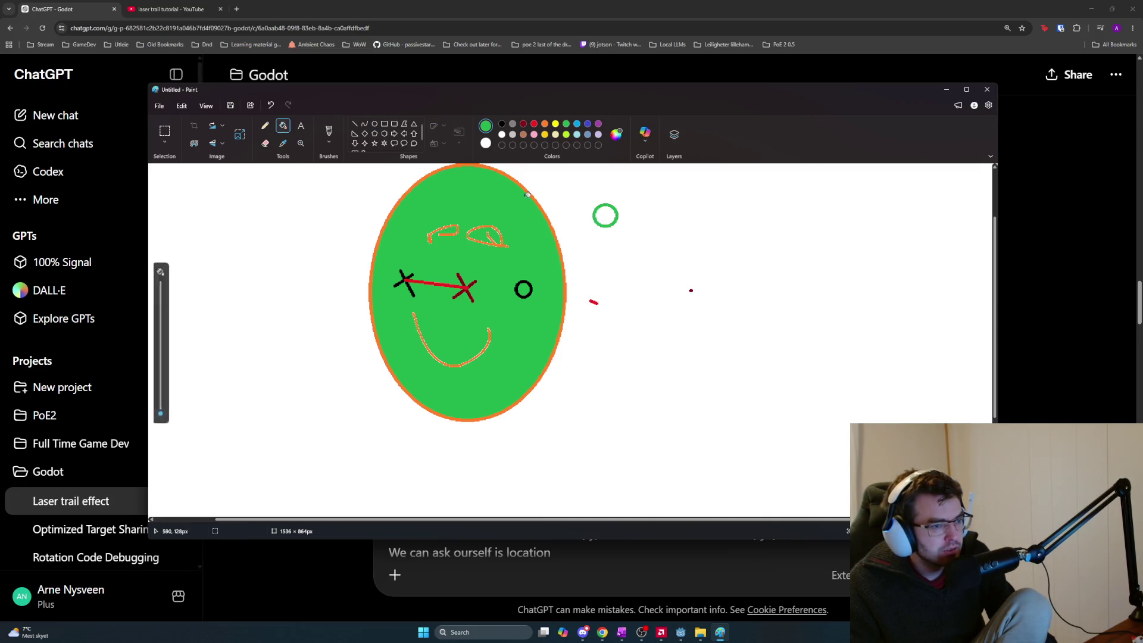
{"action": "left_click", "coordinate": [614, 213]}
{"action": "left_click", "coordinate": [708, 218]}
{"action": "key", "text": "ctrl+z"}
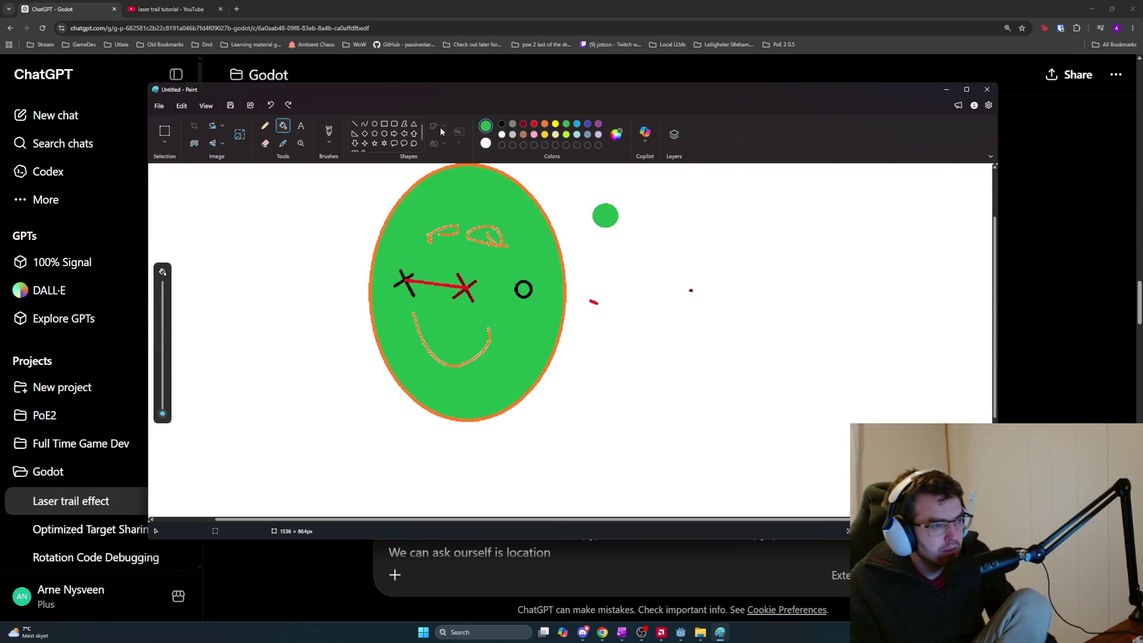
Mark a black X near the face and a dark-red X over the green dot, adding a dark-red dot
{"action": "left_click", "coordinate": [354, 125]}
{"action": "left_click", "coordinate": [501, 124]}
{"action": "mouse_move", "coordinate": [541, 236]}
{"action": "left_mouse_down"}
{"action": "mouse_move", "coordinate": [525, 245]}
{"action": "mouse_move", "coordinate": [539, 250]}
{"action": "left_mouse_up"}
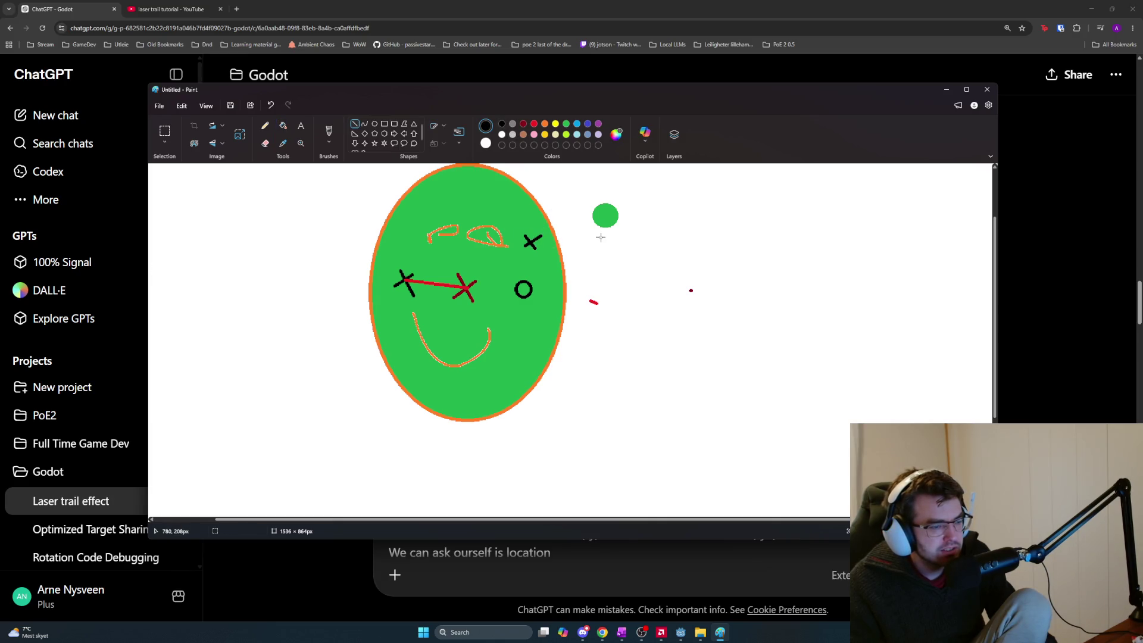
{"action": "left_click", "coordinate": [523, 123]}
{"action": "mouse_move", "coordinate": [610, 208]}
{"action": "left_mouse_down"}
{"action": "mouse_move", "coordinate": [601, 223]}
{"action": "mouse_move", "coordinate": [610, 224]}
{"action": "left_mouse_up"}
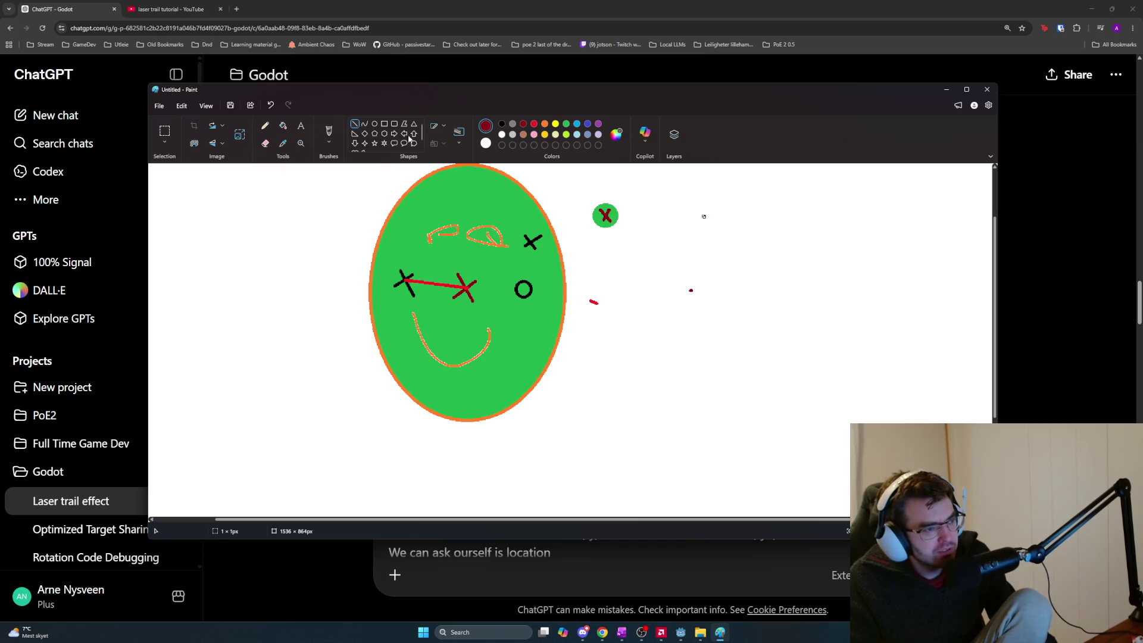
{"action": "left_click", "coordinate": [332, 198]}
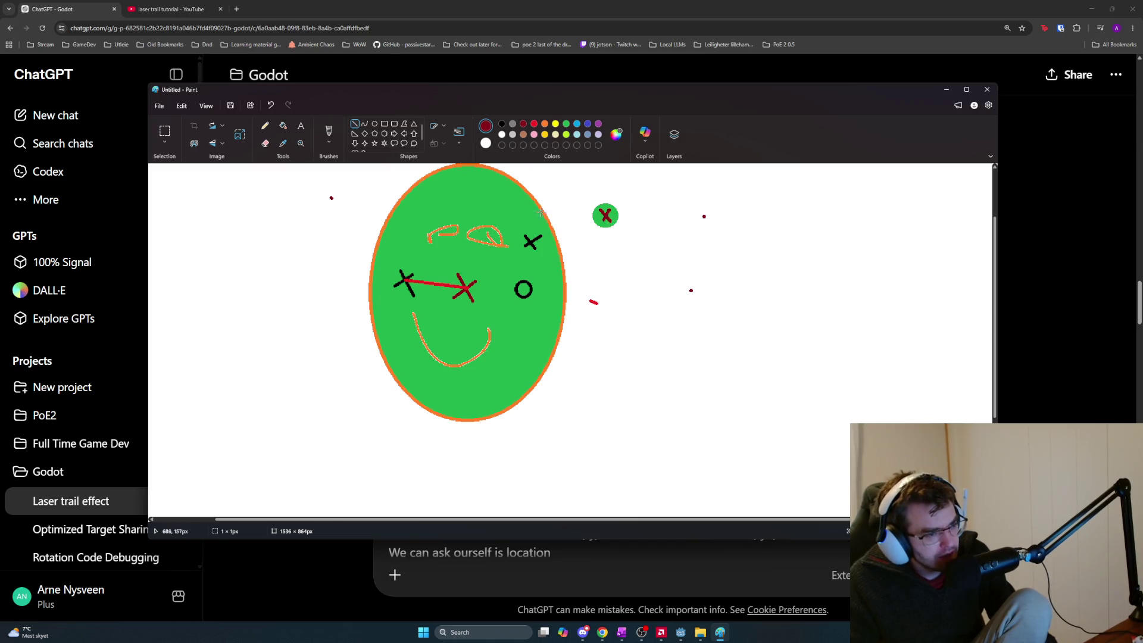
{"action": "left_click", "coordinate": [502, 124]}
{"action": "left_click_drag", "start_coordinate": [530, 242], "coordinate": [605, 215]}
{"action": "left_click", "coordinate": [699, 225]}
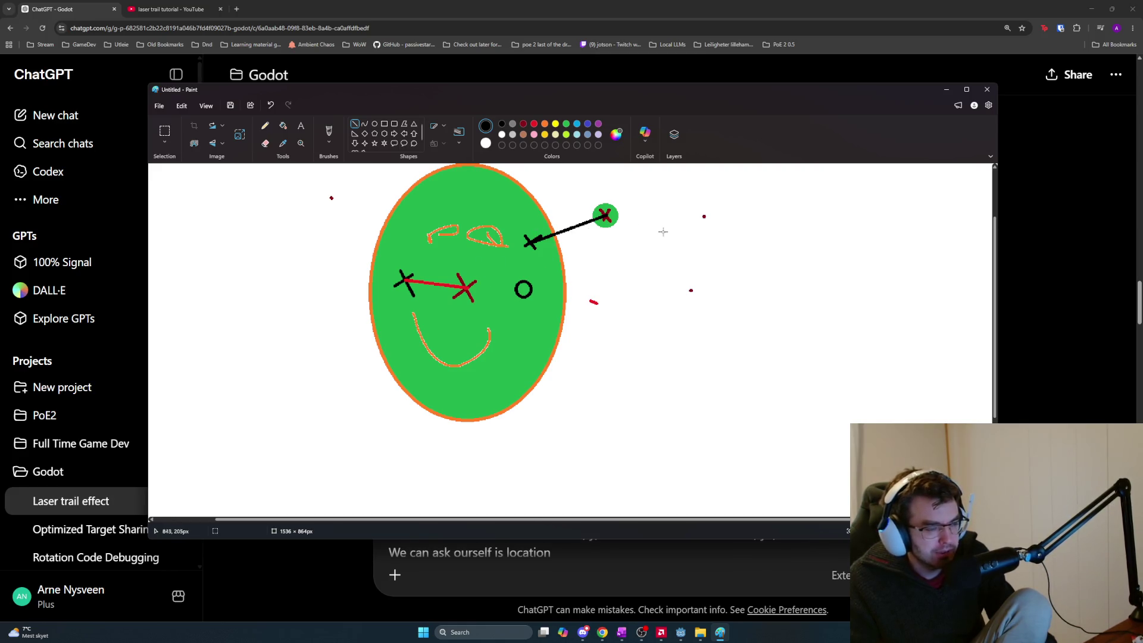
Remove the black connecting line and turn the small circle's X red
{"action": "key", "text": "alt+Tab"}
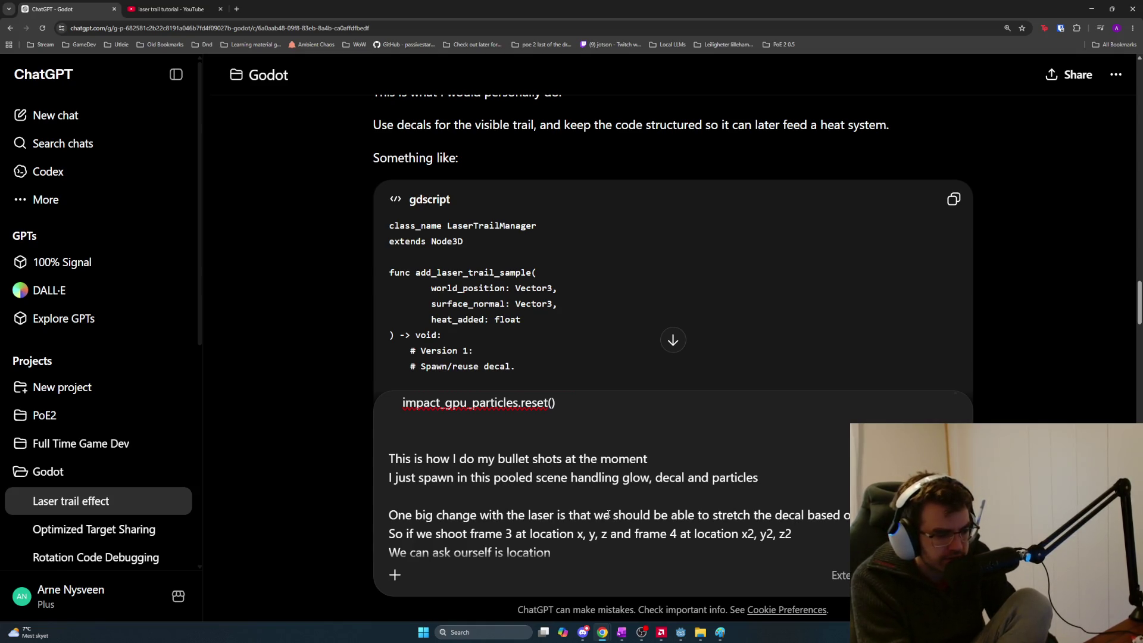
{"action": "key", "text": "alt+Tab"}
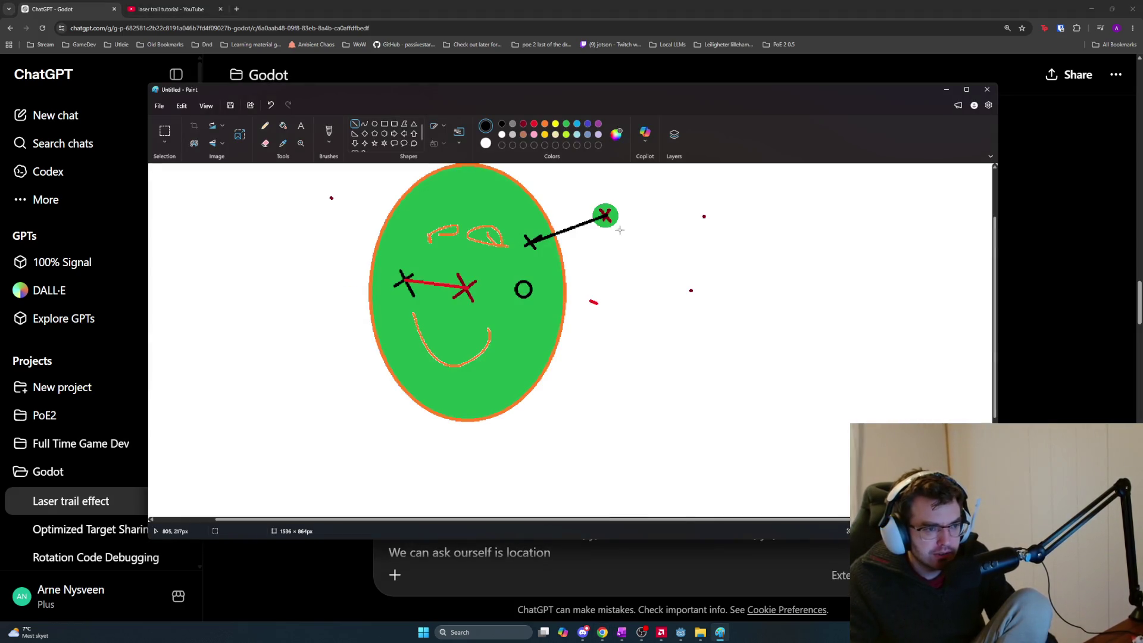
{"action": "key", "text": "ctrl+z"}
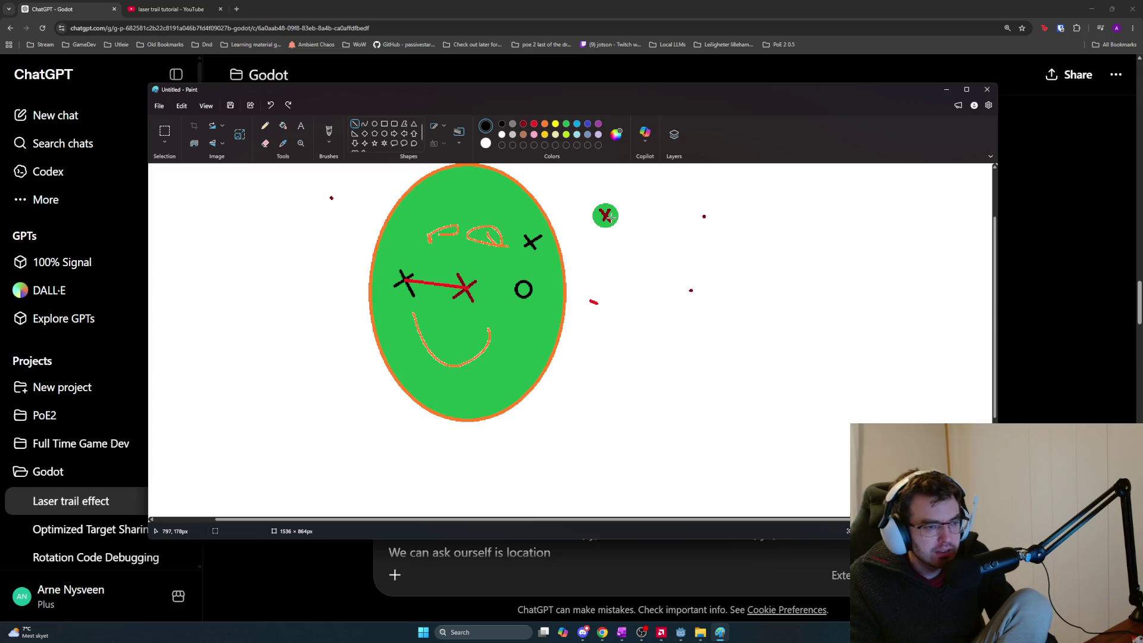
{"action": "left_click", "coordinate": [534, 125]}
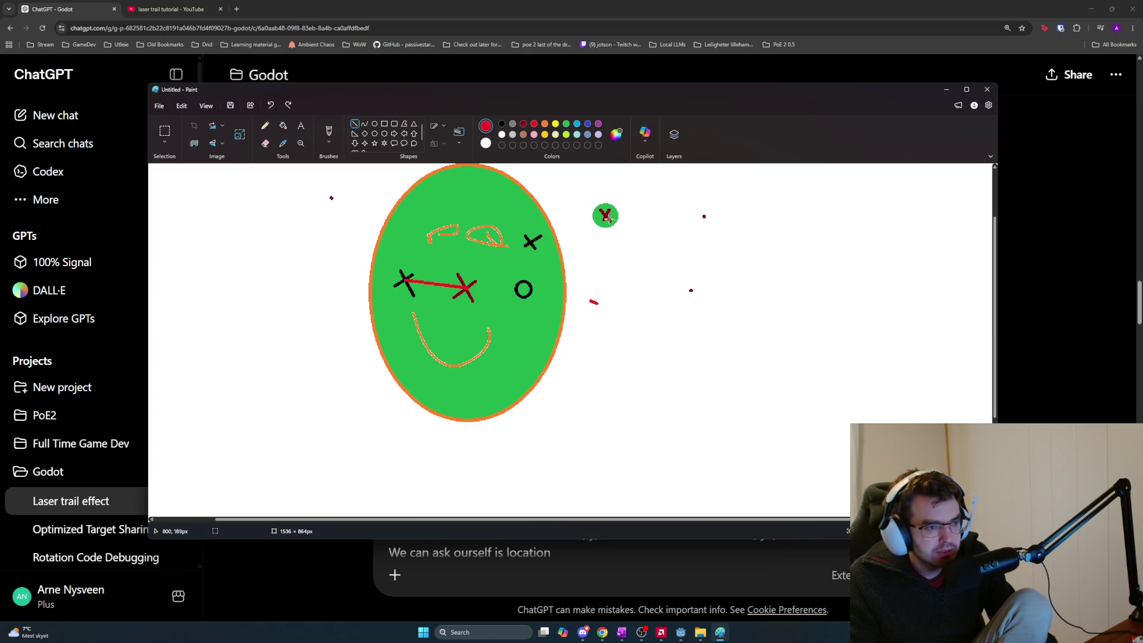
{"action": "left_click_drag", "start_coordinate": [602, 215], "coordinate": [608, 216]}
{"action": "left_click", "coordinate": [673, 228]}
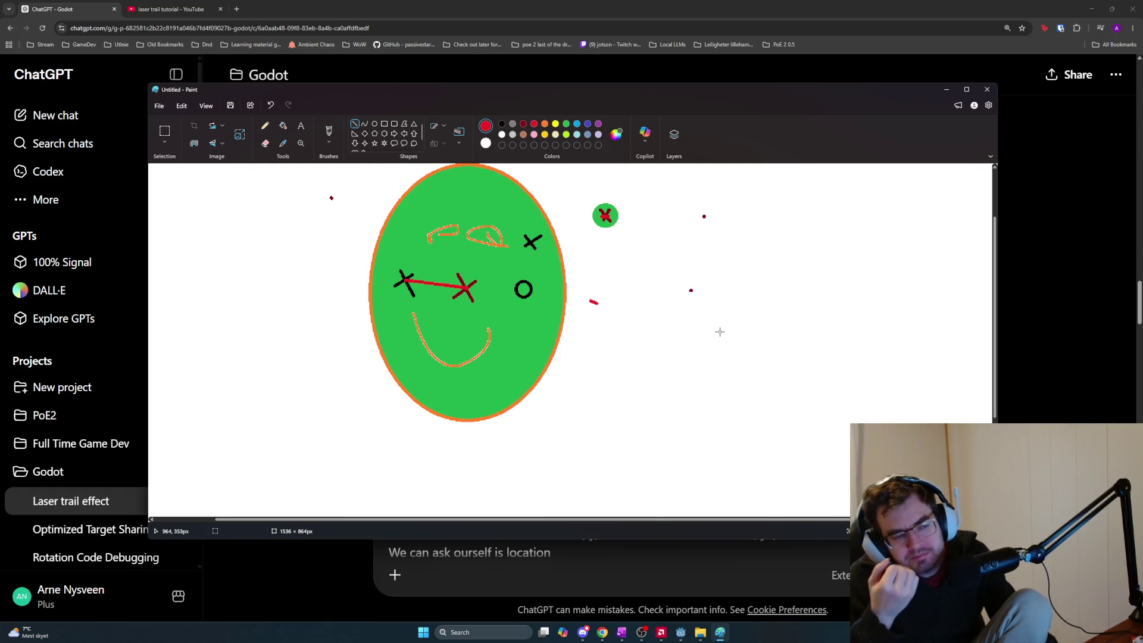
{"action": "key", "text": "alt+Tab"}
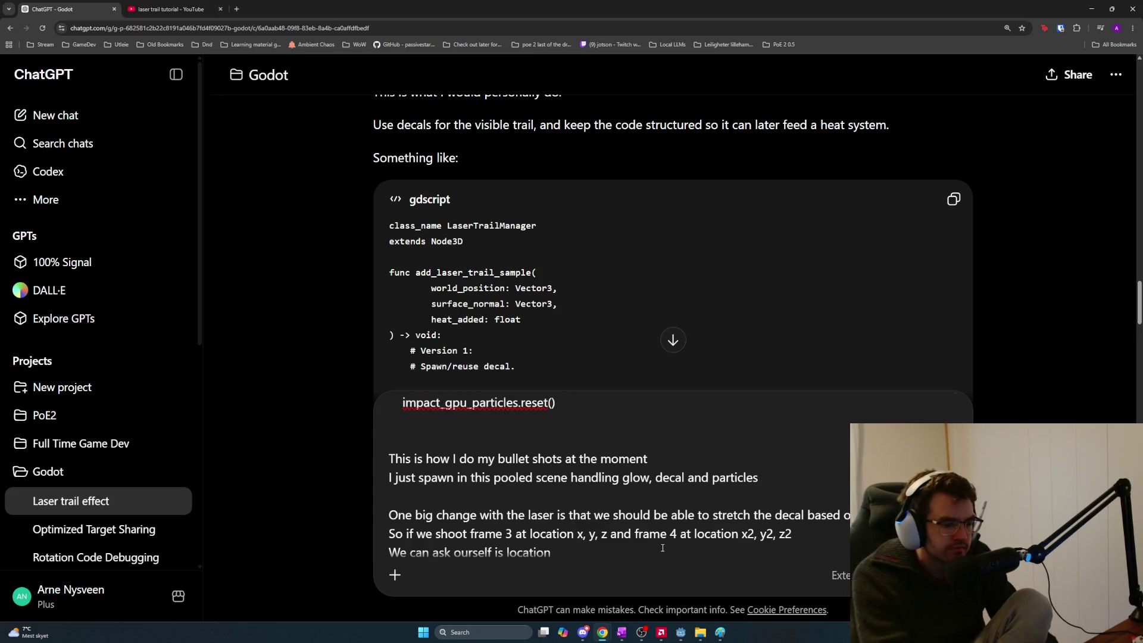
Ask whether the distance between the two locations is smaller than max_distance_change_for_drawing_line
{"action": "type", "text": "x"}
{"action": "key", "text": "BackSpace"}
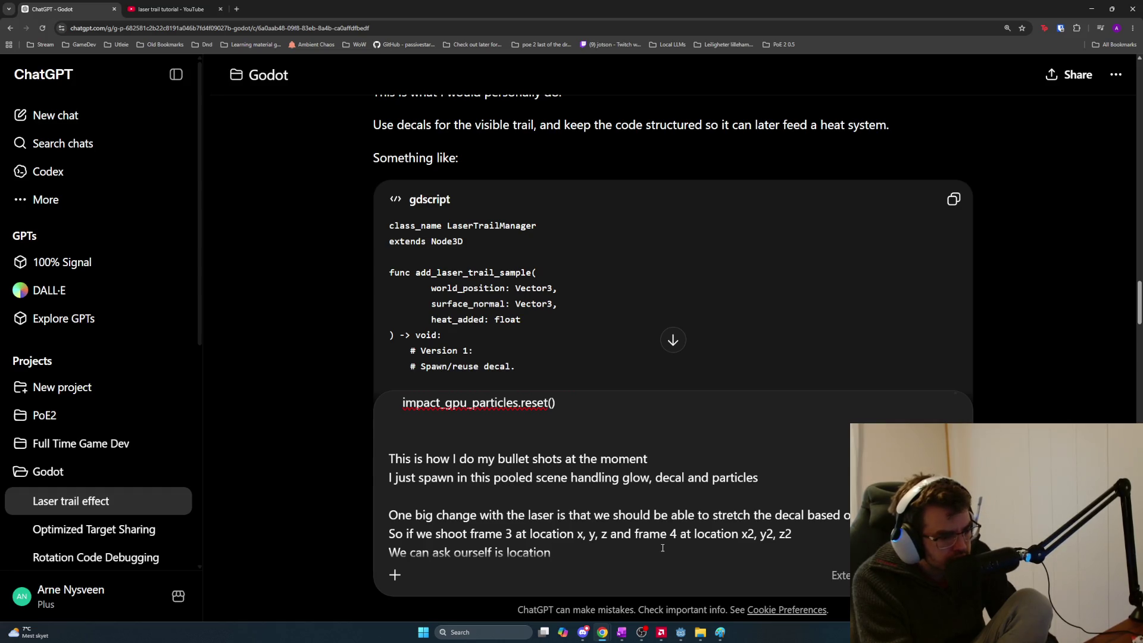
{"action": "key", "text": "BackSpace"}
{"action": "key", "text": "BackSpace"}
{"action": "key", "text": "BackSpace"}
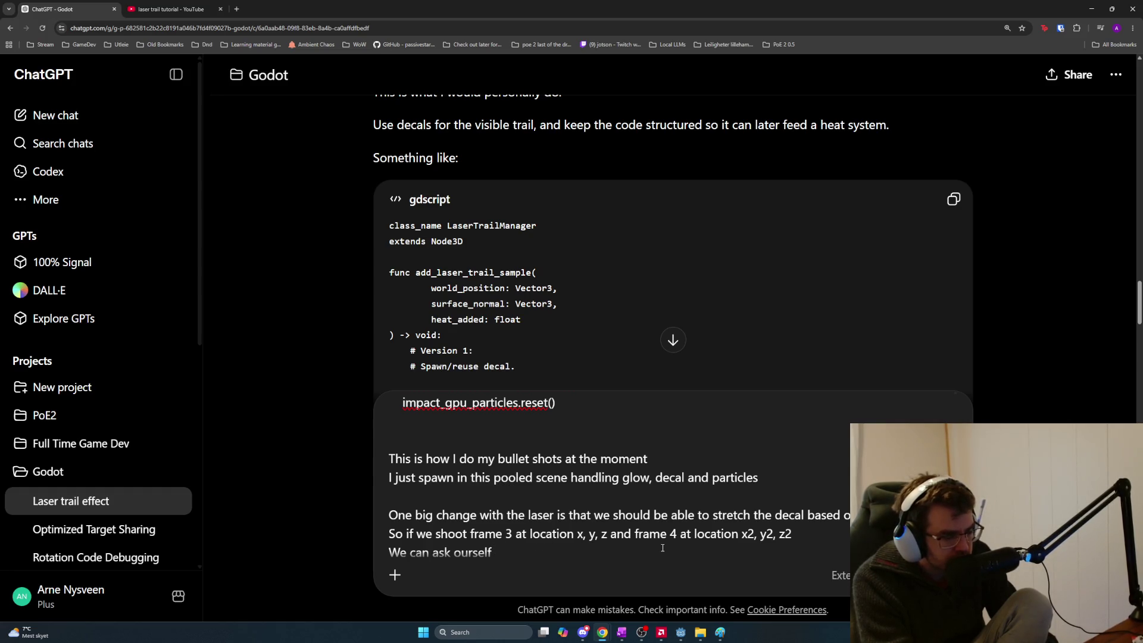
{"action": "type", "text": " is the dist"}
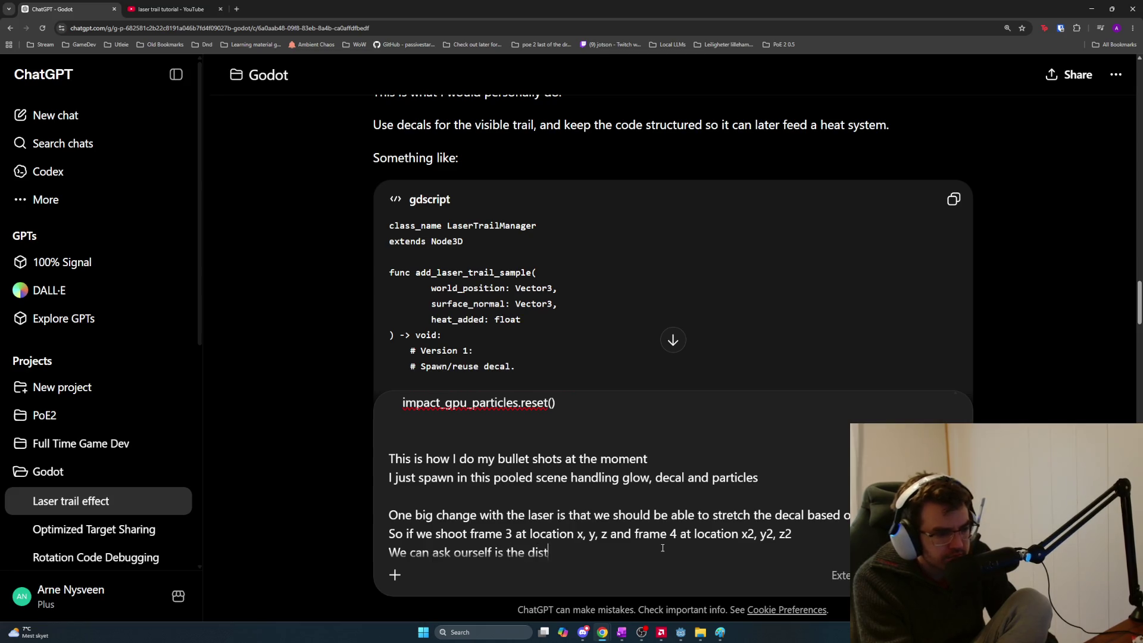
{"action": "type", "text": "ance between the two l"}
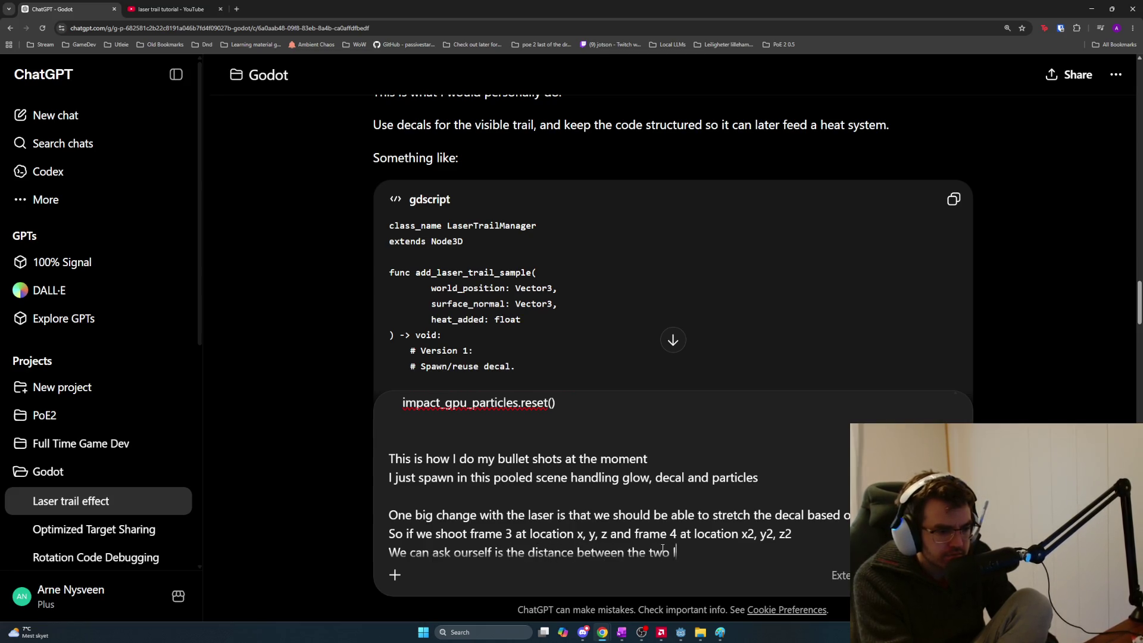
{"action": "type", "text": "ocations g"}
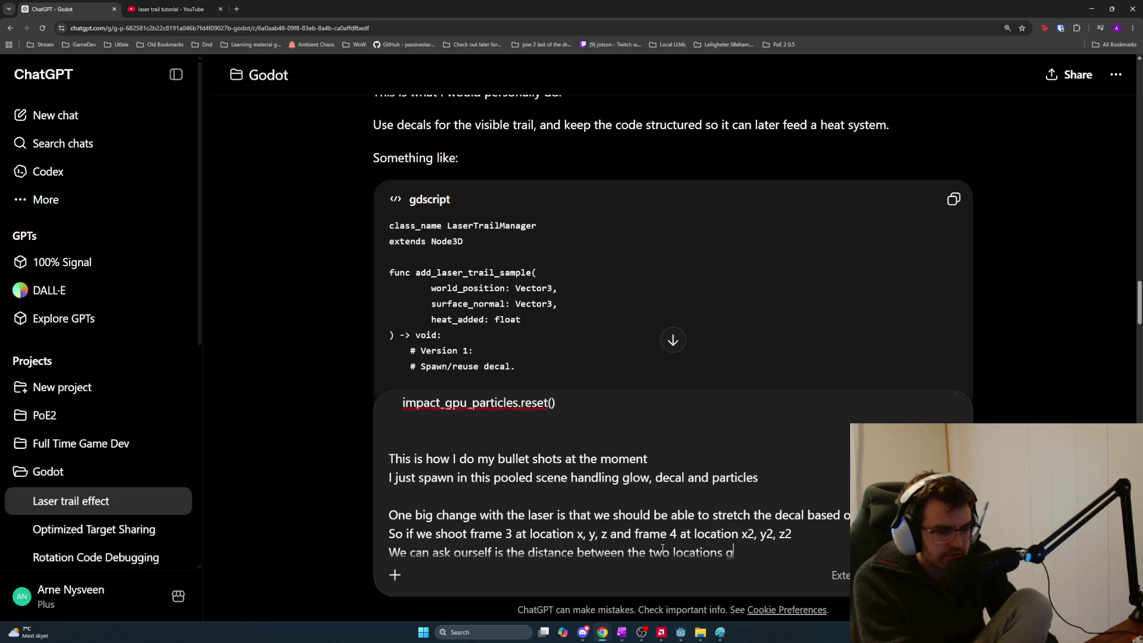
{"action": "key", "text": "BackSpace"}
{"action": "type", "text": "smaller "}
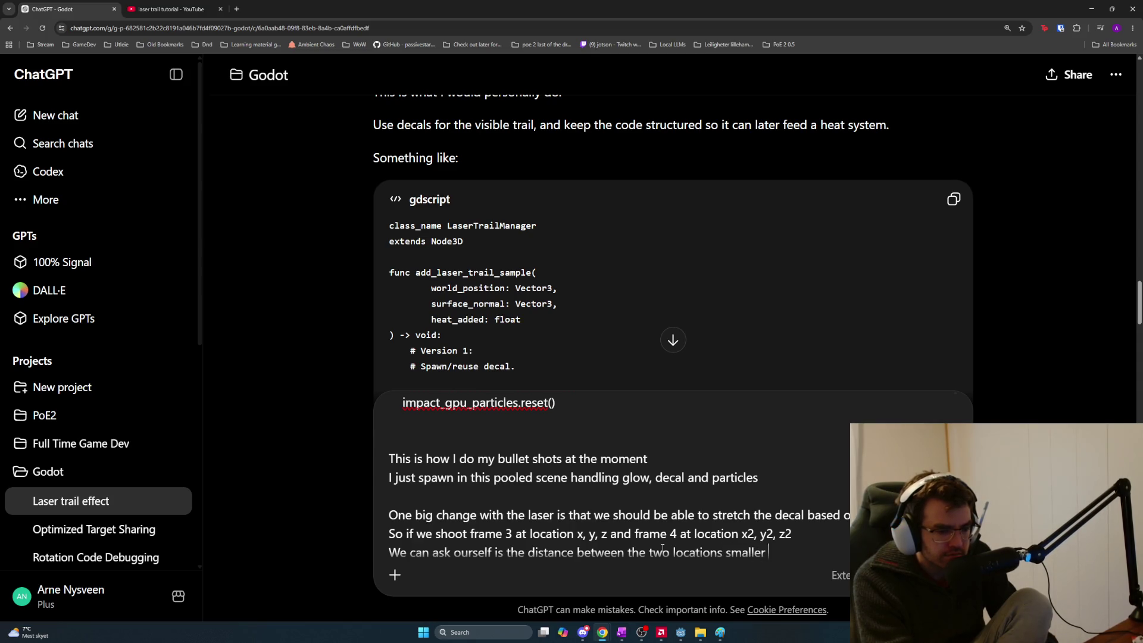
{"action": "type", "text": "than max_draw"}
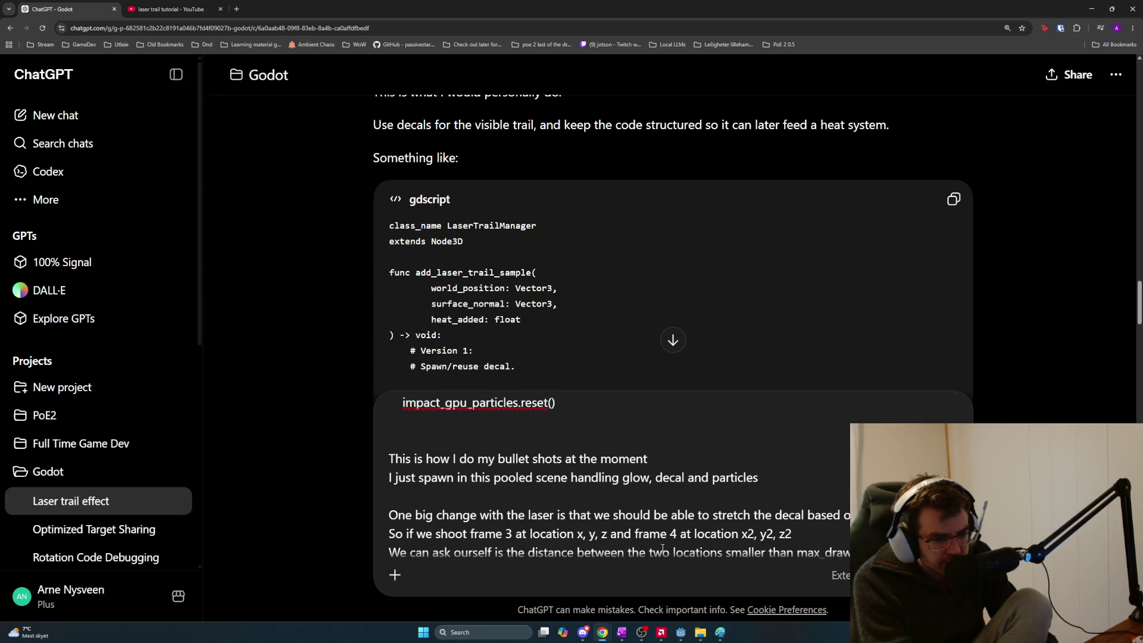
{"action": "type", "text": "_distance_threshold"}
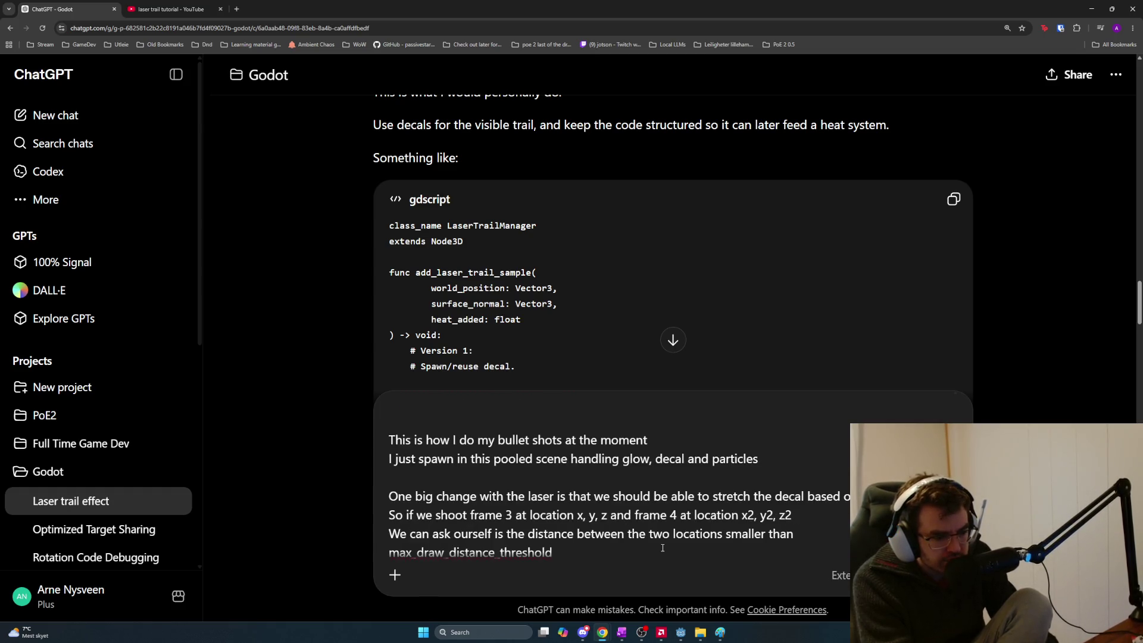
{"action": "key", "text": "BackSpace"}
{"action": "key", "text": "BackSpace"}
{"action": "key", "text": "BackSpace"}
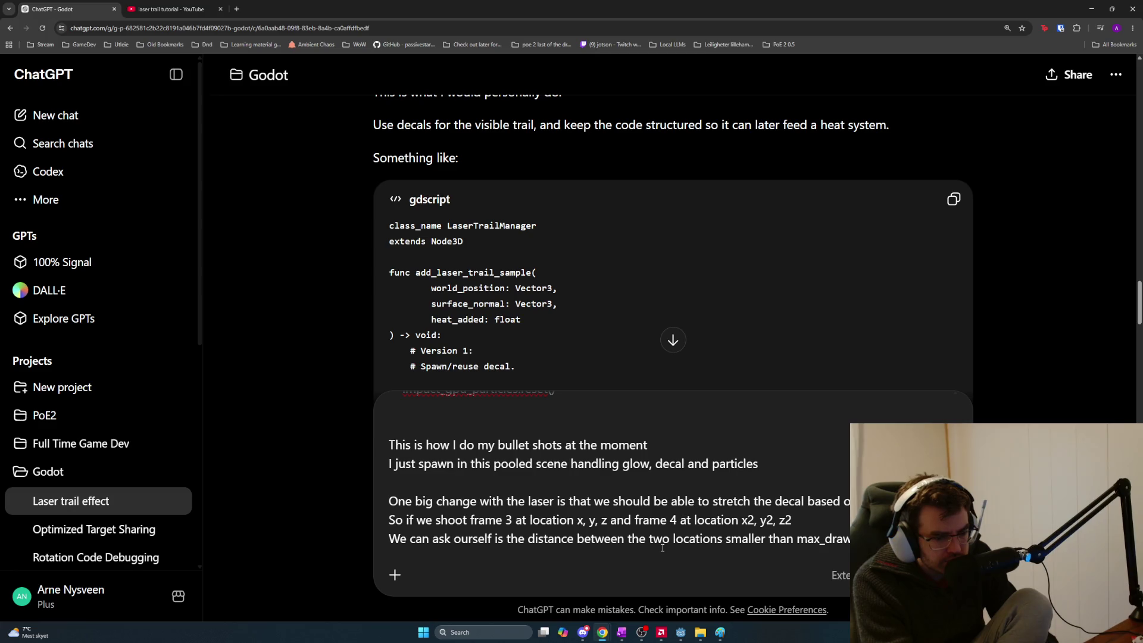
{"action": "key", "text": "BackSpace"}
{"action": "type", "text": "ista"}
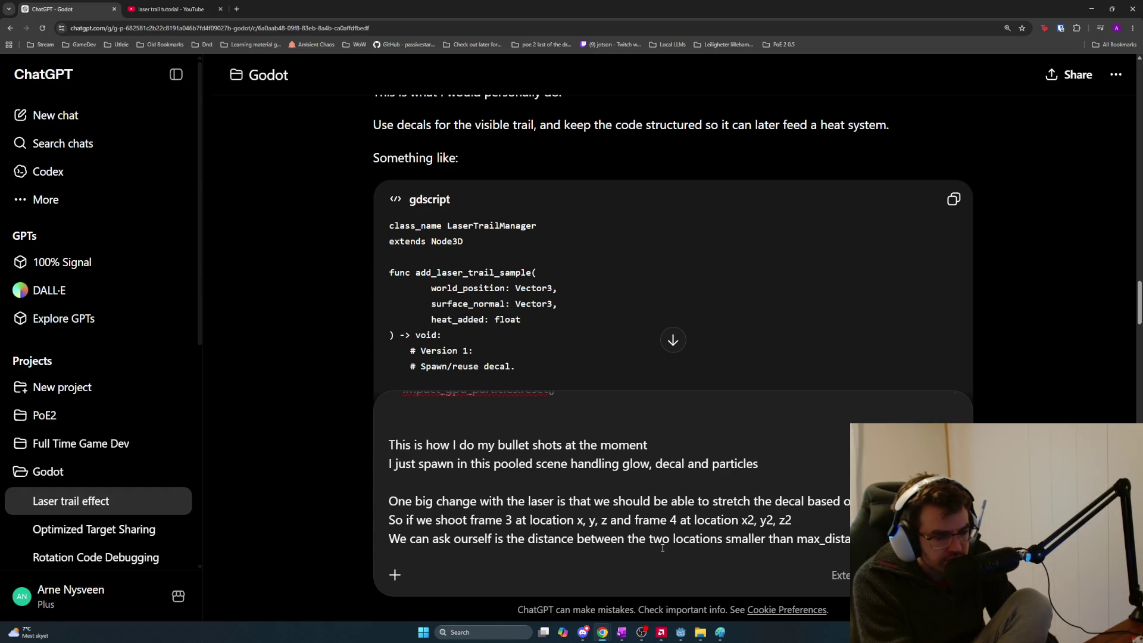
{"action": "key", "text": "BackSpace"}
{"action": "key", "text": "BackSpace"}
{"action": "key", "text": "BackSpace"}
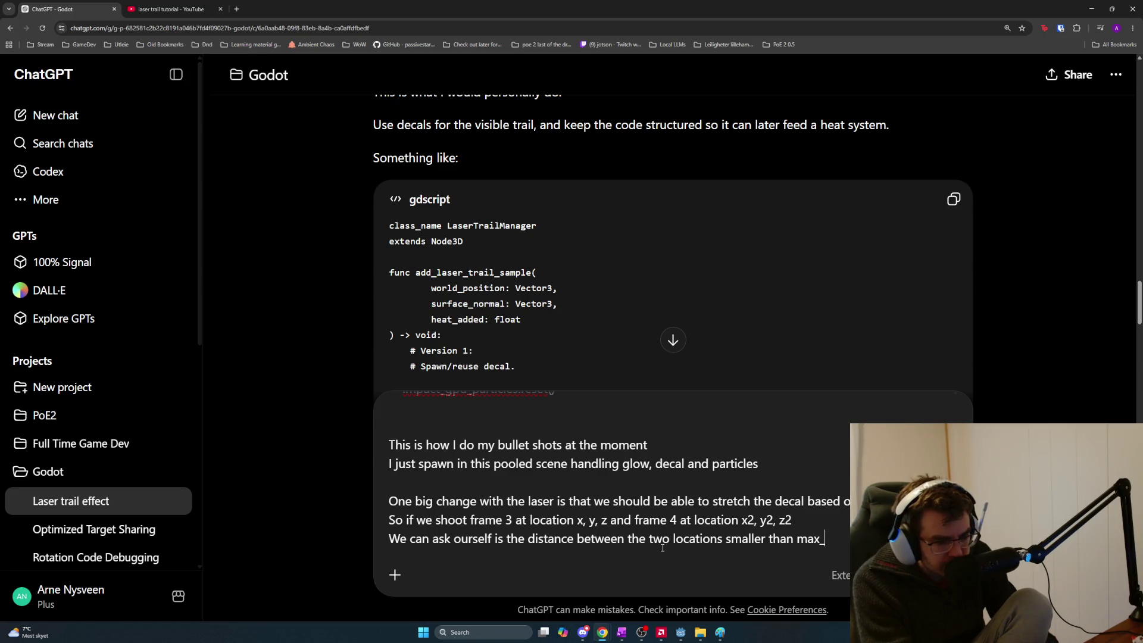
{"action": "type", "text": "distance"}
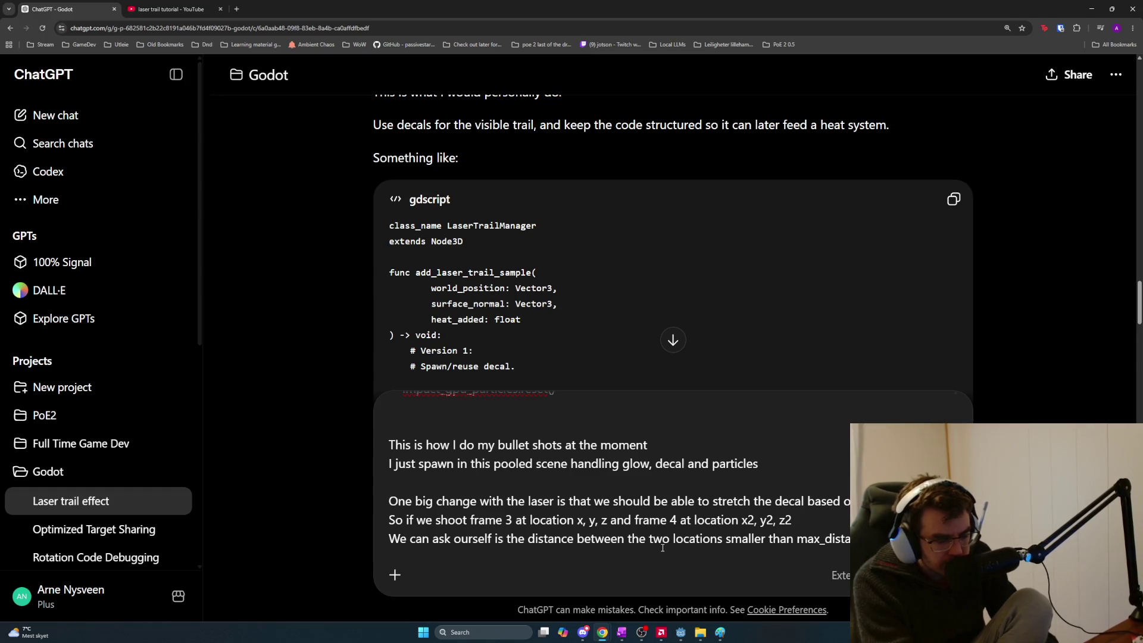
{"action": "type", "text": "_change_for_drawing_"}
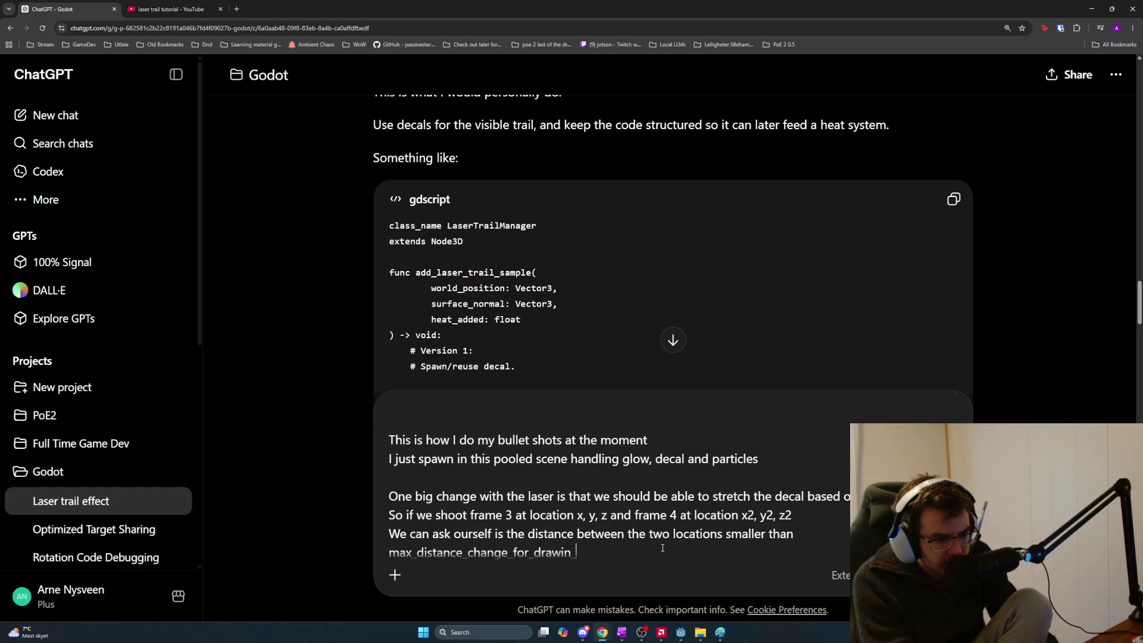
{"action": "type", "text": "line"}
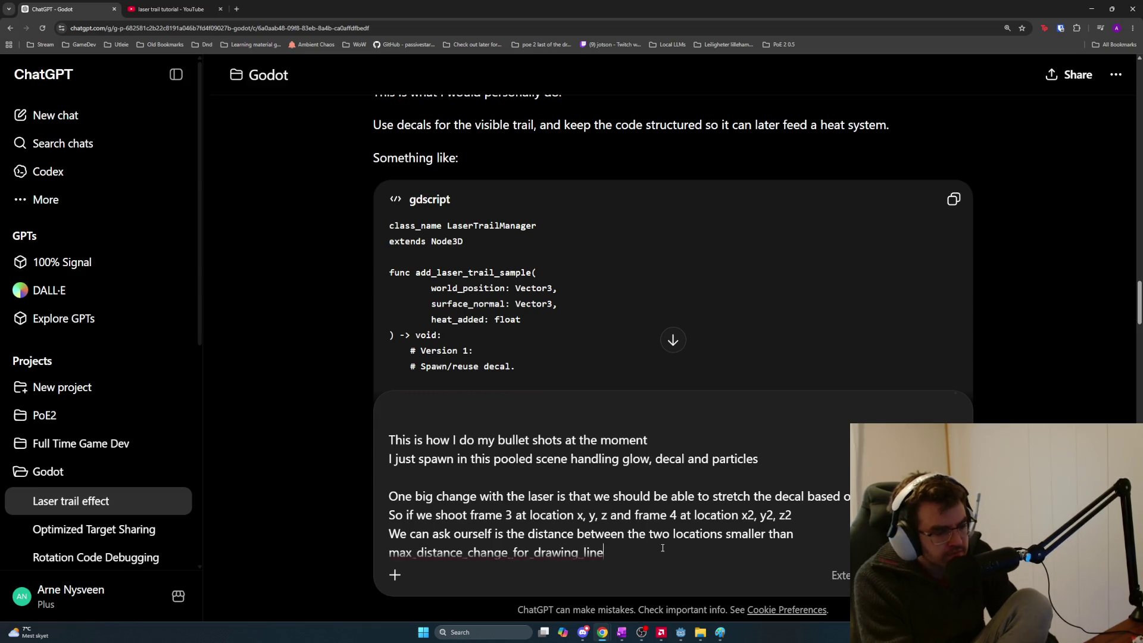
Add that if so, a line is drawn from the frame 3 point to the frame 4 point
{"action": "key", "text": "shift+Return"}
{"action": "type", "text": "If it is "}
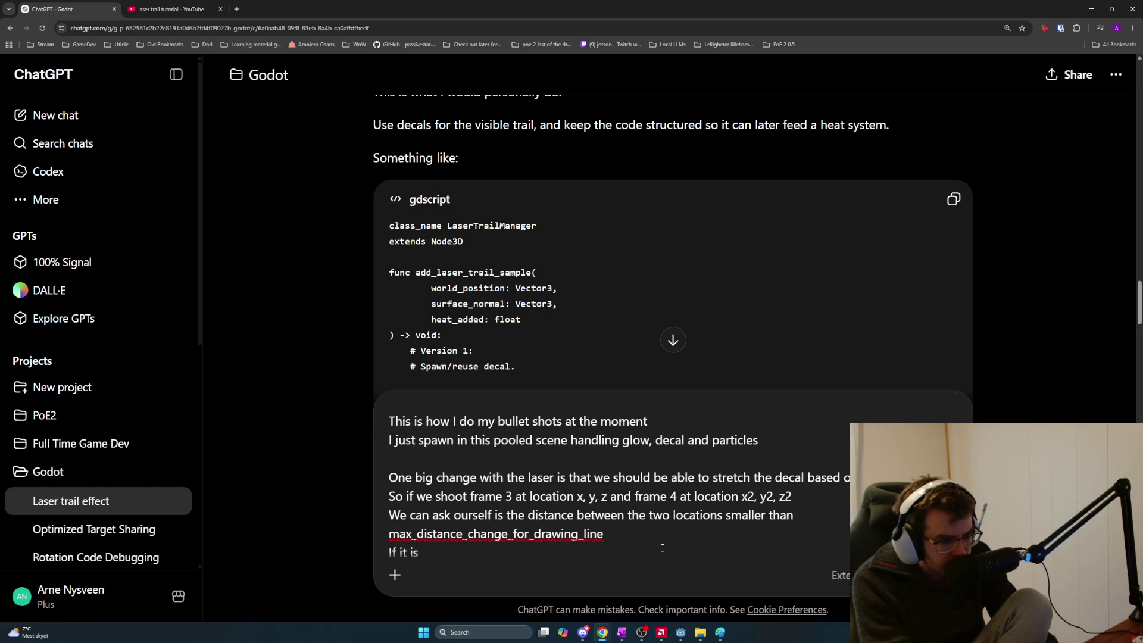
{"action": "type", "text": "then we can draw a line from "}
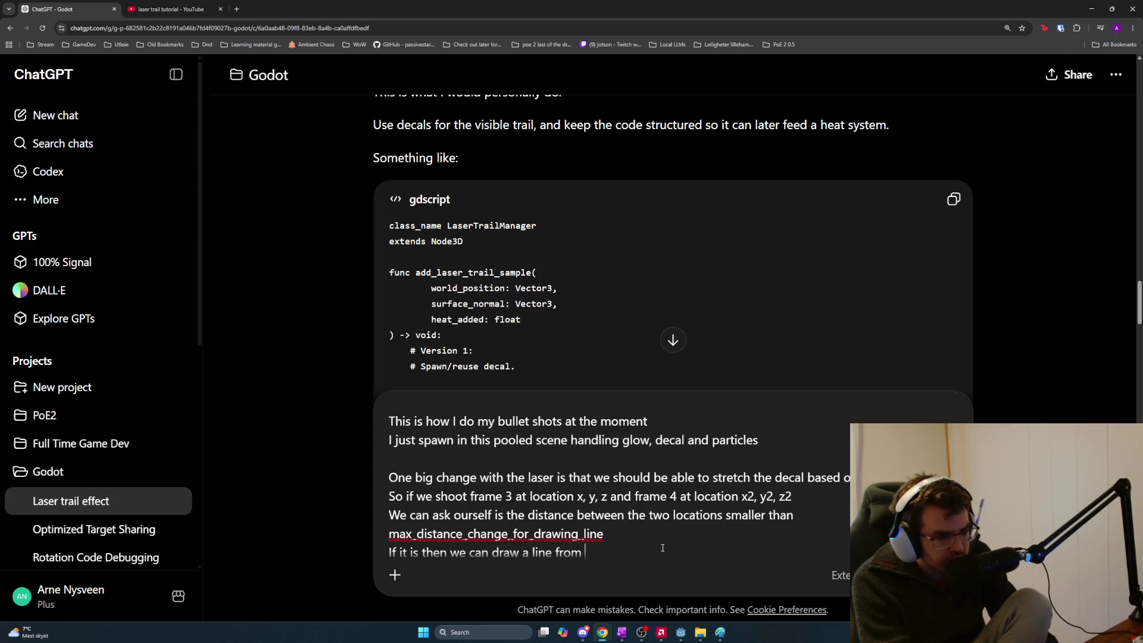
{"action": "type", "text": "the "}
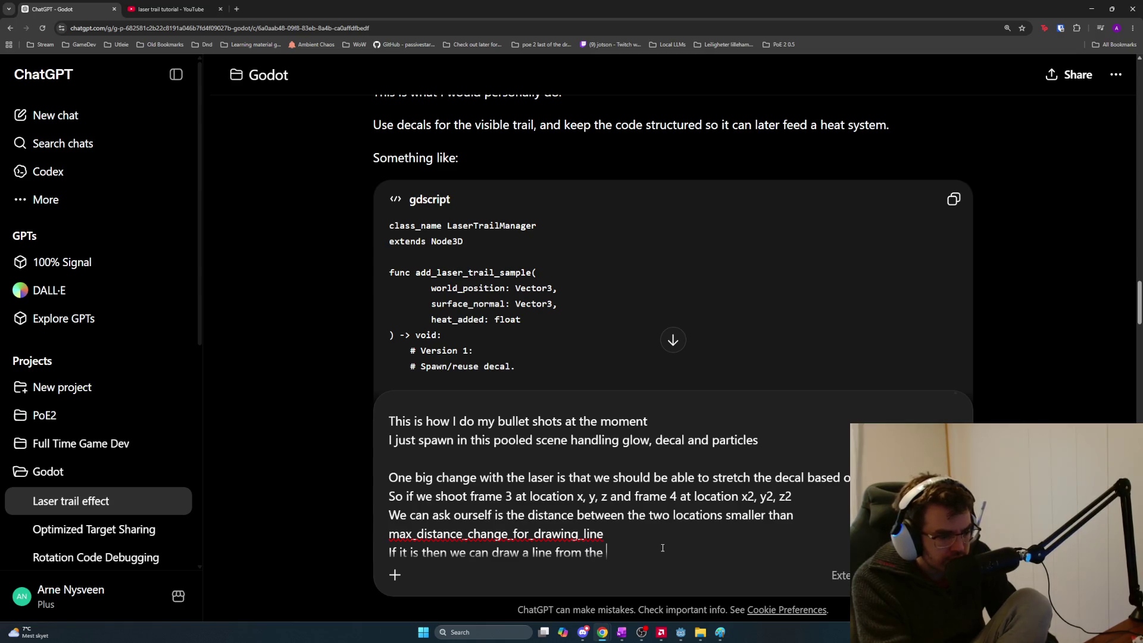
{"action": "type", "text": "point in fr"}
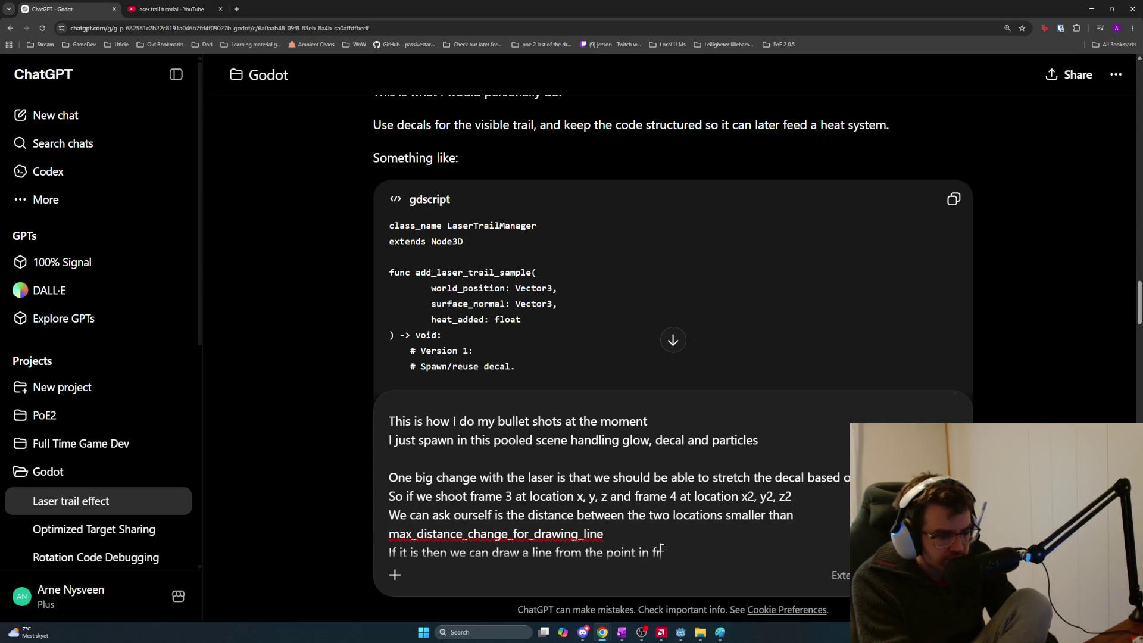
{"action": "type", "text": "ame 3 to the point inf"}
{"action": "key", "text": "BackSpace"}
{"action": "type", "text": "frame 4"}
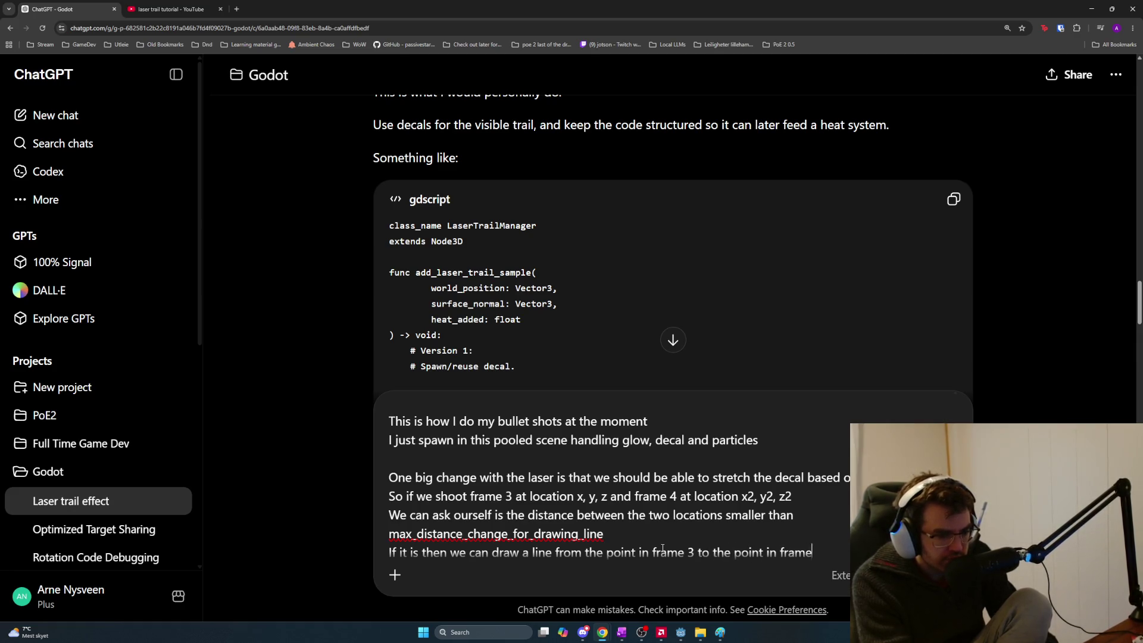
Describe the aim jumping between frames 4 and 5 to target an enemy far in the background
{"action": "key", "text": "shift+Return"}
{"action": "type", "text": "but let's s"}
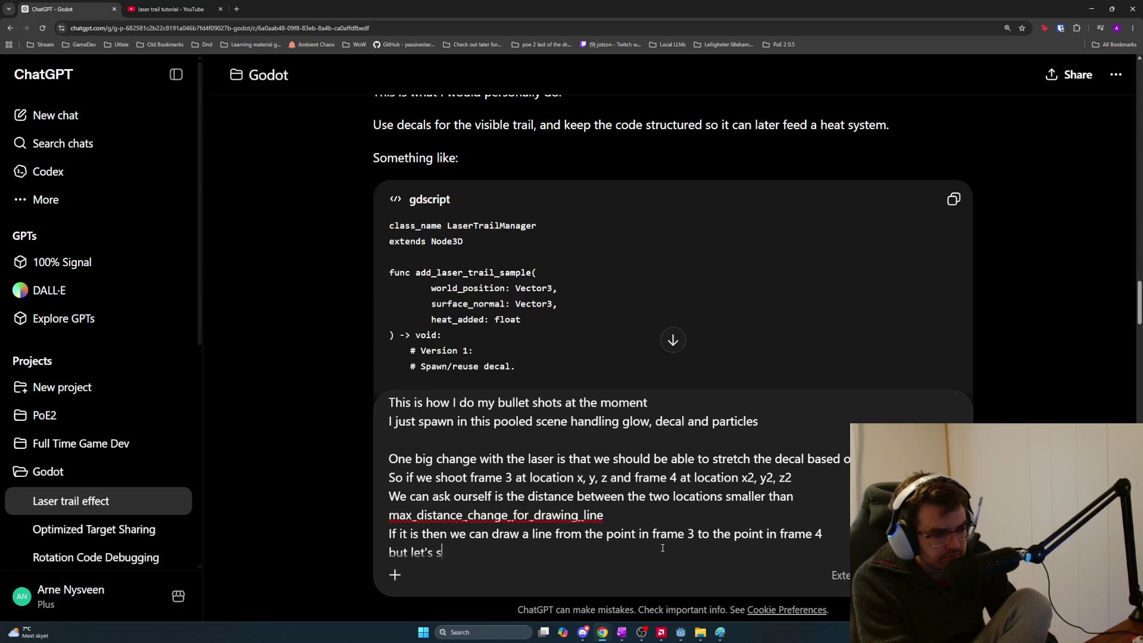
{"action": "type", "text": "ay between frame 4"}
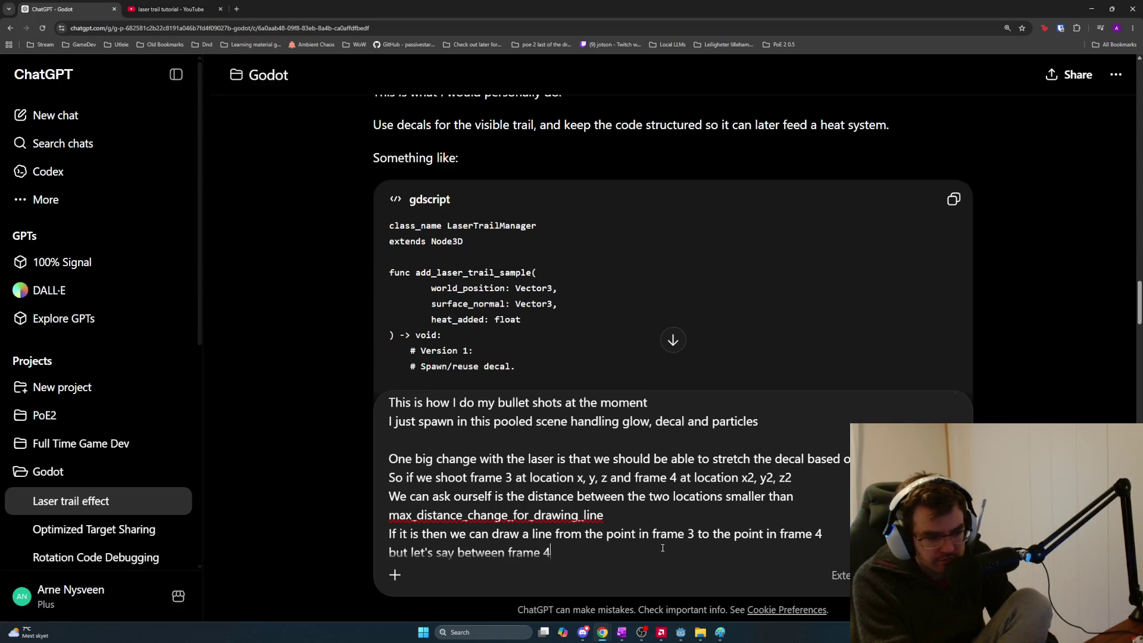
{"action": "type", "text": " and frame 5 we"}
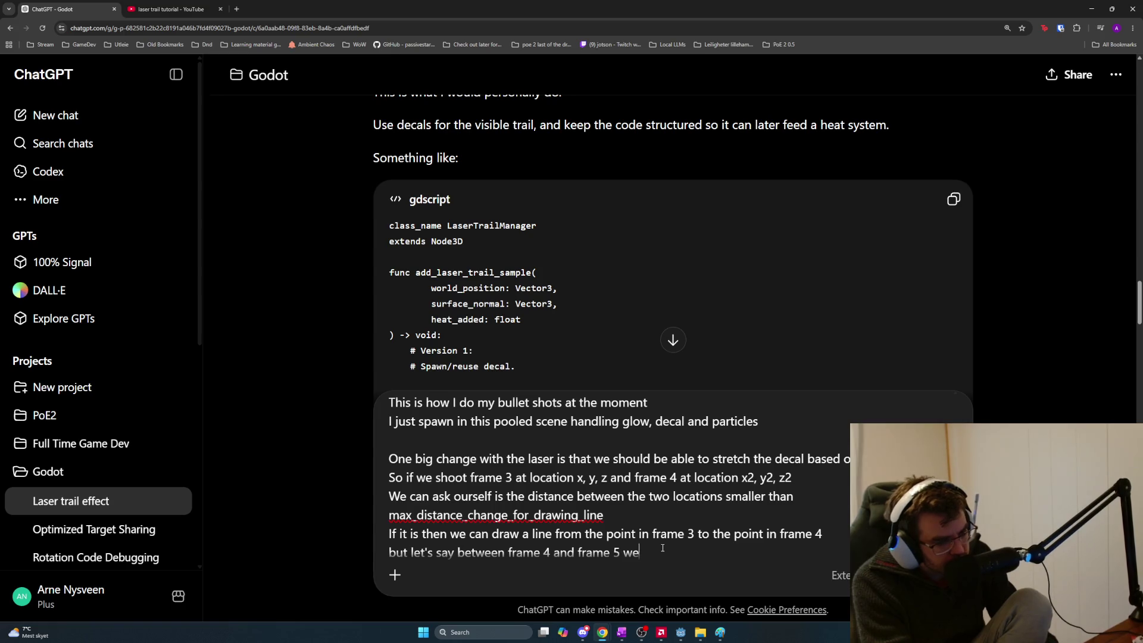
{"action": "type", "text": " just"}
{"action": "key", "text": "BackSpace"}
{"action": "key", "text": "BackSpace"}
{"action": "key", "text": "BackSpace"}
{"action": "type", "text": "move the mouse a"}
{"action": "type", "text": " lot, "}
{"action": "type", "text": "o"}
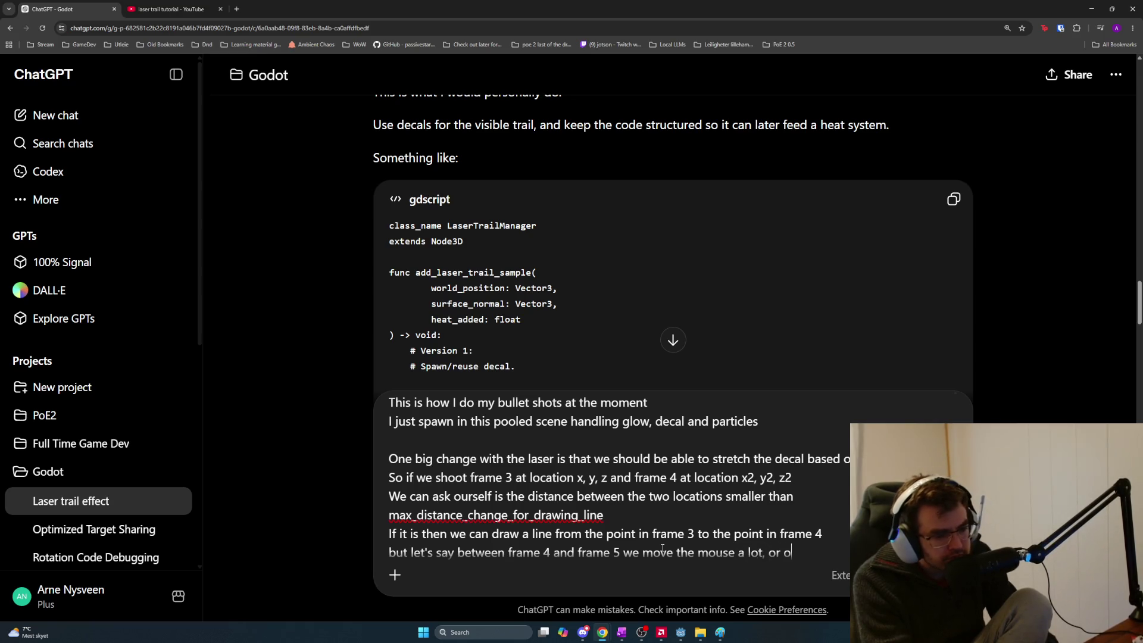
{"action": "key", "text": "BackSpace"}
{"action": "type", "text": "the enemy"}
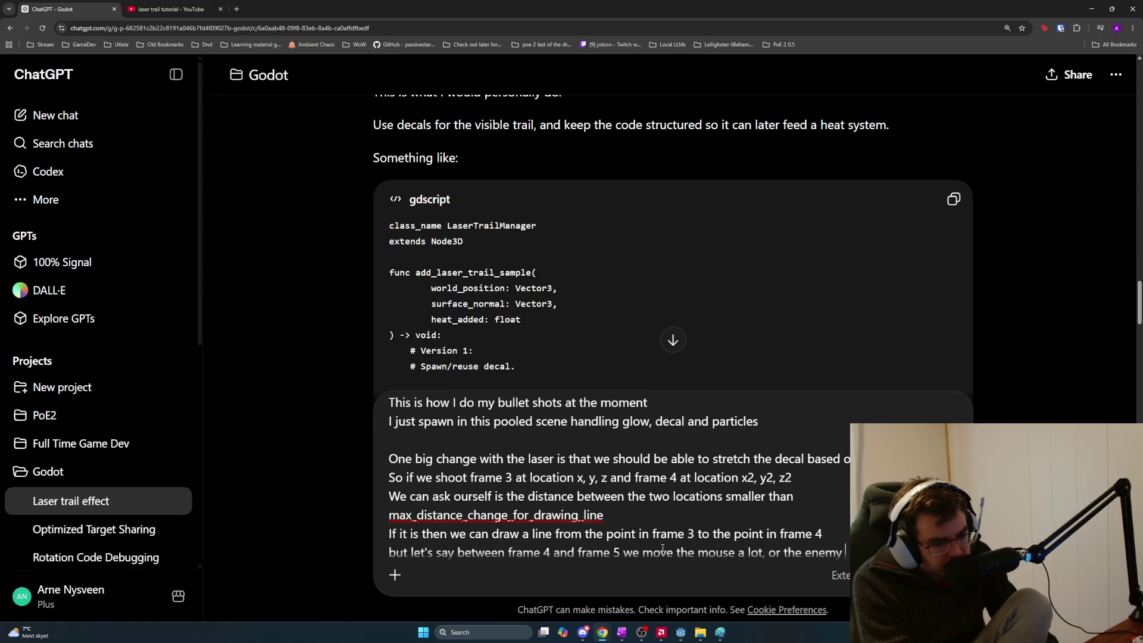
{"action": "key", "text": "ctrl+BackSpace"}
{"action": "key", "text": "ctrl+BackSpace"}
{"action": "type", "text": "perhaps the"}
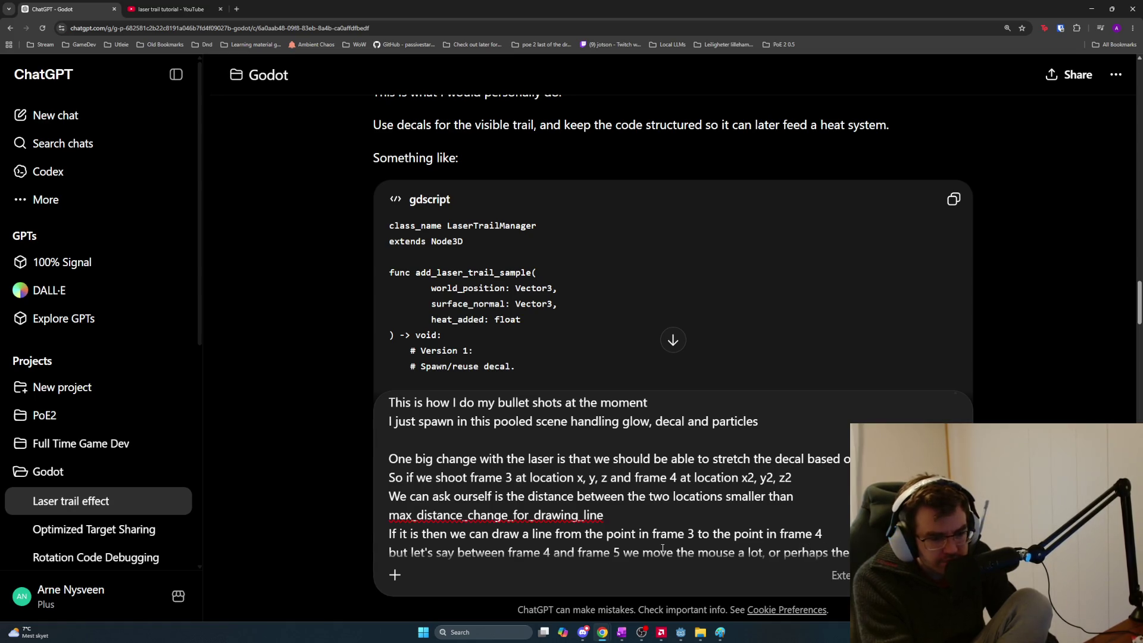
{"action": "type", "text": "we now tar"}
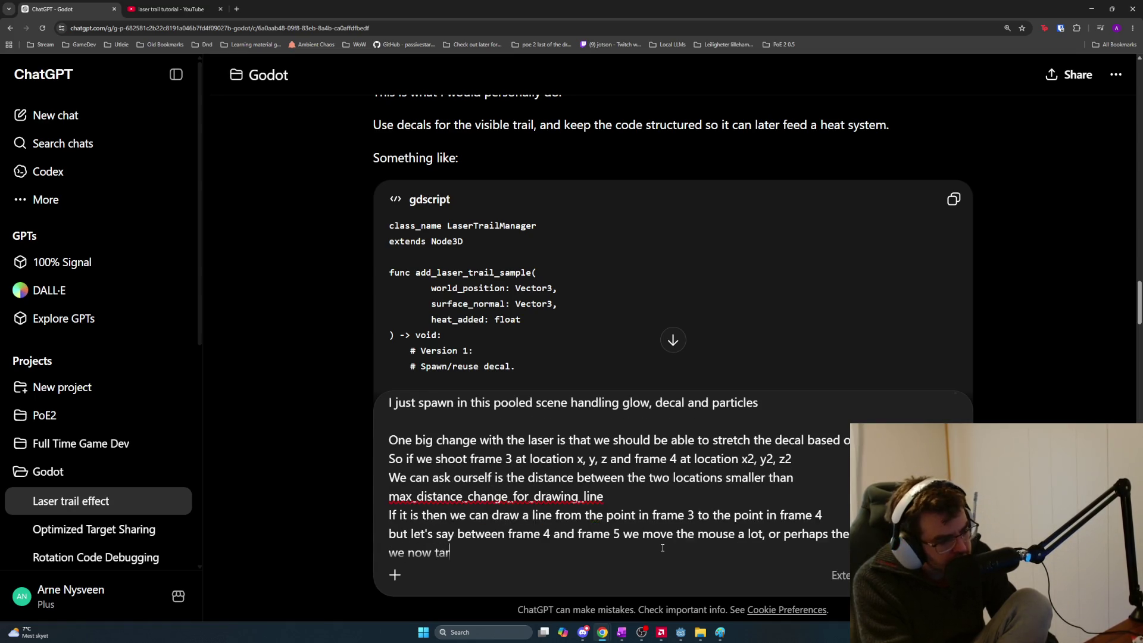
{"action": "type", "text": "get an en"}
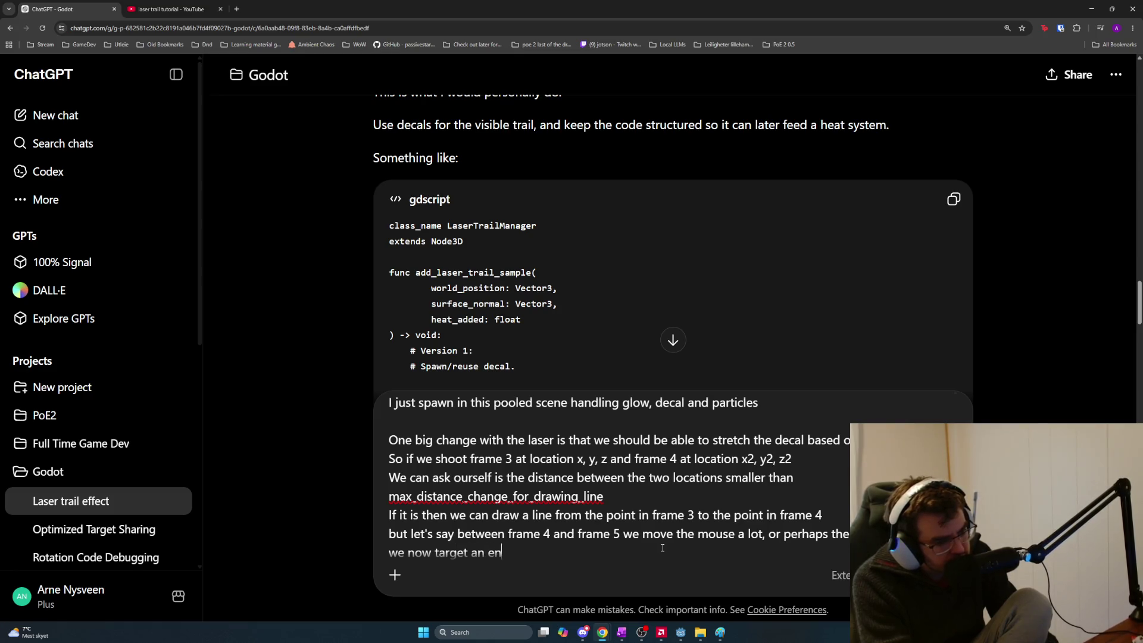
{"action": "type", "text": "emyt w"}
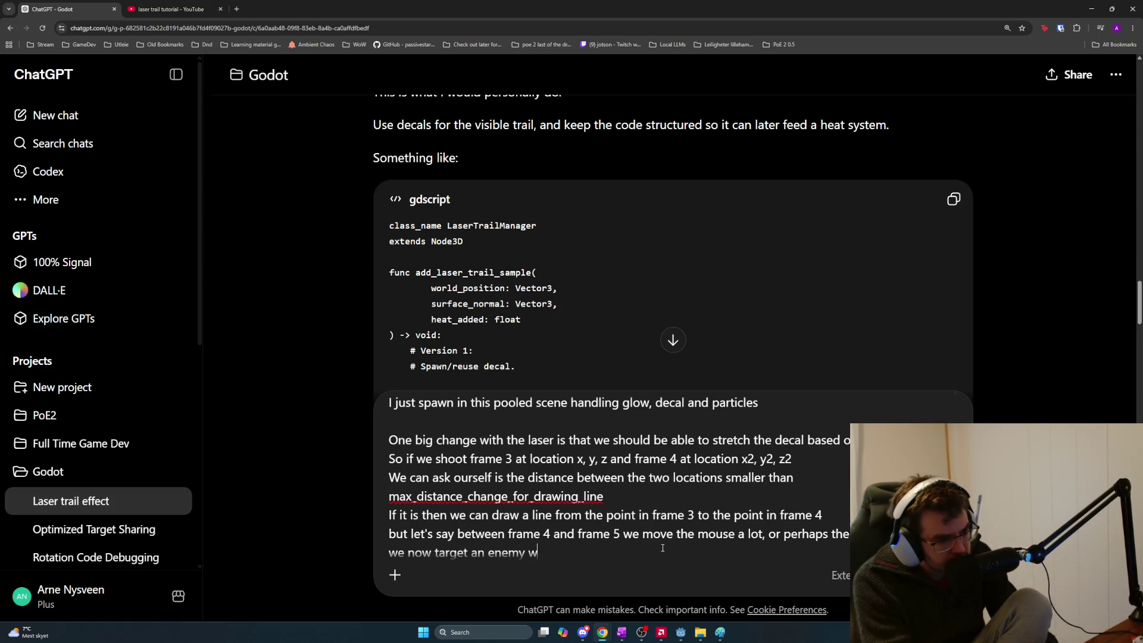
{"action": "type", "text": "ay in the background a"}
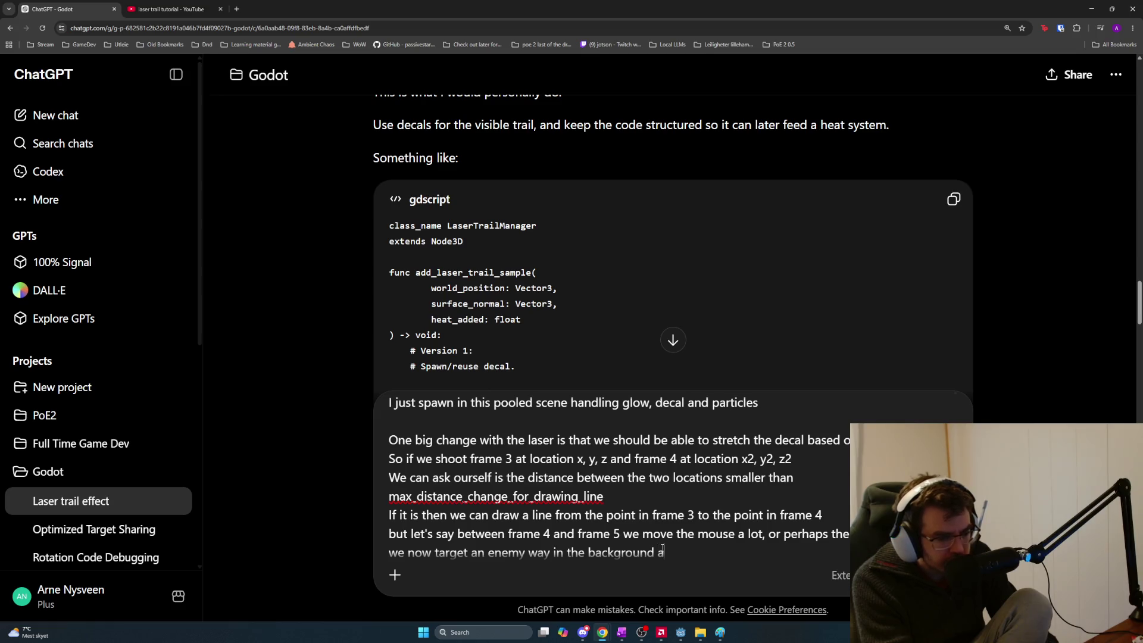
{"action": "key", "text": "shift+Return"}
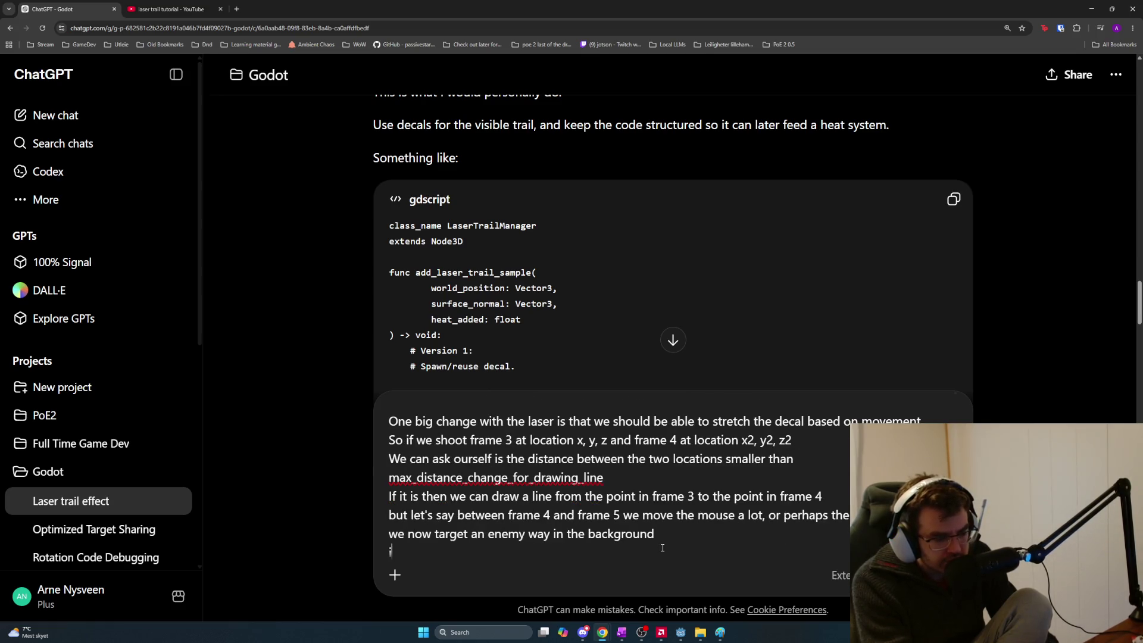
State that such a large jump draws only a normal decal at the frame 5 hit position, not a line
{"action": "key", "text": "BackSpace"}
{"action": "type", "text": ", then the distance"}
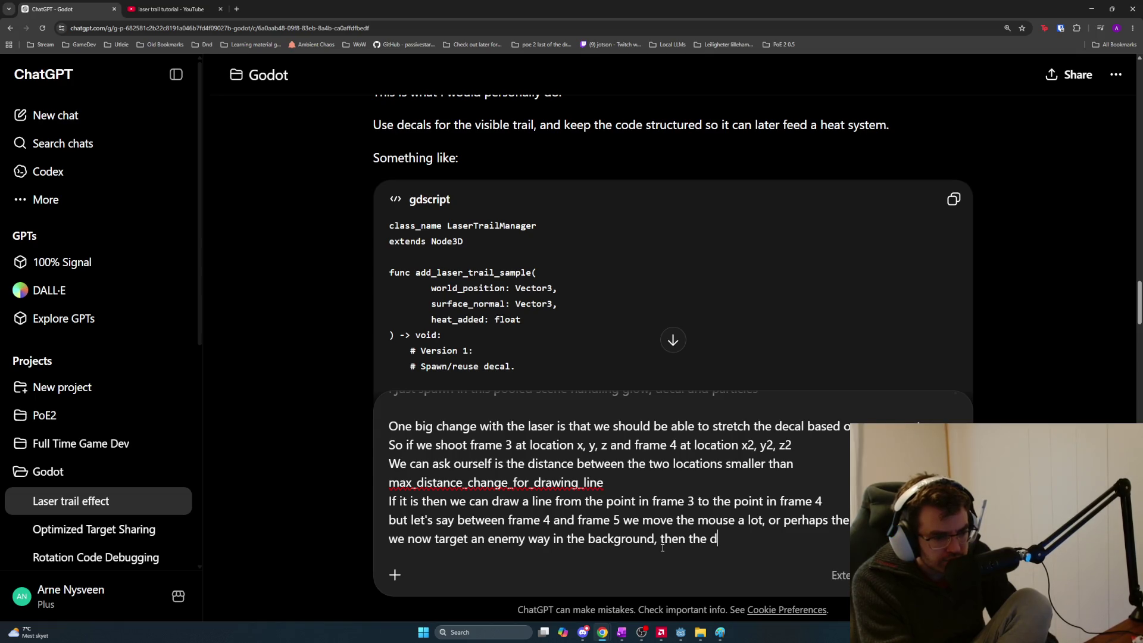
{"action": "type", "text": " betwee"}
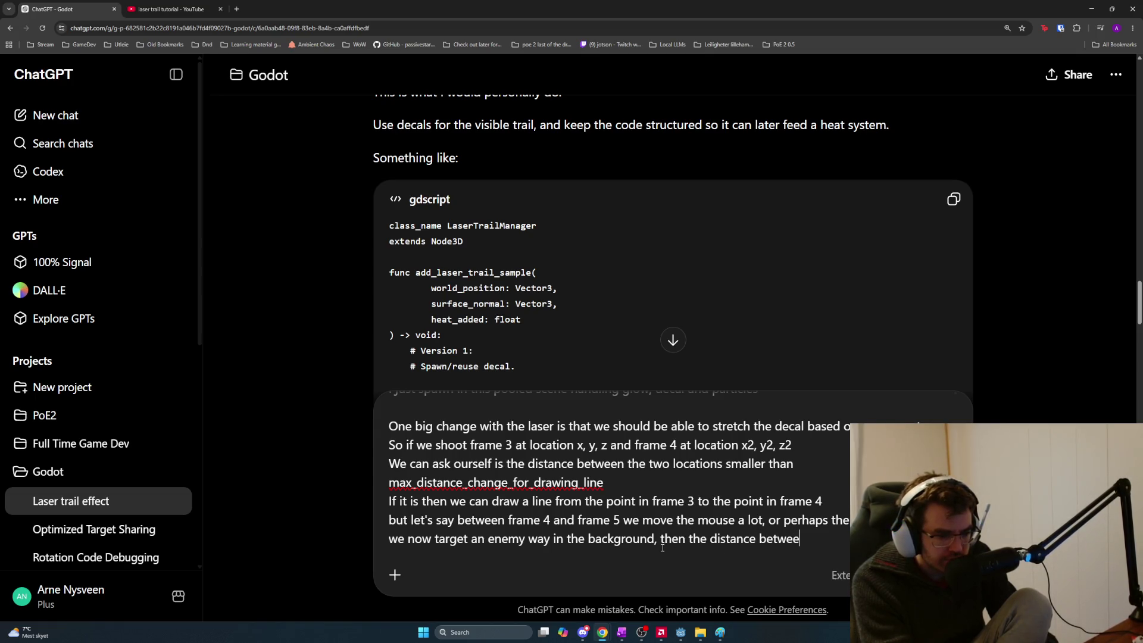
{"action": "type", "text": "n the two"}
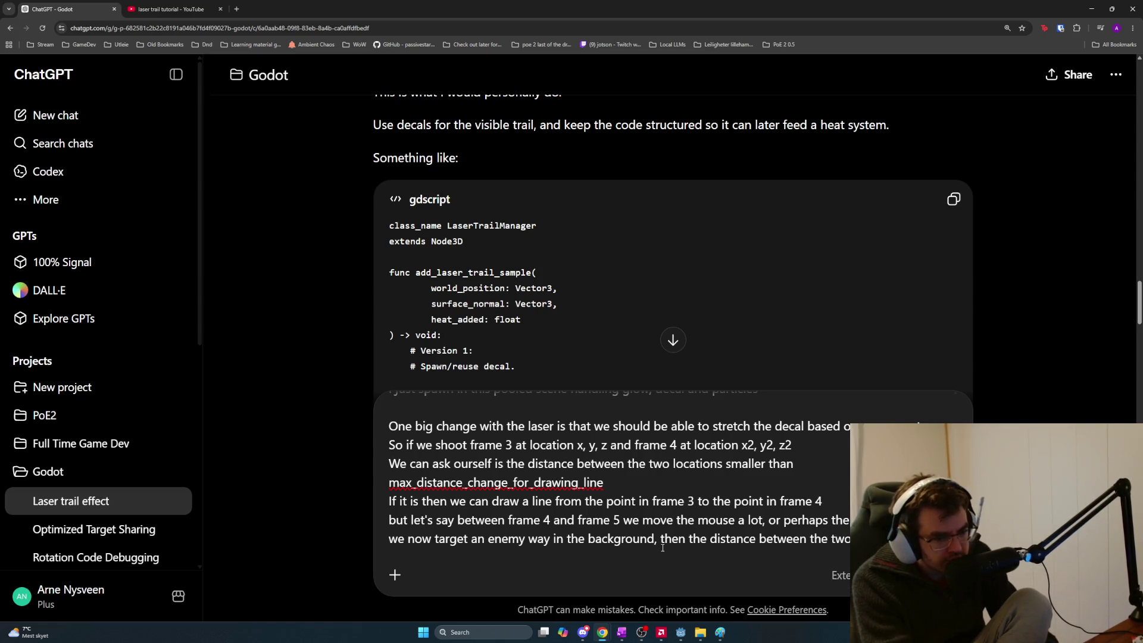
{"action": "type", "text": " large"}
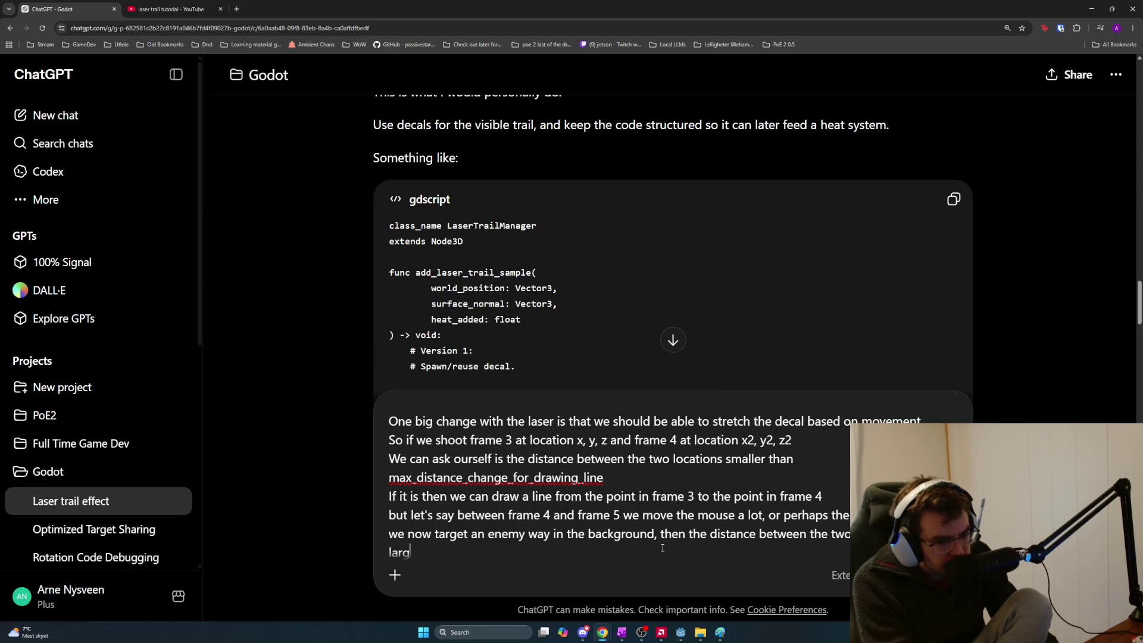
{"action": "key", "text": "ctrl+BackSpace"}
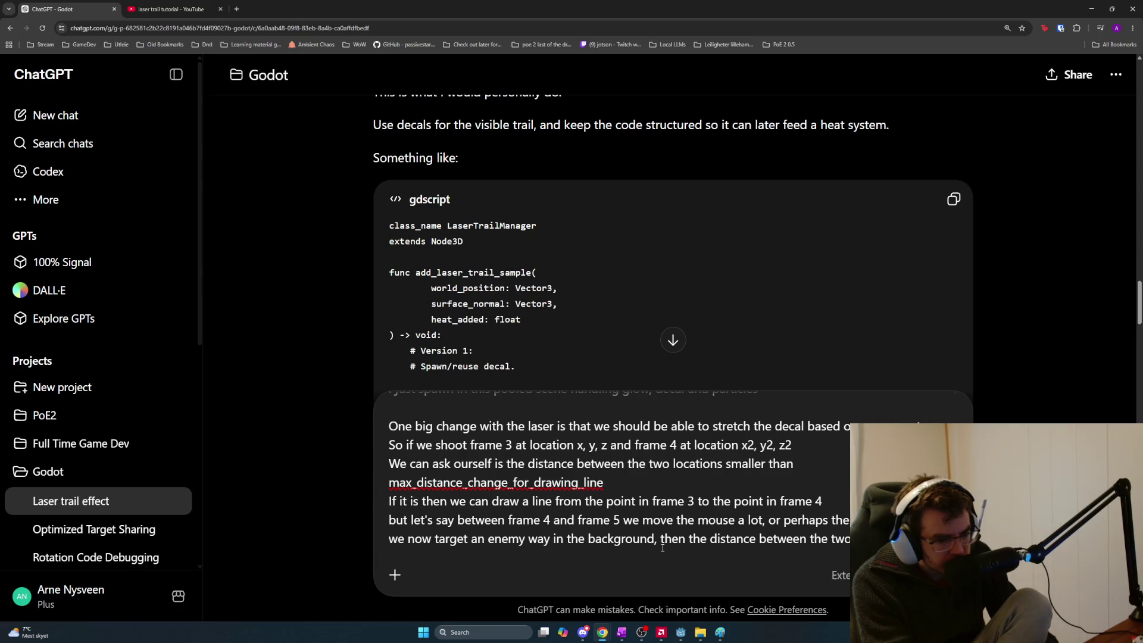
{"action": "type", "text": "be very lagr"}
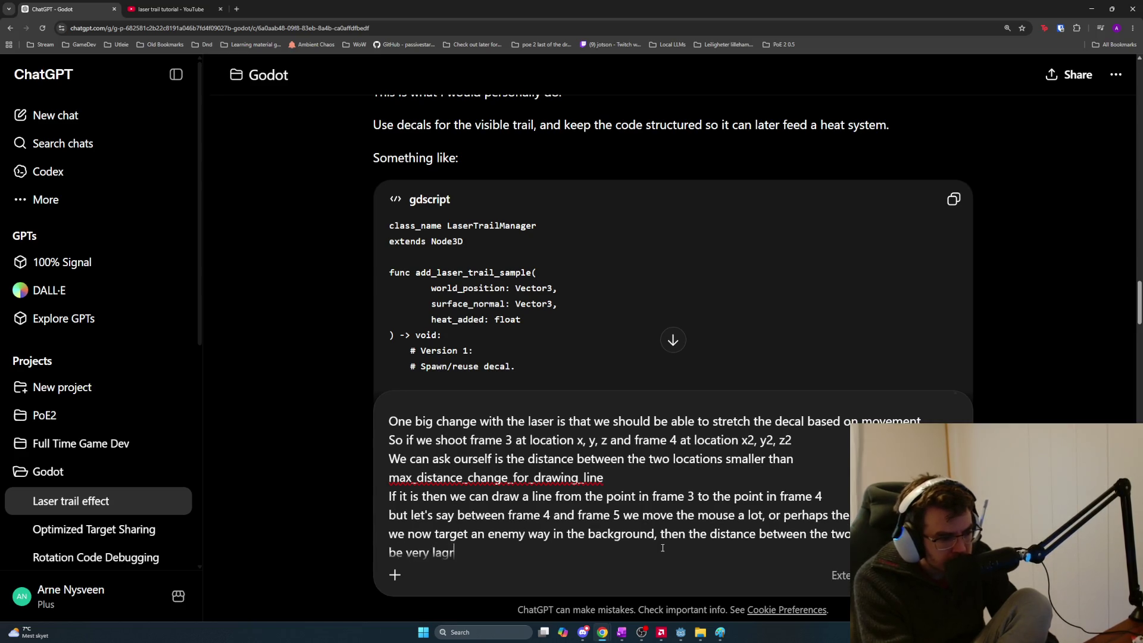
{"action": "key", "text": "BackSpace"}
{"action": "key", "text": "BackSpace"}
{"action": "type", "text": "r"}
{"action": "key", "text": "BackSpace"}
{"action": "type", "text": "arge. Then we only draw a normal decal at frame 5 hit posi"}
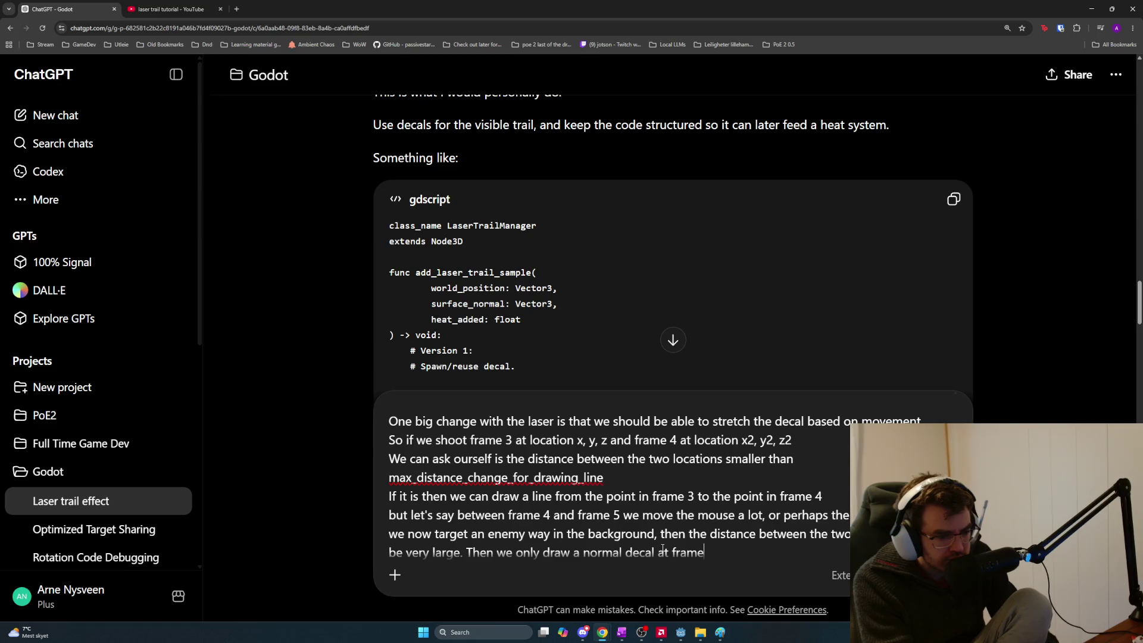
{"action": "type", "text": "tion"}
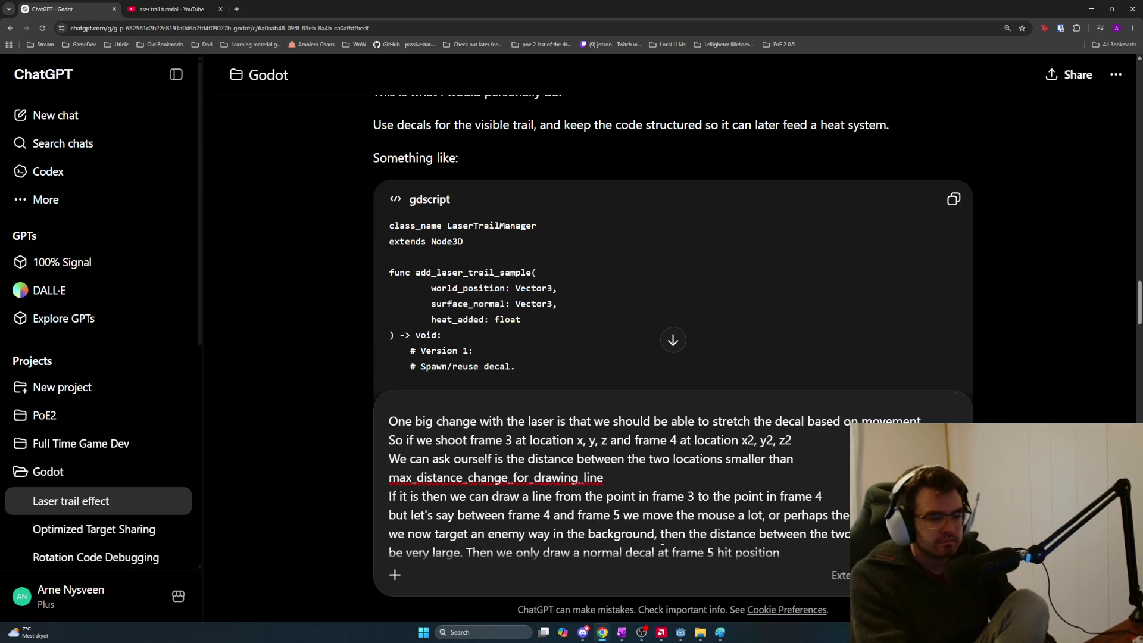
{"action": "key", "text": "shift+Return"}
{"action": "key", "text": "shift+Return"}
{"action": "key", "text": "BackSpace"}
{"action": "key", "text": "BackSpace"}
{"action": "type", "text": ", not a line b "}
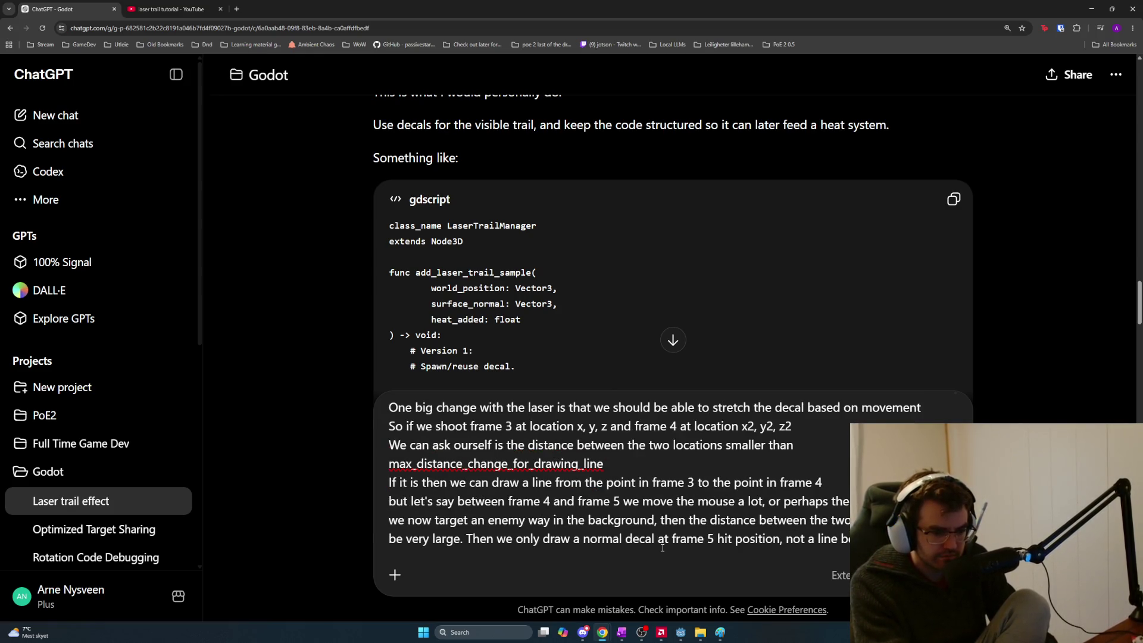
{"action": "type", "text": "and f"}
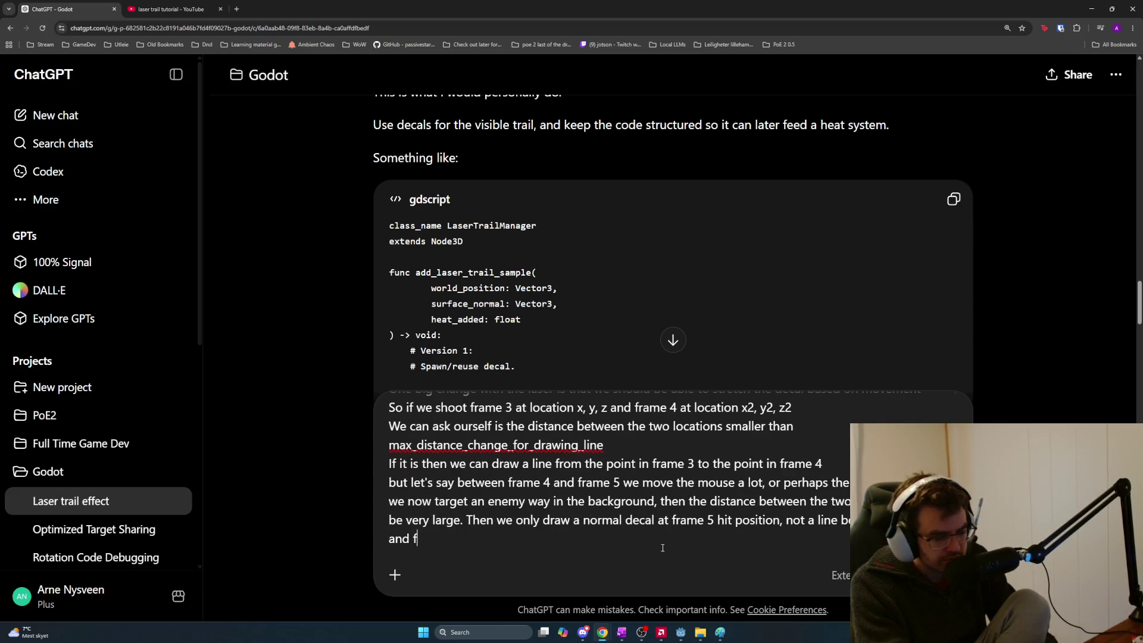
{"action": "type", "text": "rame 5 hit position"}
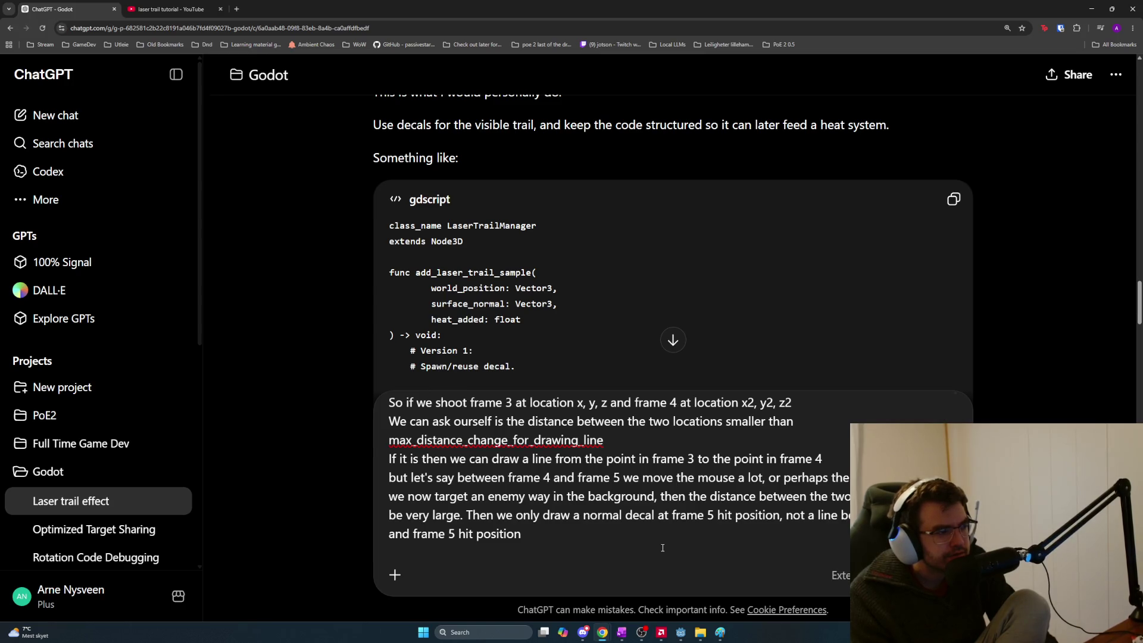
Close the message with 'Is this doable?' and send it
{"action": "key", "text": "shift+Return"}
{"action": "key", "text": "shift+Return"}
{"action": "type", "text": "Is this"}
{"action": "type", "text": "le?"}
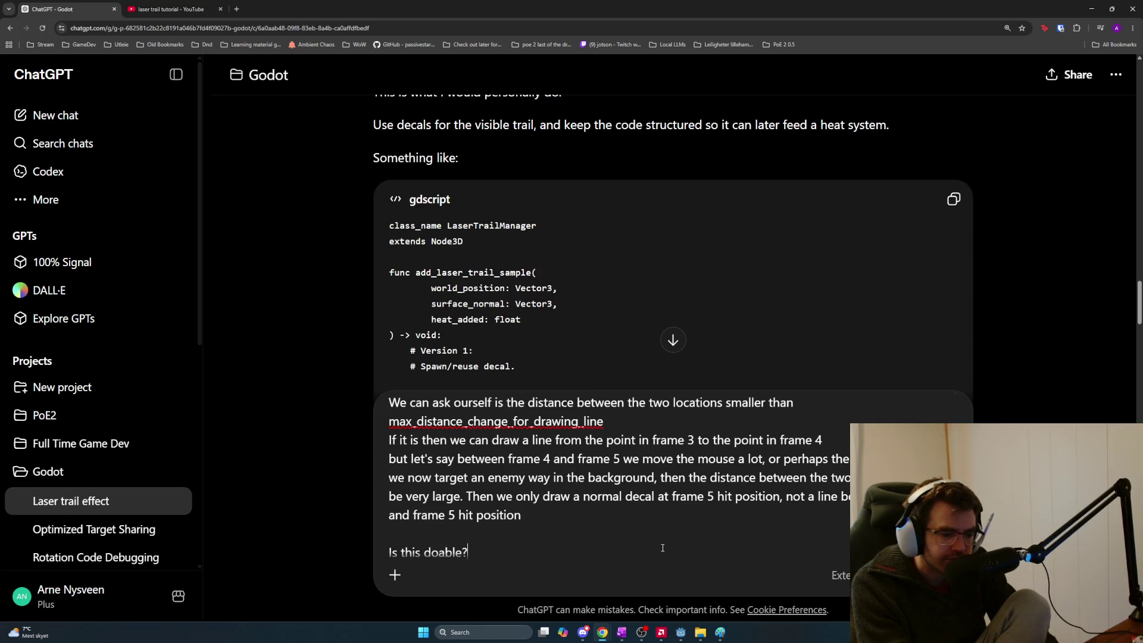
{"action": "key", "text": "Return"}
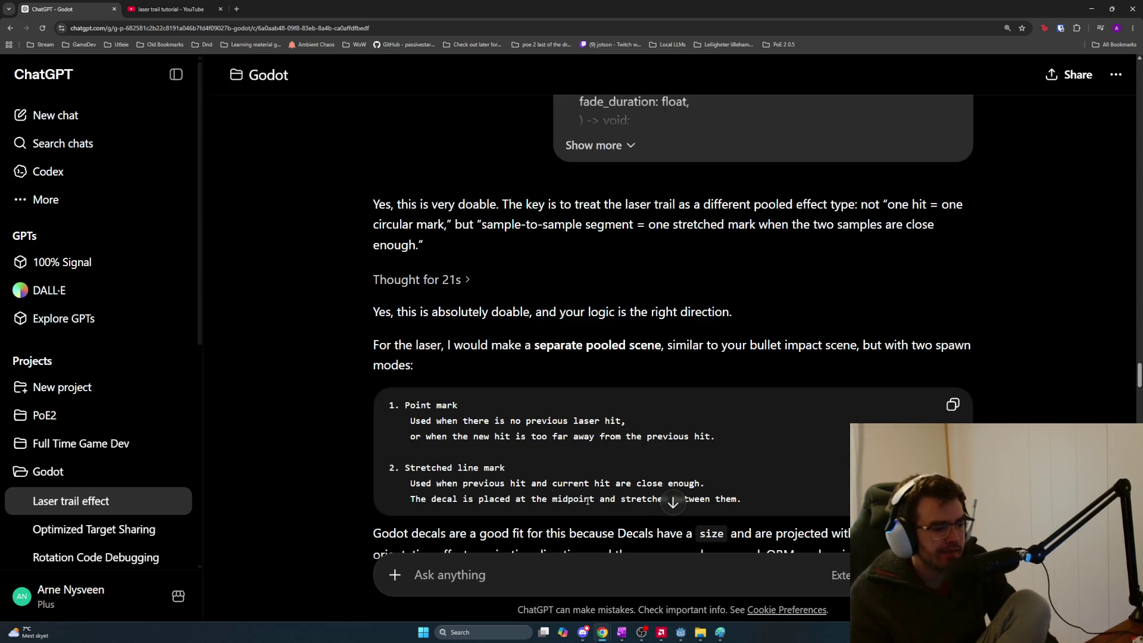
Select the reply's point-mark and stretched-line-mark spawn mode descriptions
{"action": "scroll", "coordinate": [745, 428], "scroll_direction": "down", "scroll_amount": 1}
{"action": "mouse_move", "coordinate": [745, 429]}
{"action": "left_mouse_down"}
{"action": "mouse_move", "coordinate": [417, 420]}
{"action": "mouse_move", "coordinate": [422, 357]}
{"action": "mouse_move", "coordinate": [390, 339]}
{"action": "left_mouse_up"}
{"action": "scroll", "coordinate": [590, 369], "scroll_direction": "down", "scroll_amount": 1}
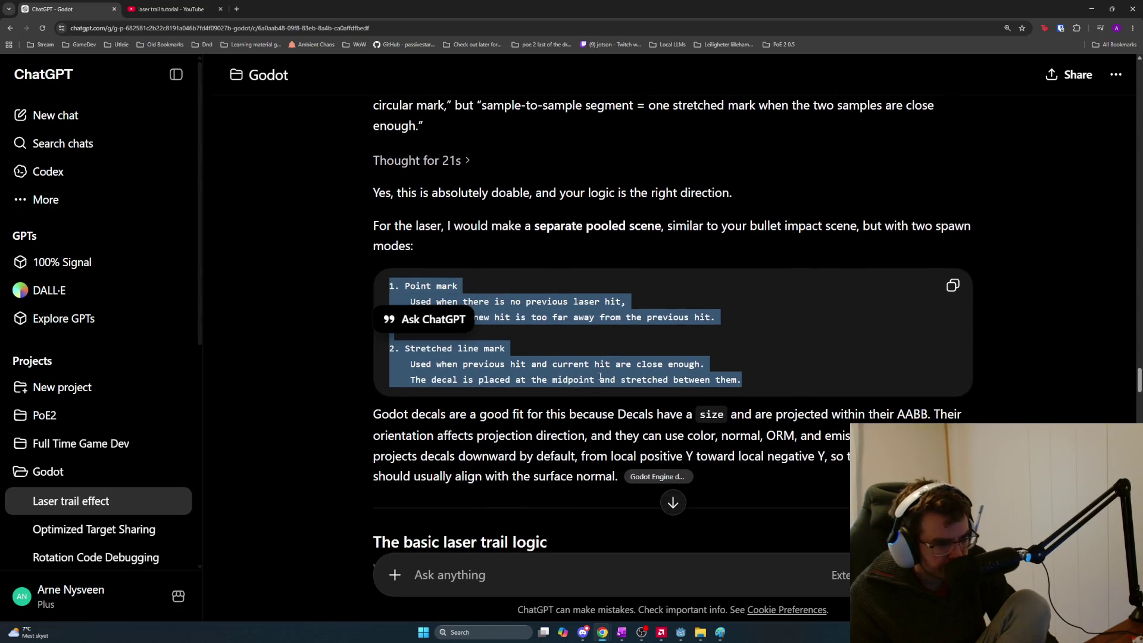
{"action": "left_click", "coordinate": [589, 370]}
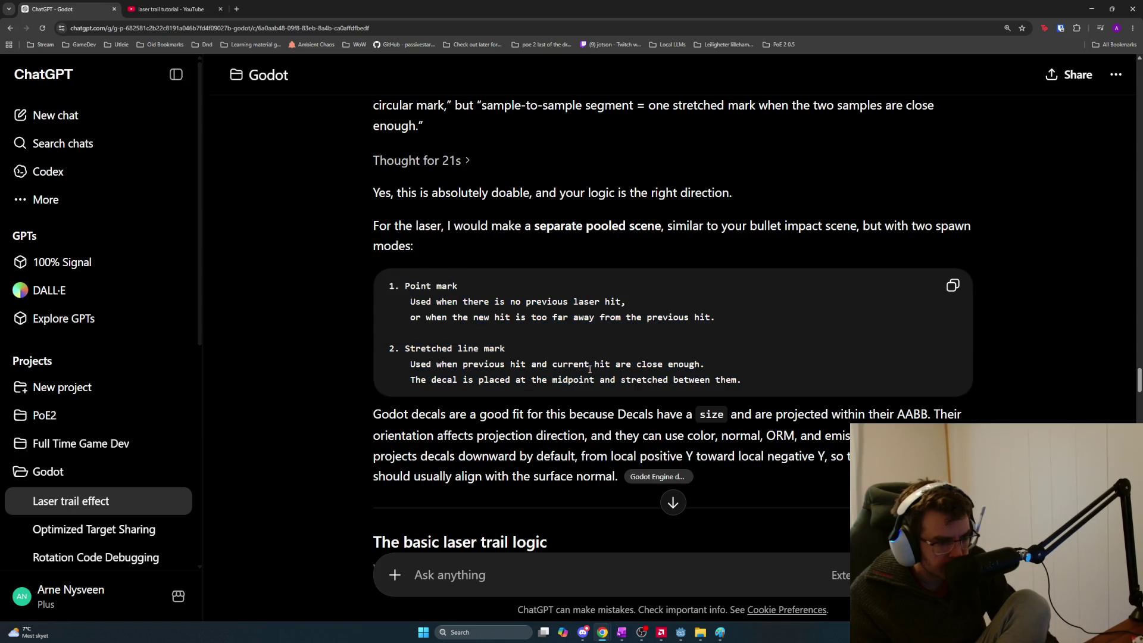
{"action": "left_click_drag", "start_coordinate": [747, 381], "coordinate": [383, 345]}
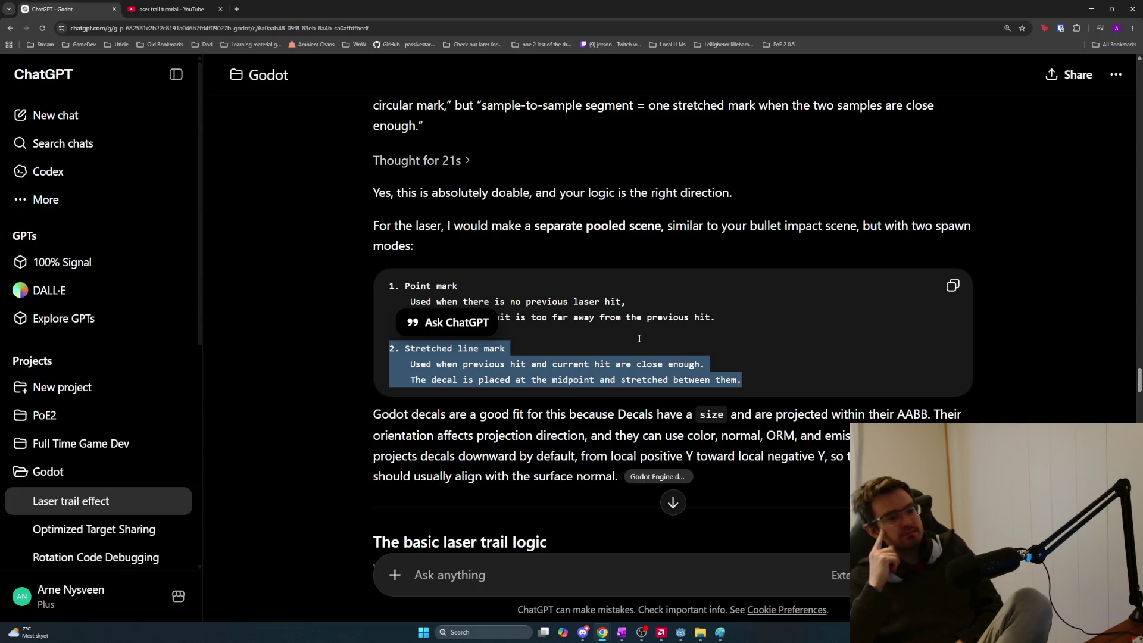
Scroll down to the reply's 'The basic laser trail logic' section
{"action": "scroll", "coordinate": [604, 355], "scroll_direction": "down", "scroll_amount": 2}
{"action": "scroll", "coordinate": [604, 355], "scroll_direction": "down", "scroll_amount": 4}
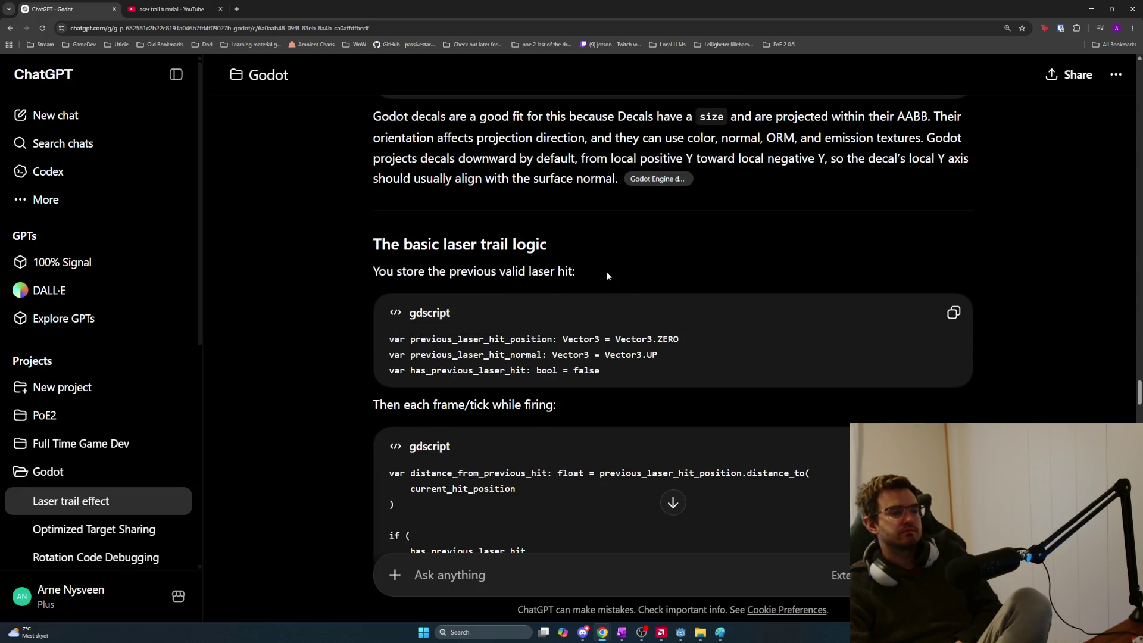
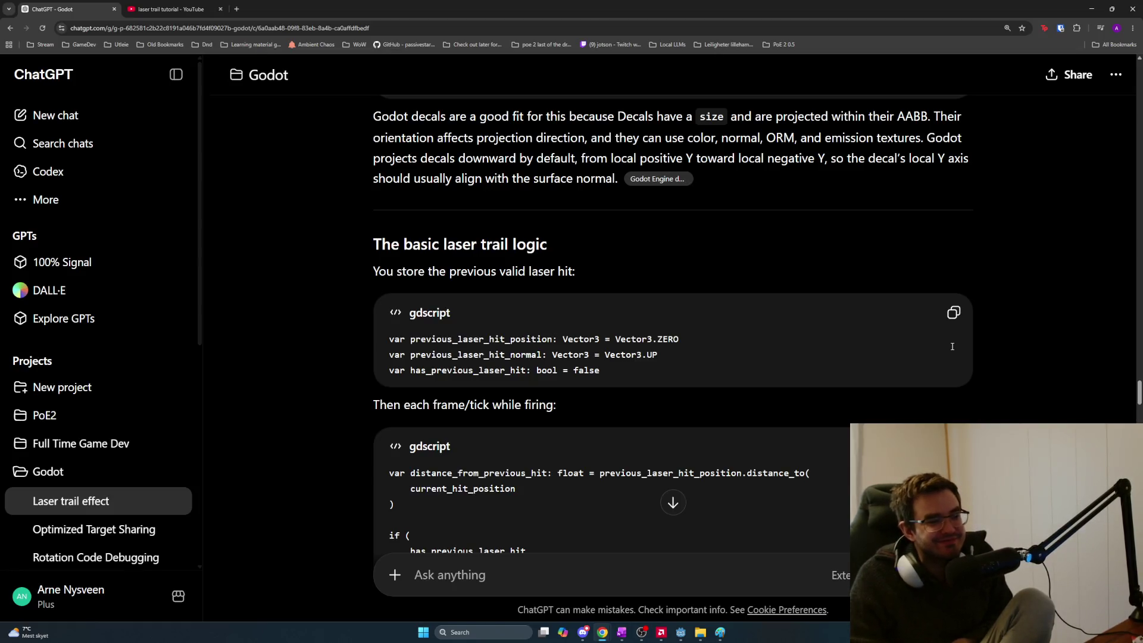
Highlight the stored previous-hit variable declarations, then scroll down to the 'each frame while firing' code
{"action": "left_click_drag", "start_coordinate": [667, 367], "coordinate": [484, 354]}
{"action": "left_click", "coordinate": [644, 373]}
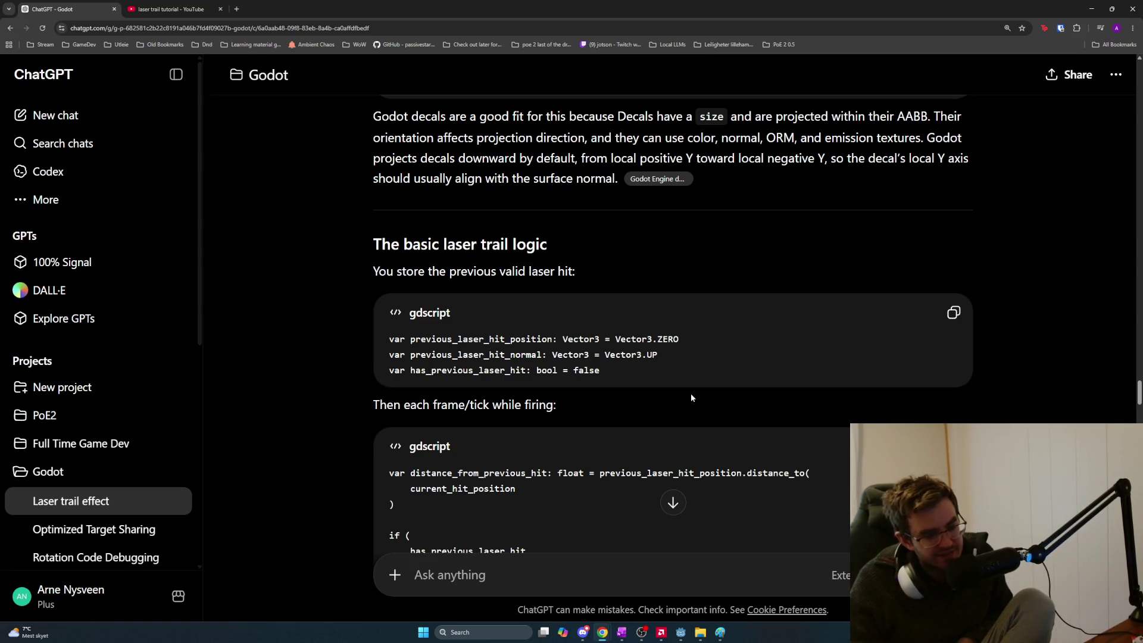
{"action": "scroll", "coordinate": [691, 395], "scroll_direction": "down", "scroll_amount": 3}
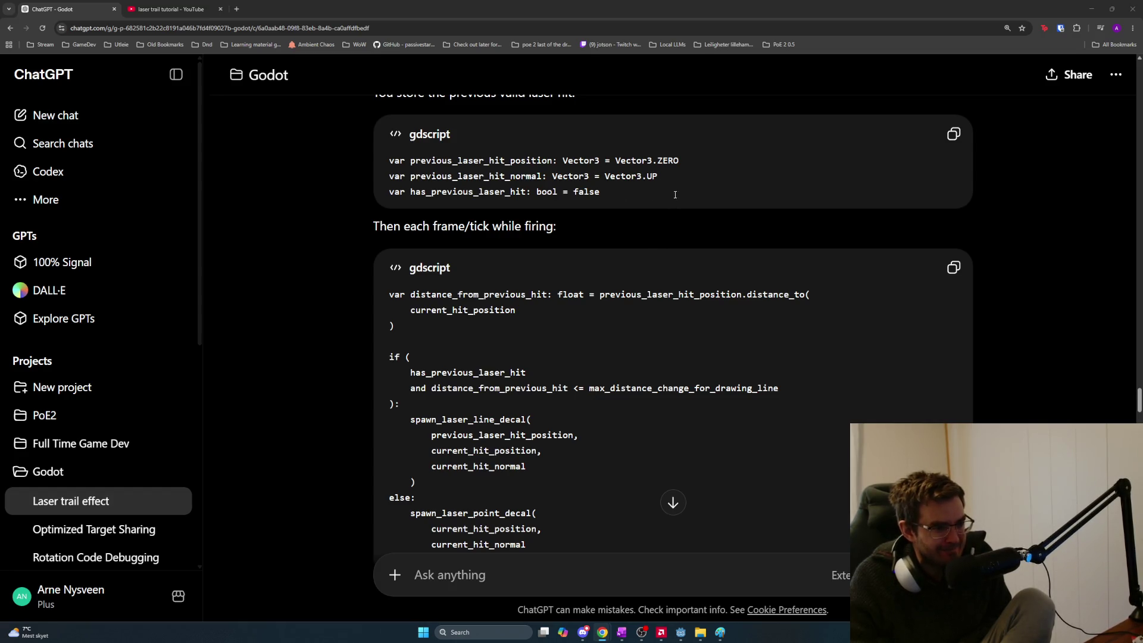
Highlight the distance_from_previous_hit calculation and the spawn_laser_line_decal call in the firing code
{"action": "scroll", "coordinate": [675, 190], "scroll_direction": "down", "scroll_amount": 1}
{"action": "scroll", "coordinate": [611, 242], "scroll_direction": "down", "scroll_amount": 1}
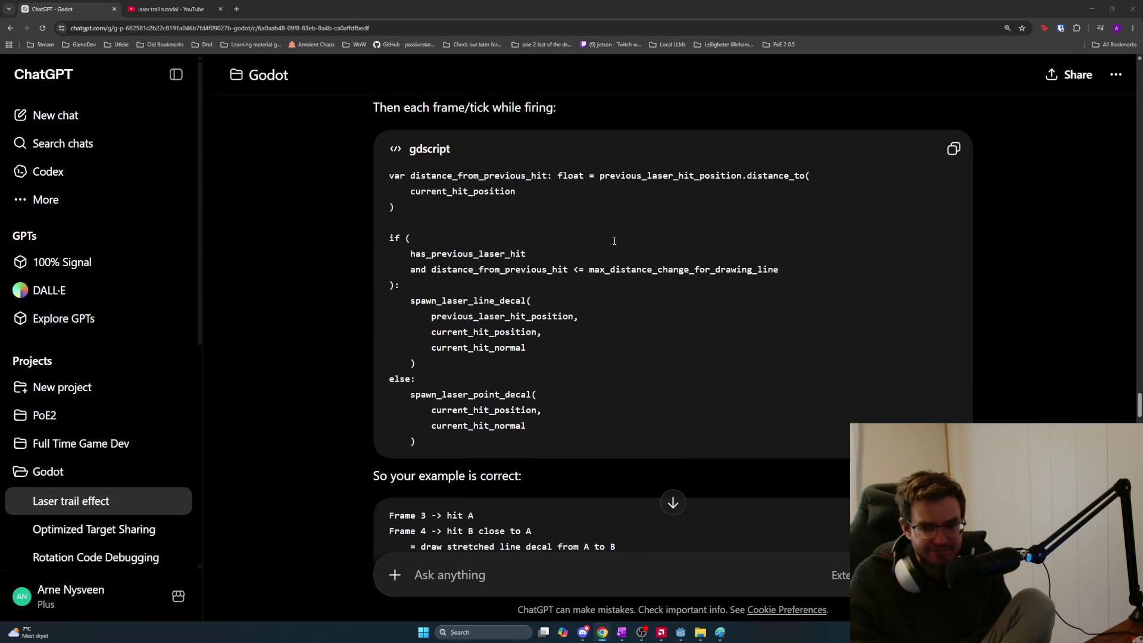
{"action": "scroll", "coordinate": [615, 241], "scroll_direction": "up", "scroll_amount": 1}
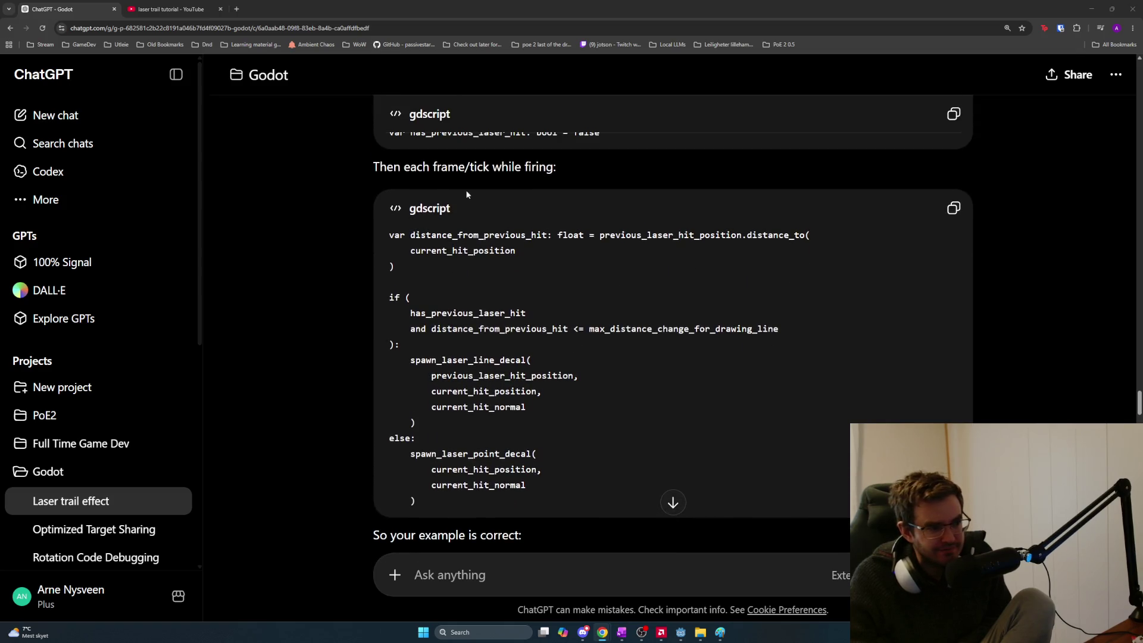
{"action": "left_click_drag", "start_coordinate": [388, 234], "coordinate": [579, 261]}
{"action": "left_click", "coordinate": [579, 261]}
{"action": "scroll", "coordinate": [589, 271], "scroll_direction": "down", "scroll_amount": 1}
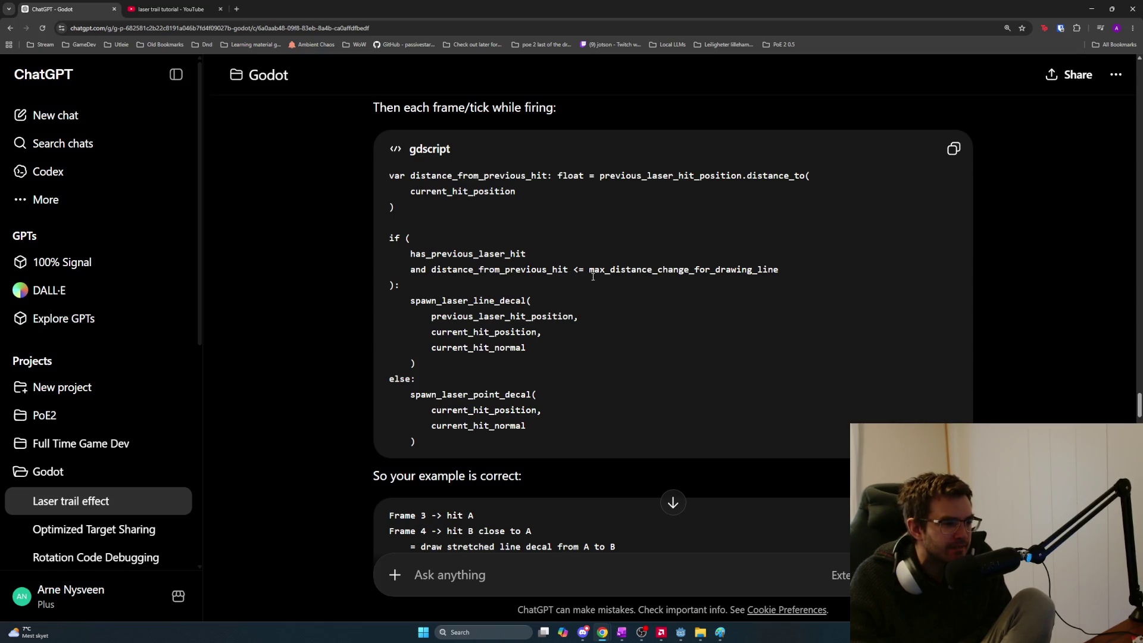
{"action": "left_click_drag", "start_coordinate": [406, 303], "coordinate": [557, 363]}
{"action": "left_click", "coordinate": [557, 363]}
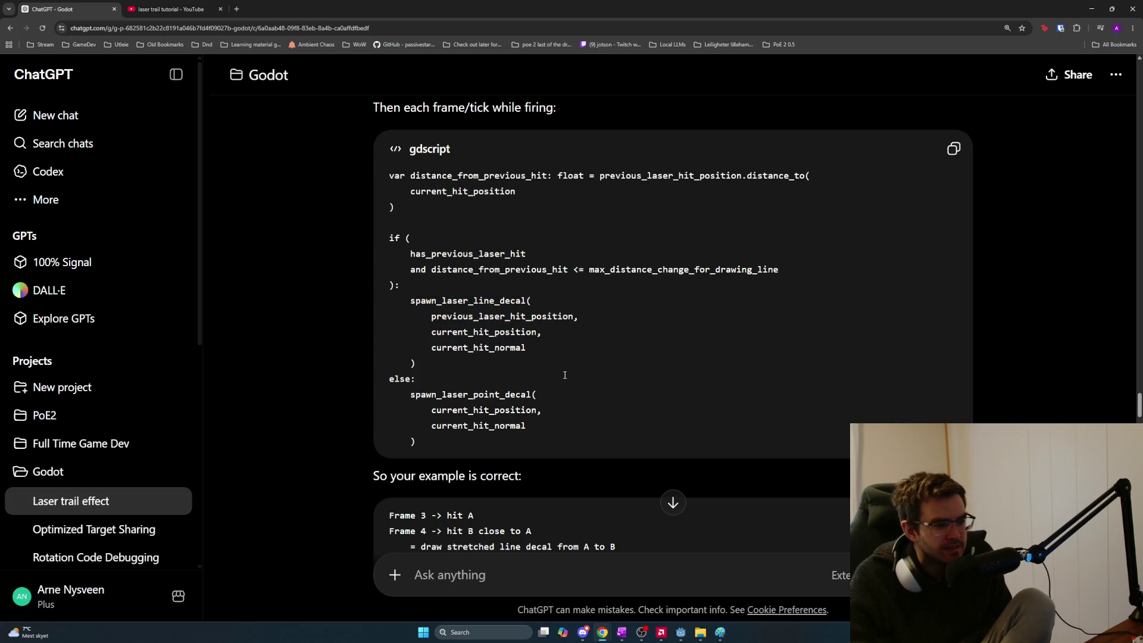
Read the else branch that spawns a point decal, the hit A to hit B frame example, and the ugly-streaks paragraph
{"action": "scroll", "coordinate": [564, 374], "scroll_direction": "down", "scroll_amount": 2}
{"action": "left_click_drag", "start_coordinate": [536, 325], "coordinate": [393, 260]}
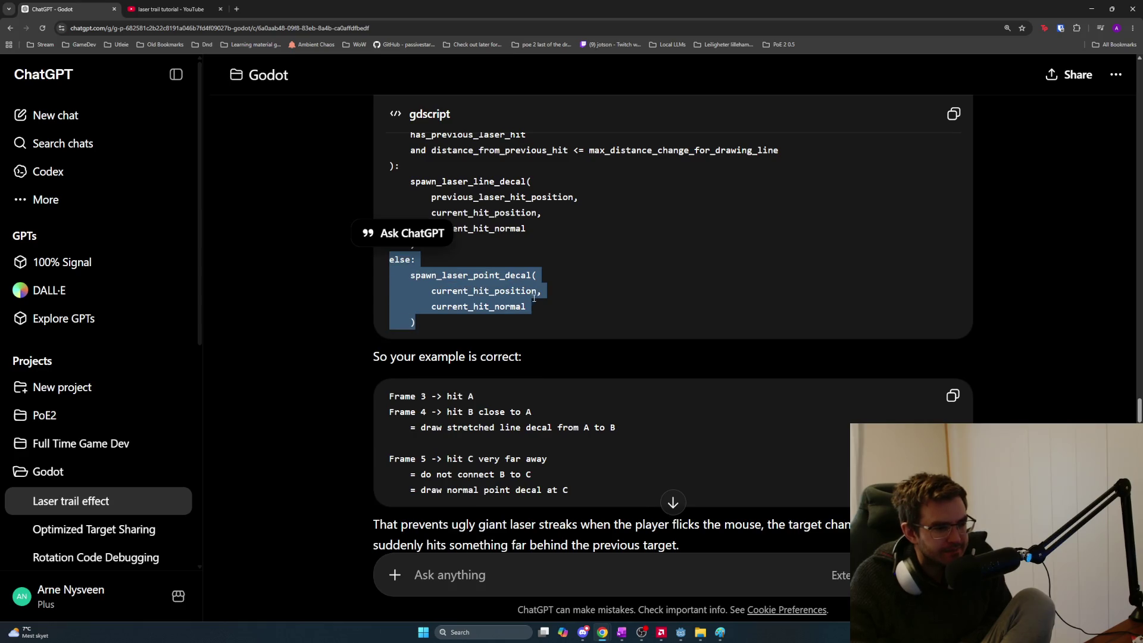
{"action": "left_click", "coordinate": [587, 312]}
{"action": "mouse_move", "coordinate": [493, 324]}
{"action": "left_mouse_down"}
{"action": "mouse_move", "coordinate": [380, 257]}
{"action": "mouse_move", "coordinate": [390, 263]}
{"action": "left_mouse_up"}
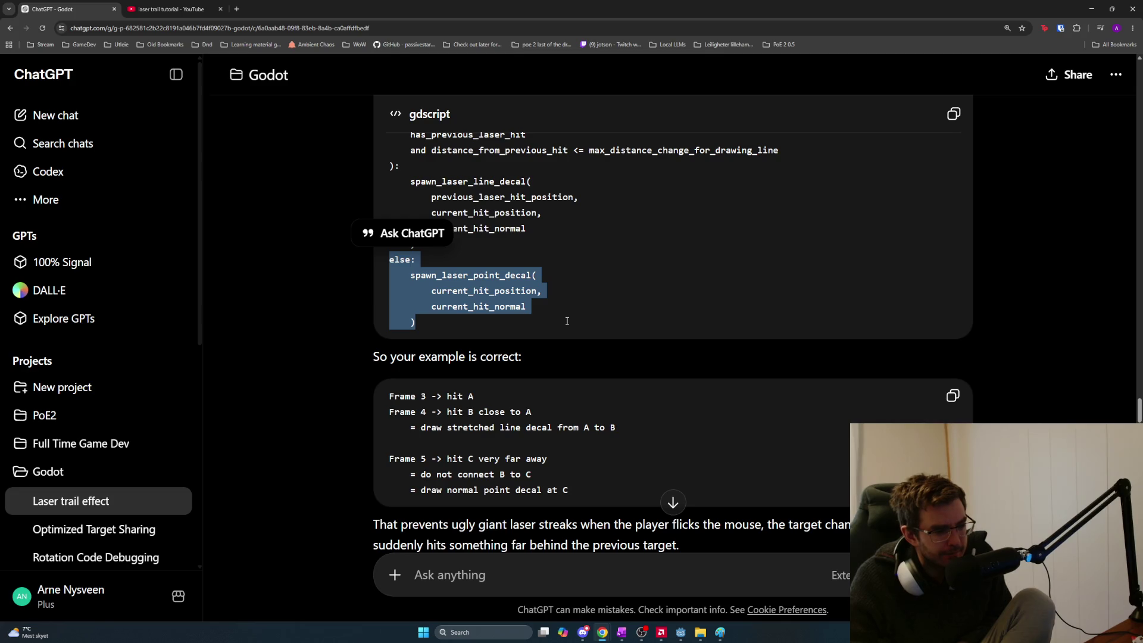
{"action": "scroll", "coordinate": [560, 319], "scroll_direction": "down", "scroll_amount": 1}
{"action": "left_click_drag", "start_coordinate": [433, 340], "coordinate": [650, 362]}
{"action": "left_click", "coordinate": [677, 369]}
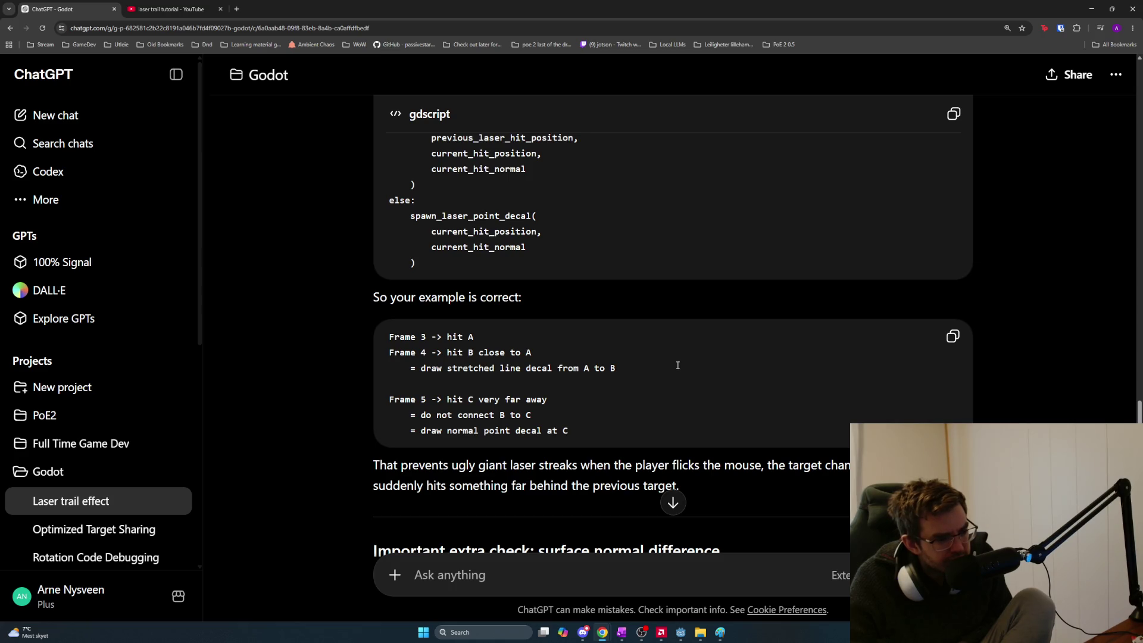
{"action": "scroll", "coordinate": [677, 365], "scroll_direction": "down", "scroll_amount": 3}
{"action": "mouse_move", "coordinate": [448, 287]}
{"action": "left_mouse_down"}
{"action": "mouse_move", "coordinate": [659, 288]}
{"action": "mouse_move", "coordinate": [746, 305]}
{"action": "left_mouse_up"}
{"action": "left_click", "coordinate": [745, 302]}
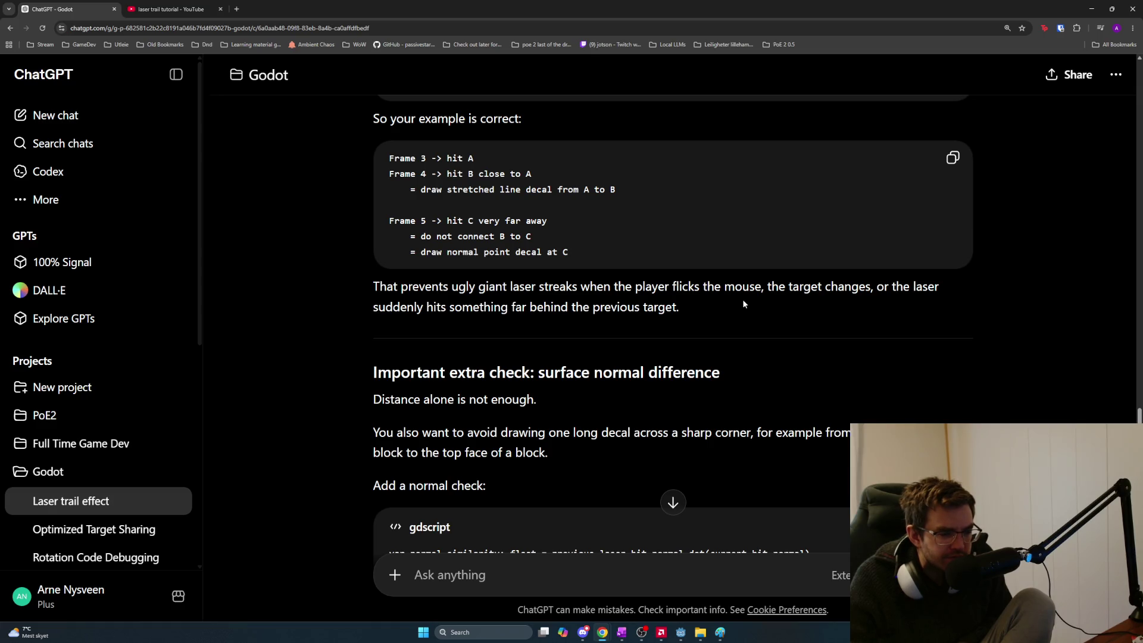
Read the sharp-corner paragraph and normal_similarity condition, then bring the Paint sketch forward
{"action": "scroll", "coordinate": [671, 304], "scroll_direction": "down", "scroll_amount": 1}
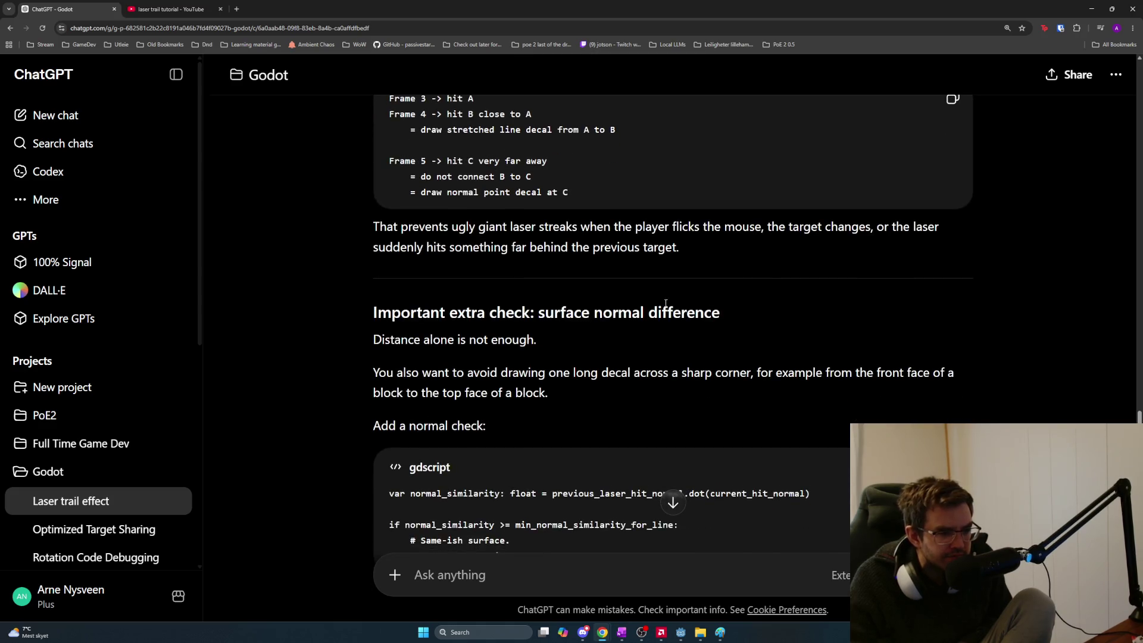
{"action": "scroll", "coordinate": [536, 298], "scroll_direction": "down", "scroll_amount": 1}
{"action": "mouse_move", "coordinate": [370, 309]}
{"action": "left_mouse_down"}
{"action": "mouse_move", "coordinate": [493, 333]}
{"action": "mouse_move", "coordinate": [577, 333]}
{"action": "left_mouse_up"}
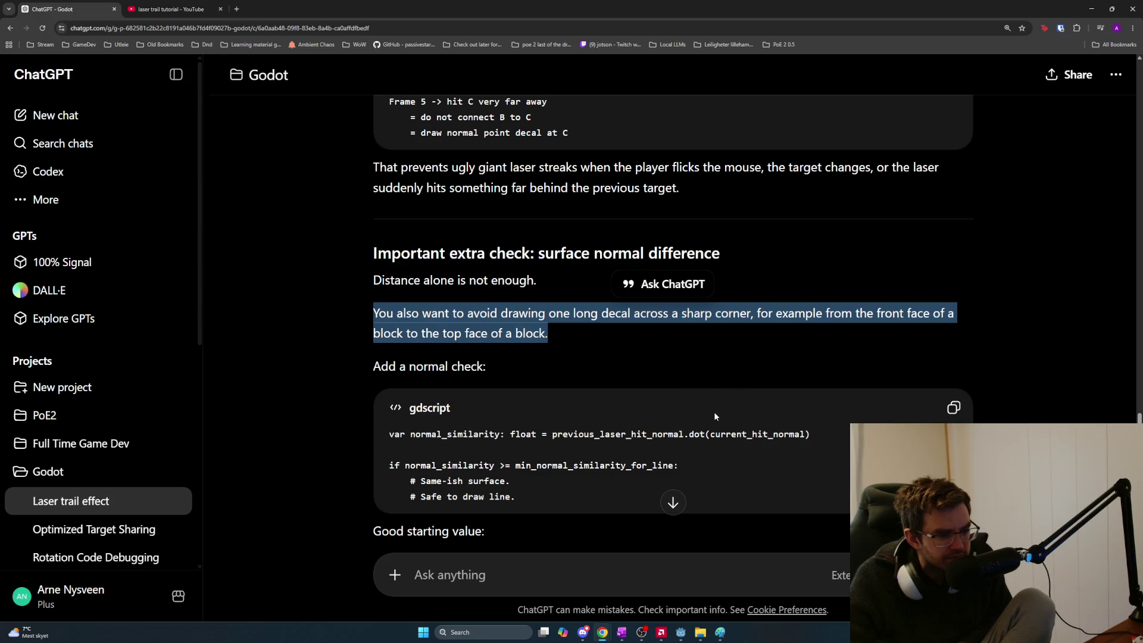
{"action": "scroll", "coordinate": [714, 412], "scroll_direction": "down", "scroll_amount": 1}
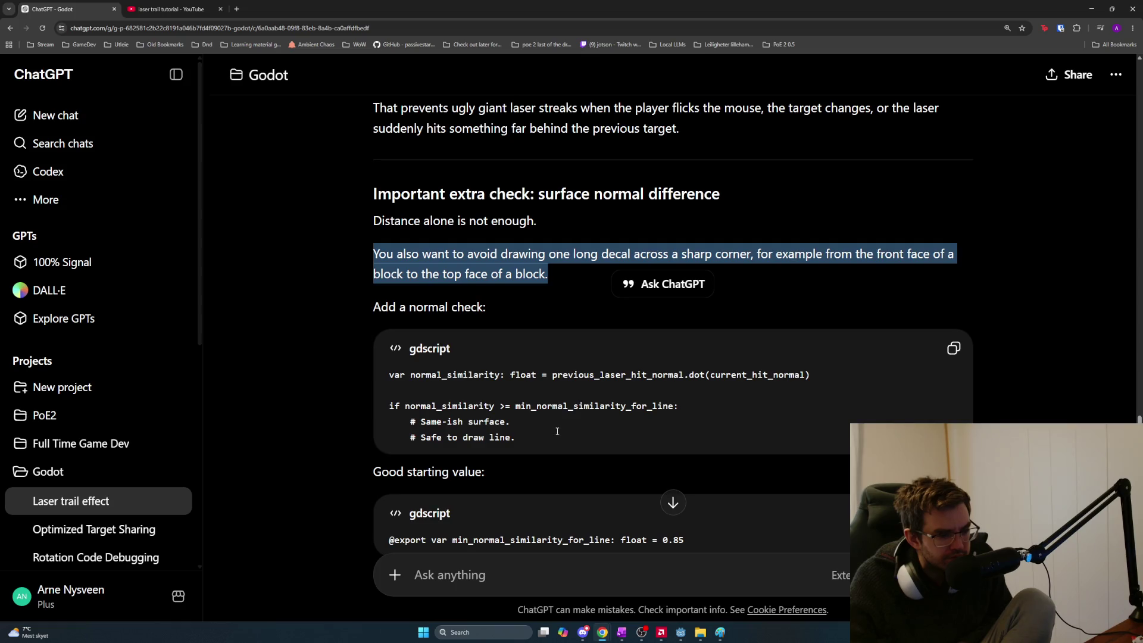
{"action": "mouse_move", "coordinate": [600, 430]}
{"action": "left_mouse_down"}
{"action": "mouse_move", "coordinate": [410, 419]}
{"action": "mouse_move", "coordinate": [380, 405]}
{"action": "left_mouse_up"}
{"action": "left_click", "coordinate": [712, 548]}
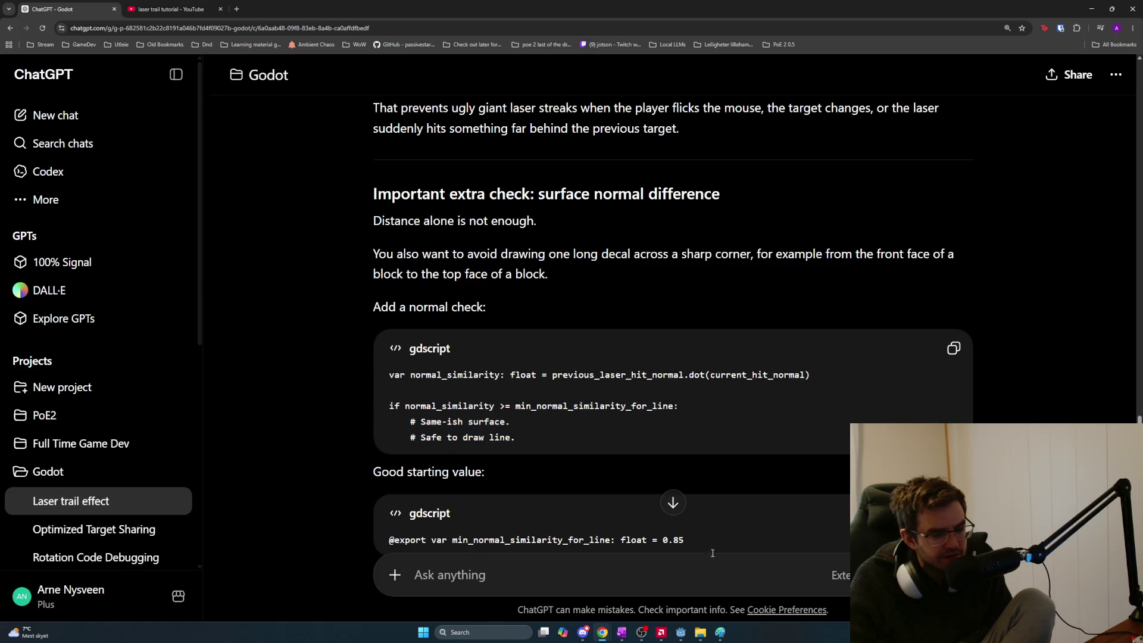
{"action": "left_click", "coordinate": [720, 632]}
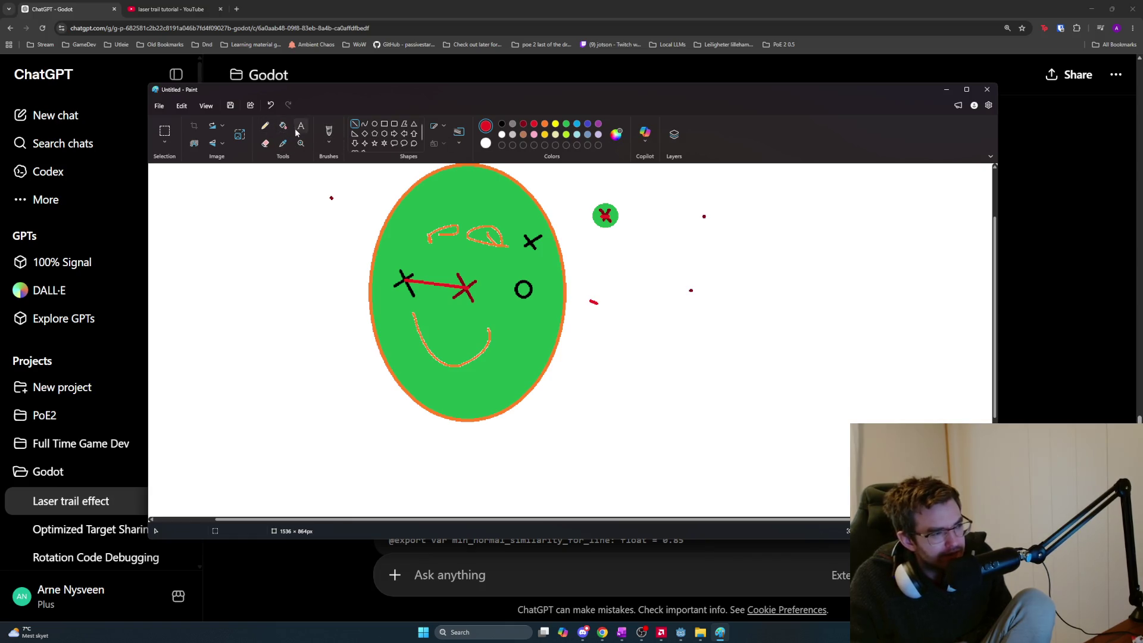
Draw a red square beside the face and add receding edges to make a 3D box
{"action": "left_click", "coordinate": [383, 124]}
{"action": "mouse_move", "coordinate": [698, 264]}
{"action": "left_mouse_down"}
{"action": "mouse_move", "coordinate": [839, 373]}
{"action": "mouse_move", "coordinate": [814, 385]}
{"action": "left_mouse_up"}
{"action": "left_click", "coordinate": [834, 329]}
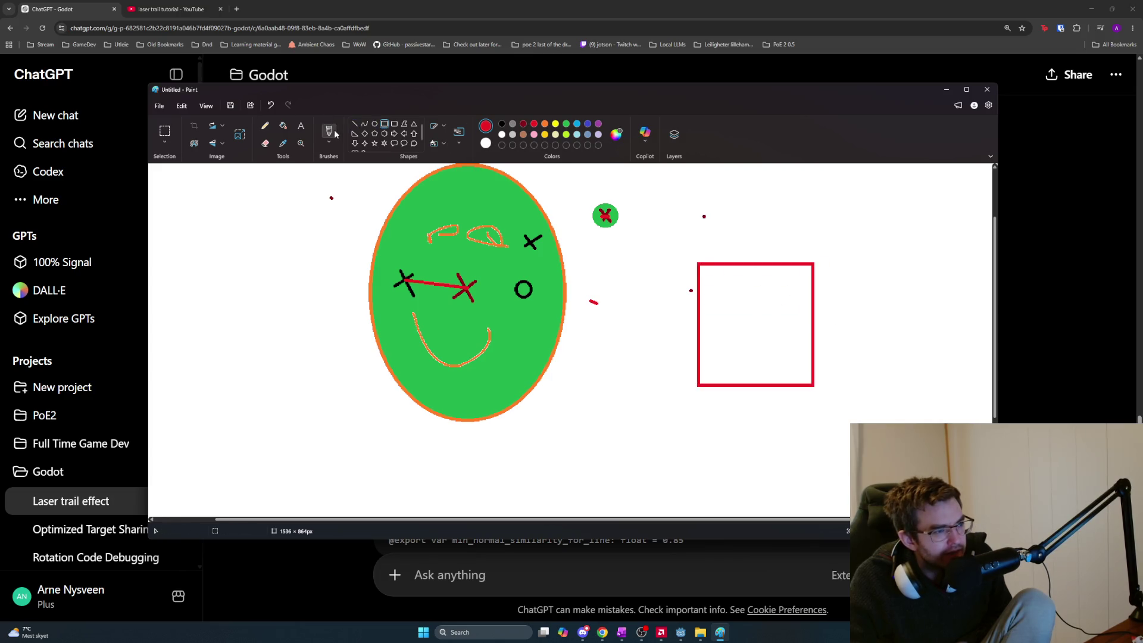
{"action": "left_click", "coordinate": [355, 123]}
{"action": "left_click_drag", "start_coordinate": [697, 262], "coordinate": [794, 218]}
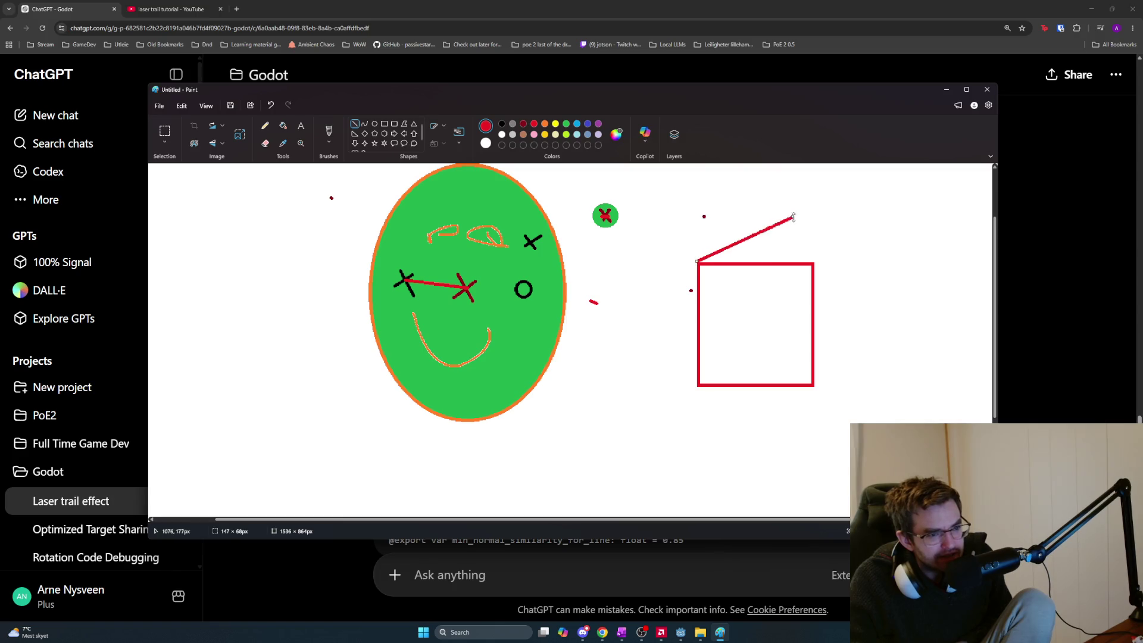
{"action": "left_click_drag", "start_coordinate": [814, 264], "coordinate": [864, 221]}
{"action": "left_click_drag", "start_coordinate": [814, 387], "coordinate": [844, 347]}
{"action": "left_click_drag", "start_coordinate": [861, 214], "coordinate": [850, 360]}
Mark a red X on the front face and a dark red X on the side, joined by a red line
{"action": "mouse_move", "coordinate": [793, 291]}
{"action": "left_mouse_down"}
{"action": "mouse_move", "coordinate": [785, 316]}
{"action": "mouse_move", "coordinate": [796, 318]}
{"action": "left_mouse_up"}
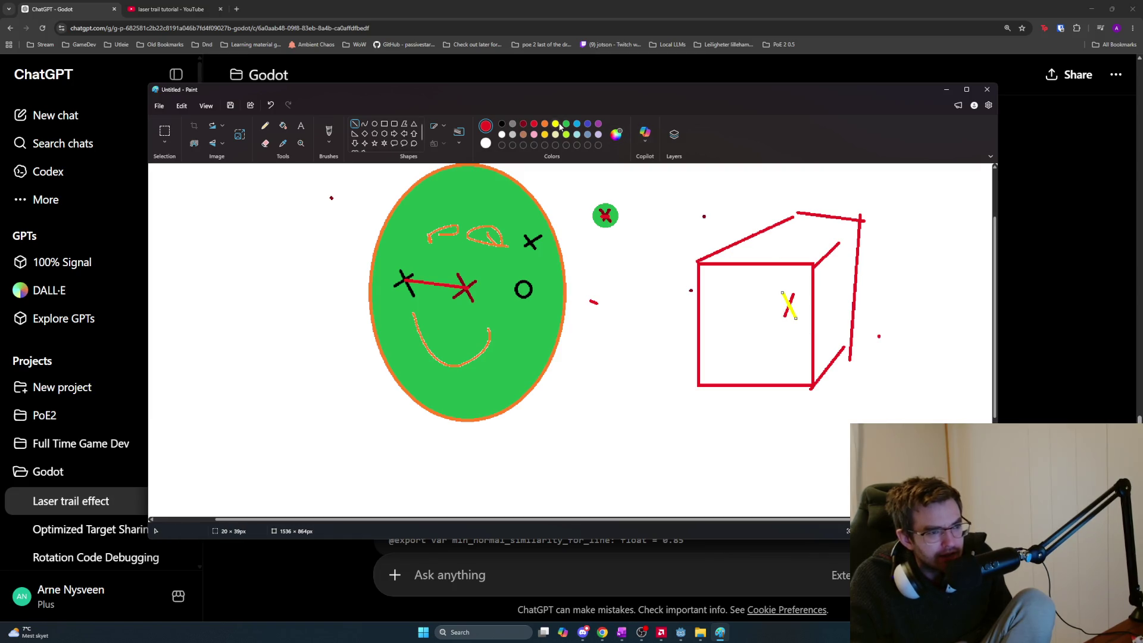
{"action": "left_click", "coordinate": [523, 125]}
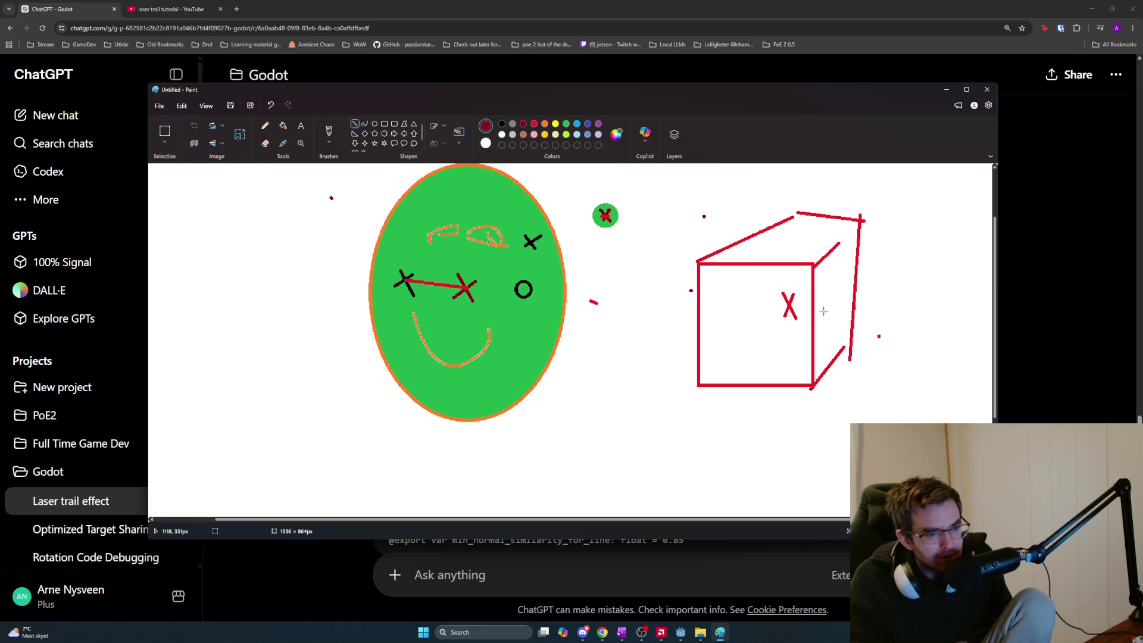
{"action": "mouse_move", "coordinate": [833, 287]}
{"action": "left_mouse_down"}
{"action": "mouse_move", "coordinate": [822, 308]}
{"action": "mouse_move", "coordinate": [838, 309]}
{"action": "left_mouse_up"}
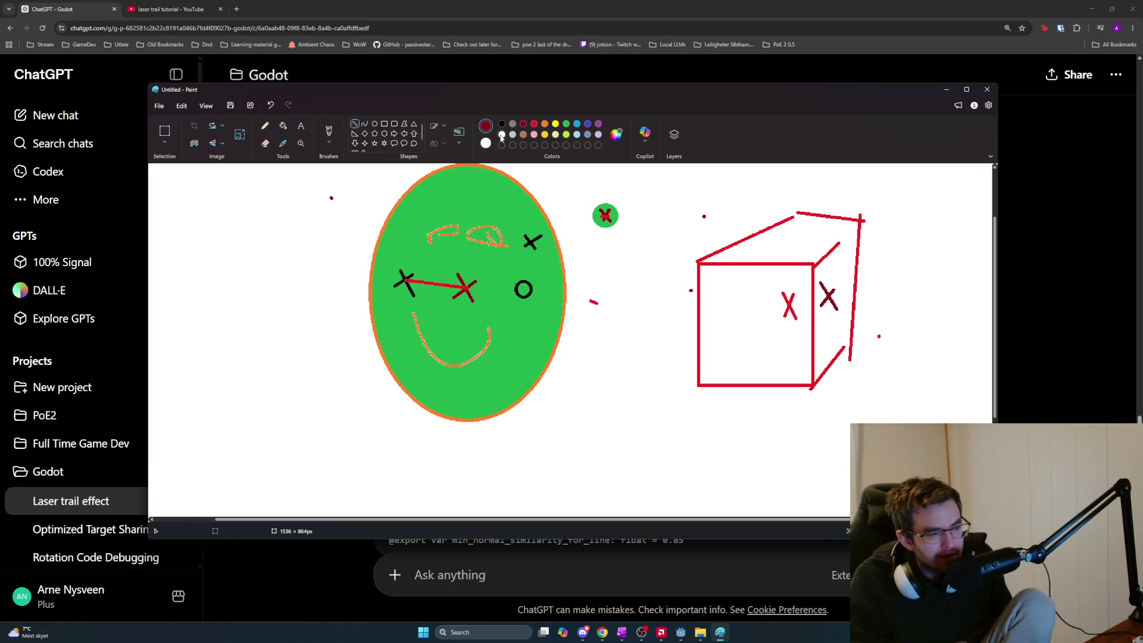
{"action": "left_click", "coordinate": [534, 124]}
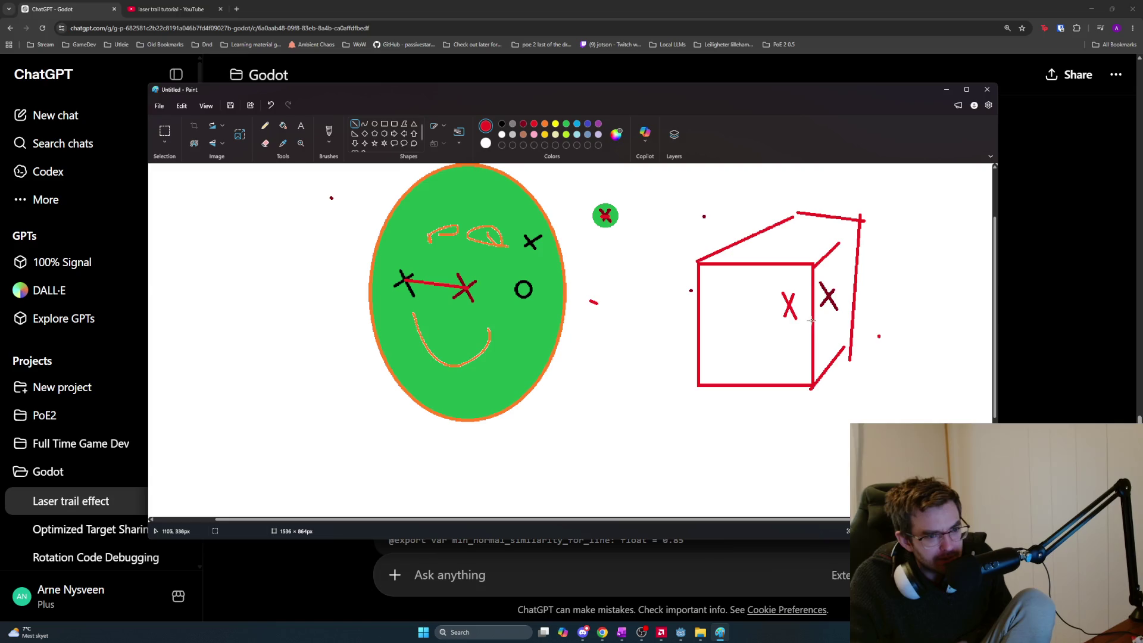
{"action": "left_click_drag", "start_coordinate": [788, 305], "coordinate": [828, 296]}
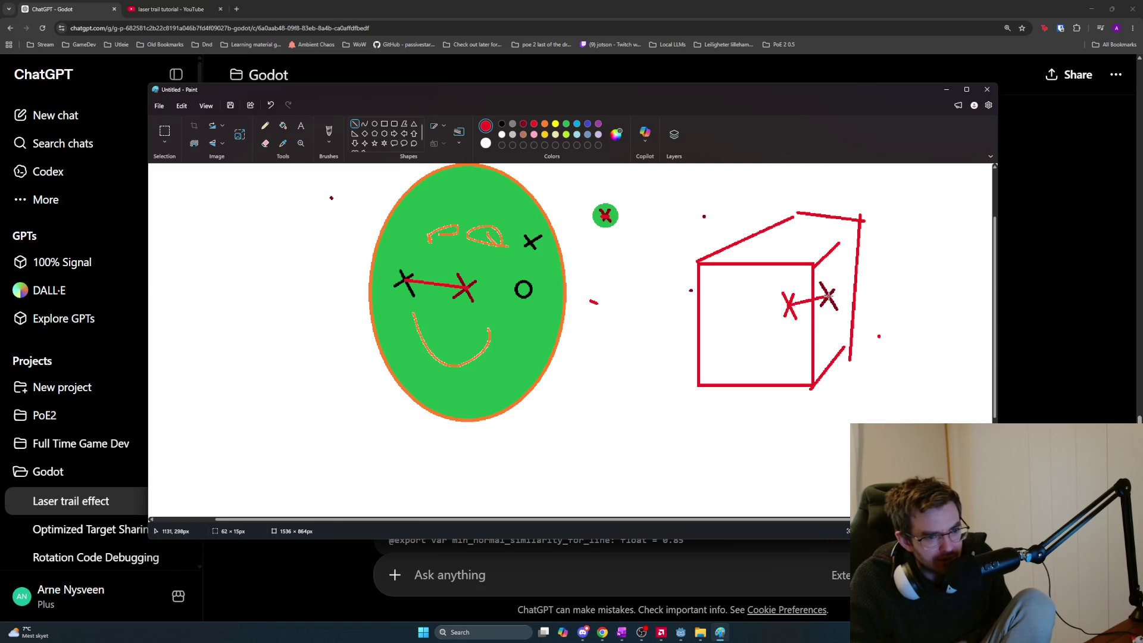
{"action": "left_click", "coordinate": [884, 293]}
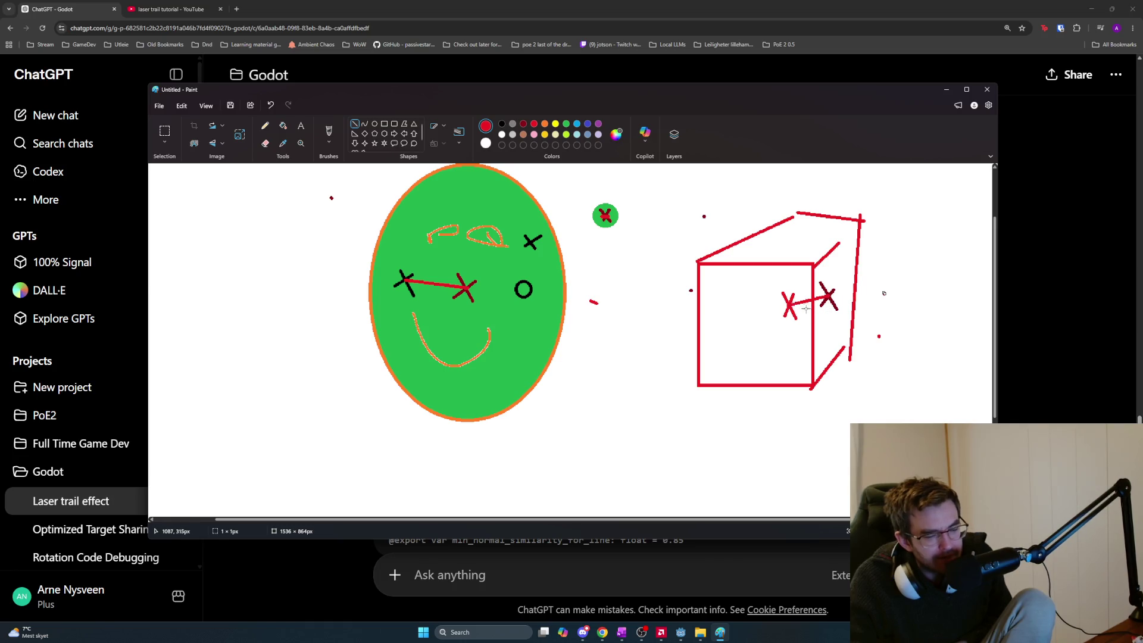
{"action": "scroll", "coordinate": [804, 307], "scroll_direction": "up", "scroll_amount": 1}
{"action": "scroll", "coordinate": [807, 312], "scroll_direction": "down", "scroll_amount": 3}
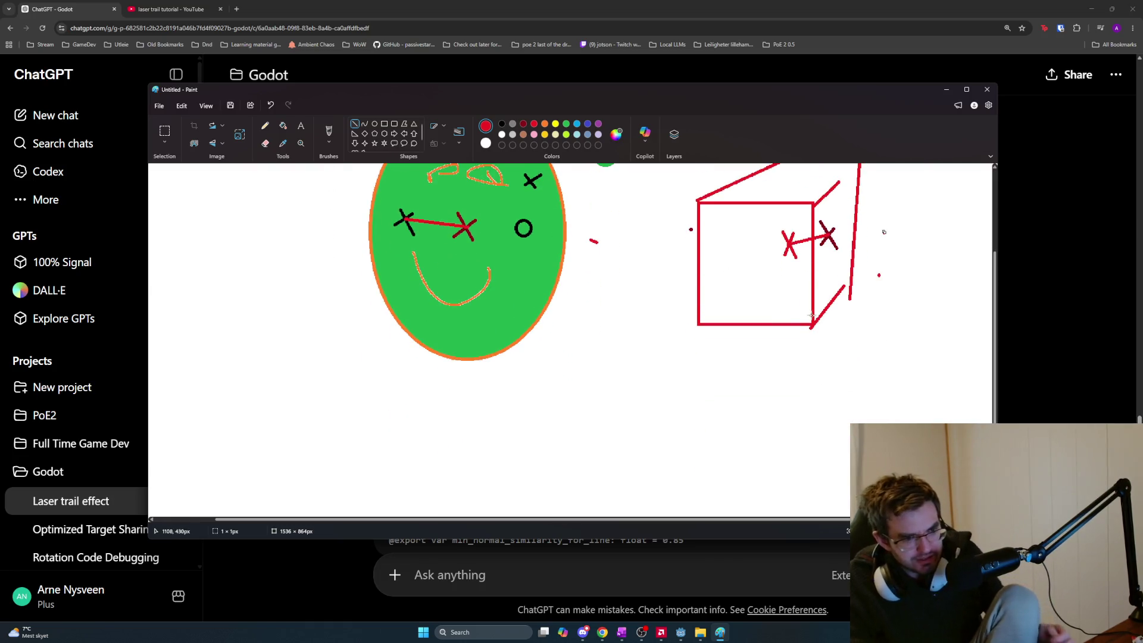
{"action": "scroll", "coordinate": [811, 319], "scroll_direction": "up", "scroll_amount": 4, "text": "ctrl"}
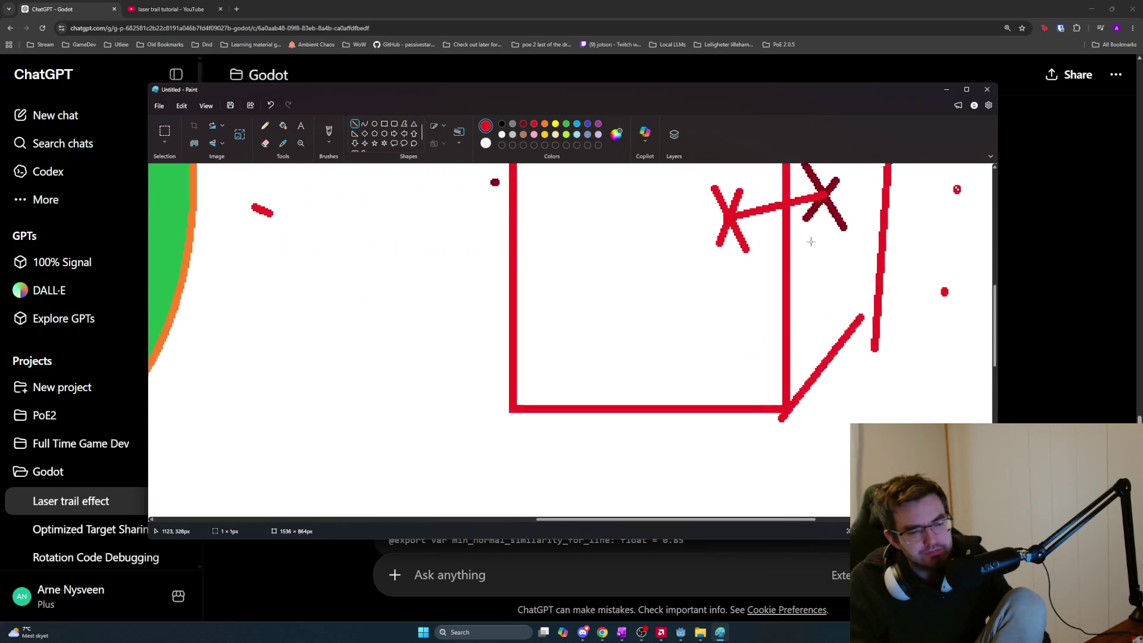
{"action": "scroll", "coordinate": [810, 241], "scroll_direction": "down", "scroll_amount": 2, "text": "ctrl"}
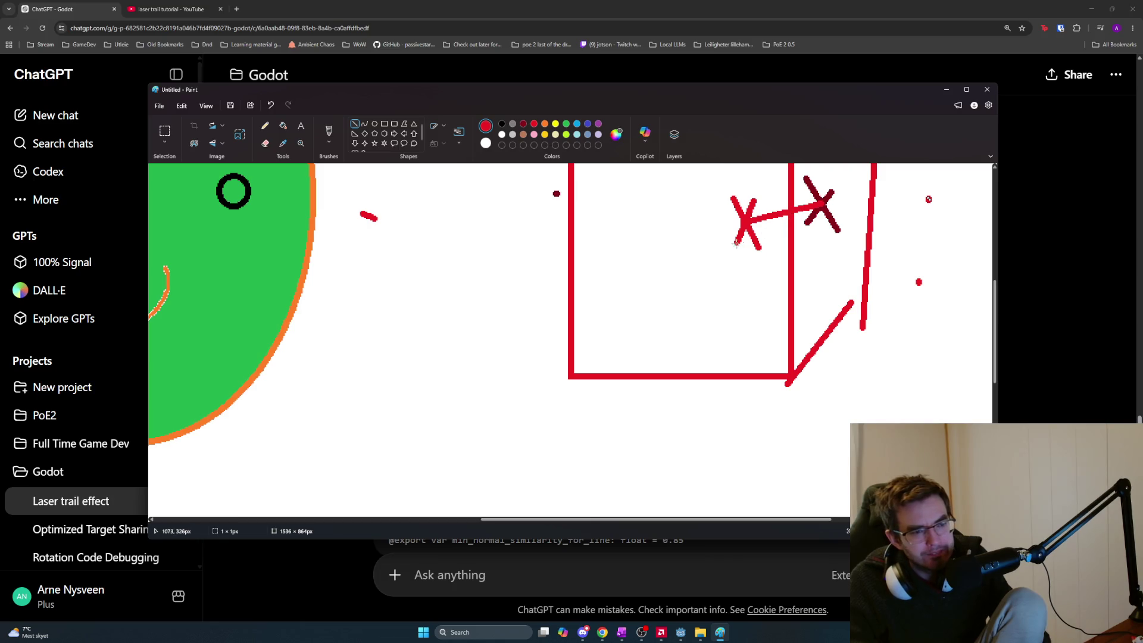
{"action": "scroll", "coordinate": [733, 248], "scroll_direction": "down", "scroll_amount": 1, "text": "ctrl"}
{"action": "scroll", "coordinate": [733, 248], "scroll_direction": "down", "scroll_amount": 5, "text": "ctrl"}
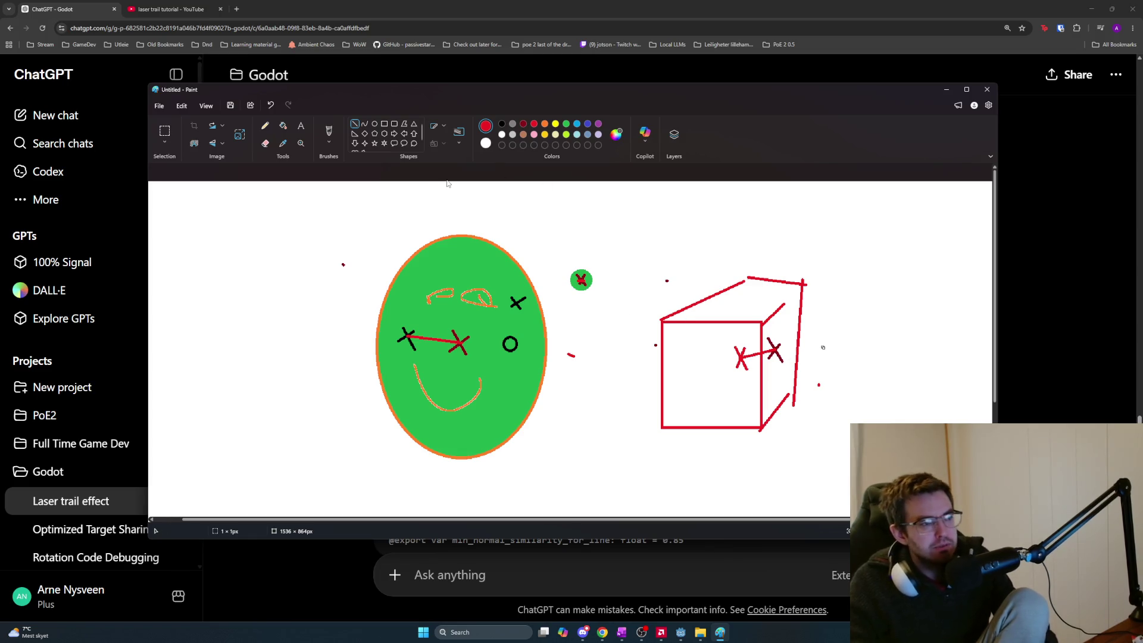
{"action": "left_click_drag", "start_coordinate": [176, 244], "coordinate": [317, 242]}
Draw a solid 8px dark-red straight line above the green face
{"action": "left_click", "coordinate": [524, 124]}
{"action": "key", "text": "ctrl+z"}
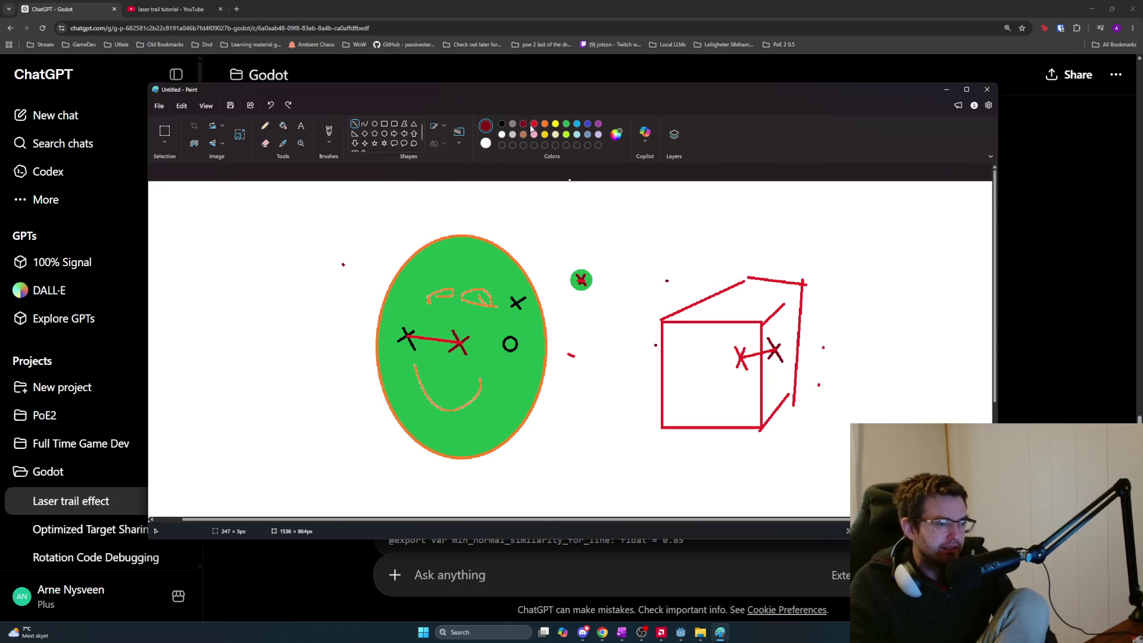
{"action": "left_click", "coordinate": [546, 135]}
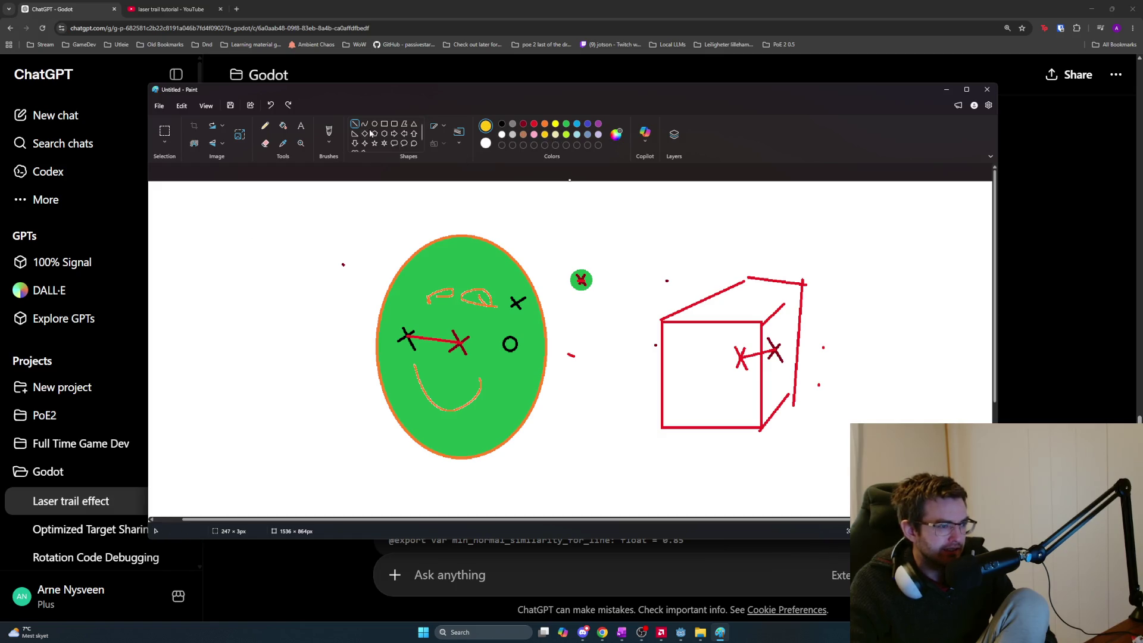
{"action": "left_click", "coordinate": [435, 126]}
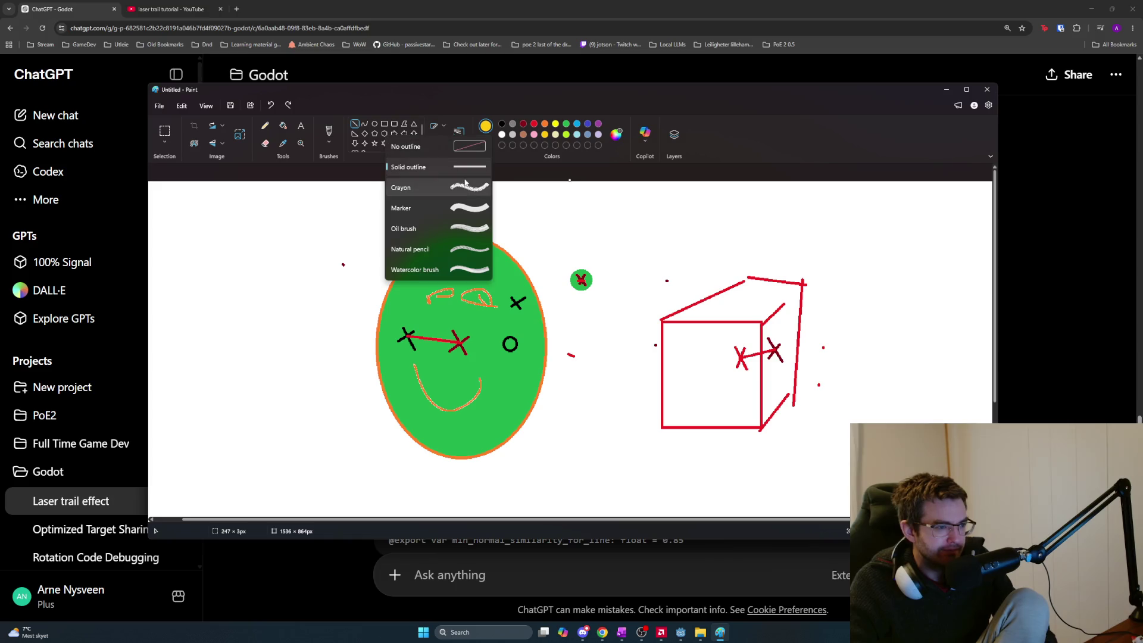
{"action": "left_click", "coordinate": [472, 162]}
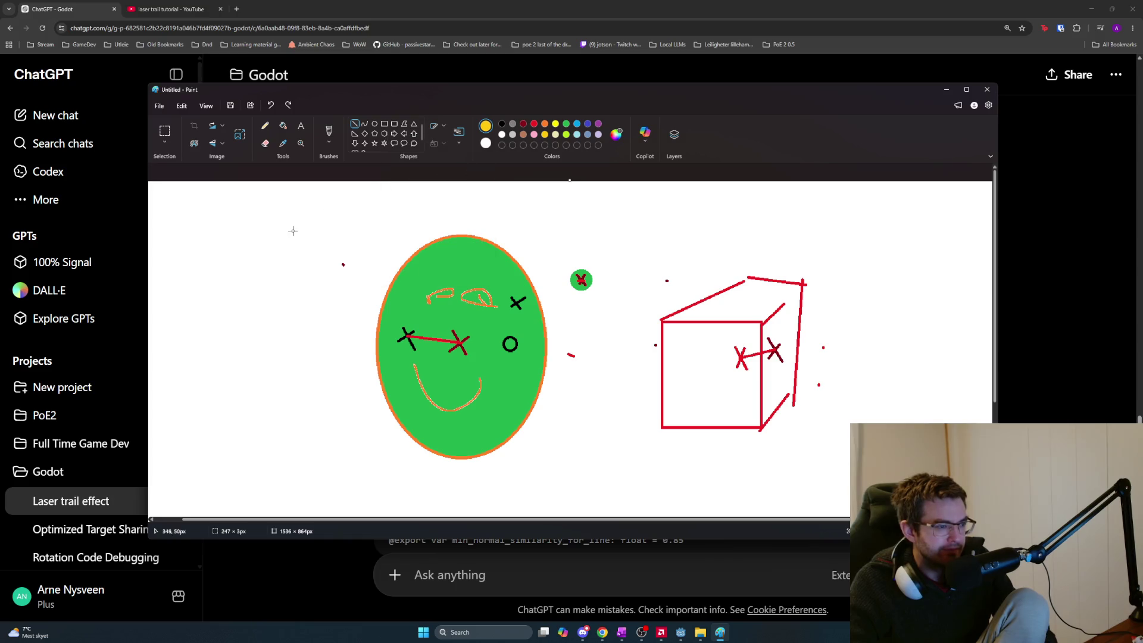
{"action": "left_click", "coordinate": [458, 143]}
{"action": "left_click", "coordinate": [464, 219]}
{"action": "left_click_drag", "start_coordinate": [187, 227], "coordinate": [354, 227]}
{"action": "key", "text": "ctrl+z"}
{"action": "left_click", "coordinate": [523, 125]}
{"action": "left_click_drag", "start_coordinate": [181, 245], "coordinate": [378, 220]}
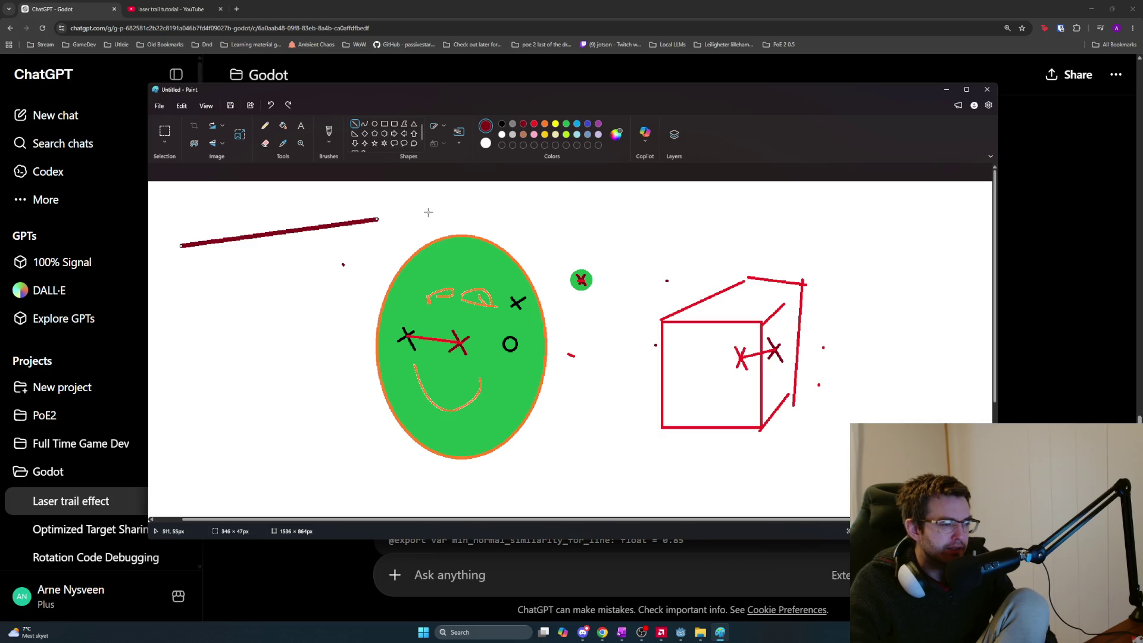
Lay a thinner orange line along the dark-red line
{"action": "left_click", "coordinate": [547, 124]}
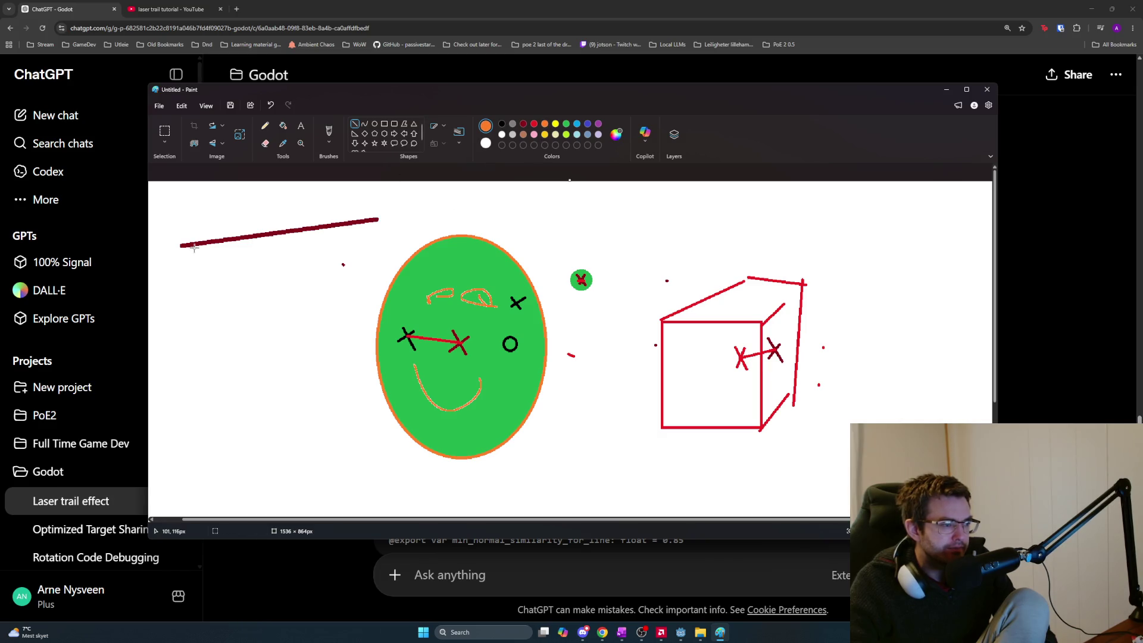
{"action": "left_click", "coordinate": [443, 126]}
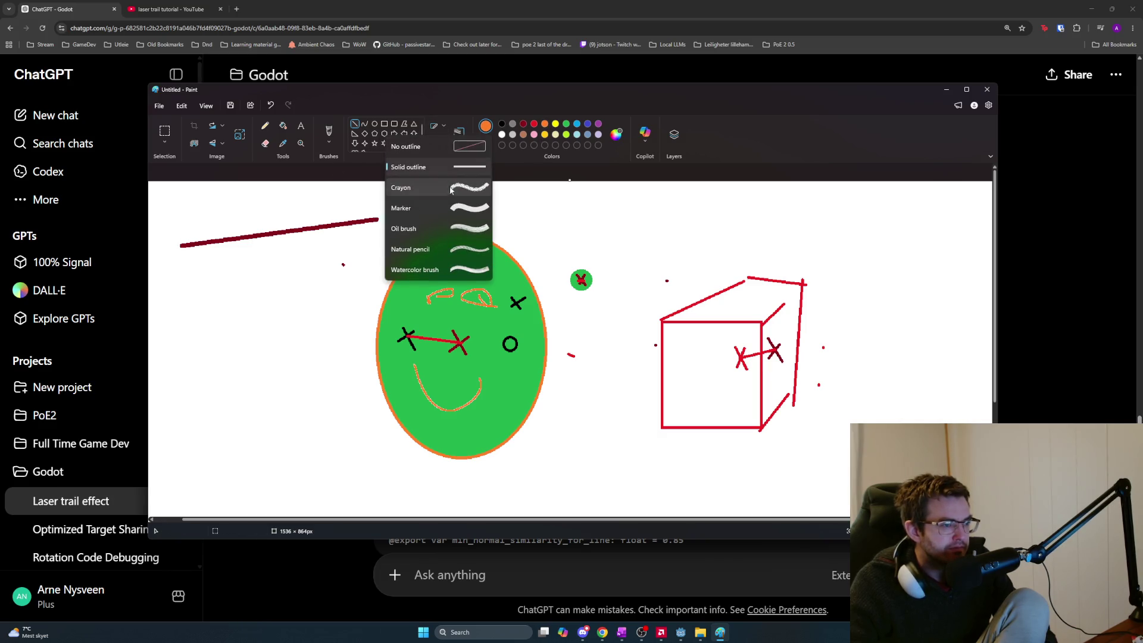
{"action": "left_click", "coordinate": [460, 133]}
{"action": "left_click", "coordinate": [459, 134]}
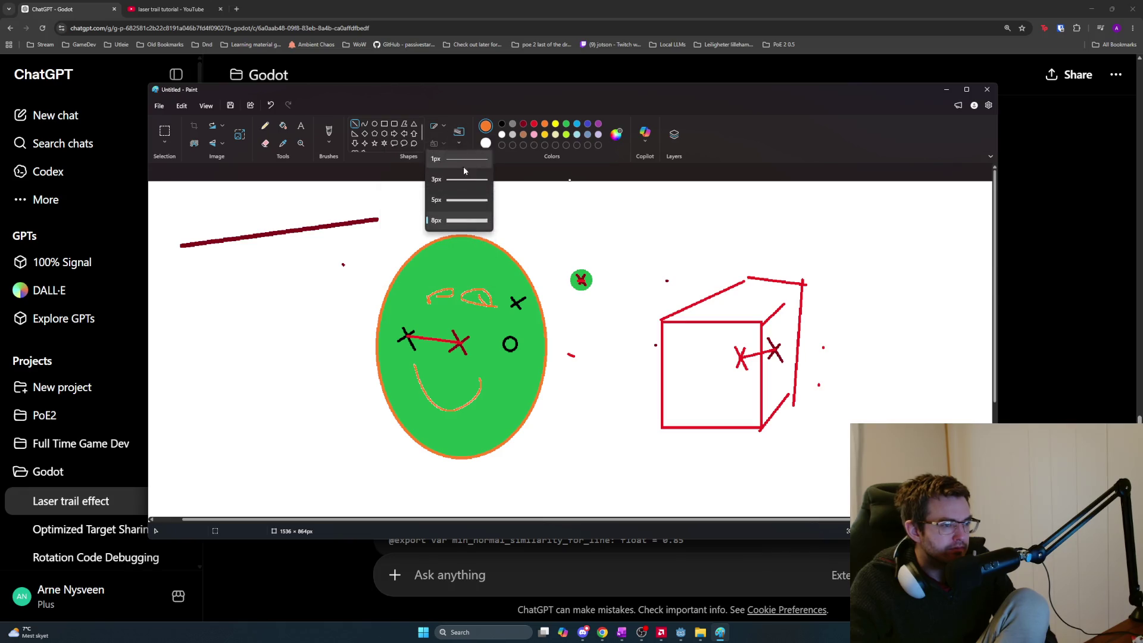
{"action": "left_click", "coordinate": [462, 179]}
{"action": "scroll", "coordinate": [238, 238], "scroll_direction": "up", "scroll_amount": 5}
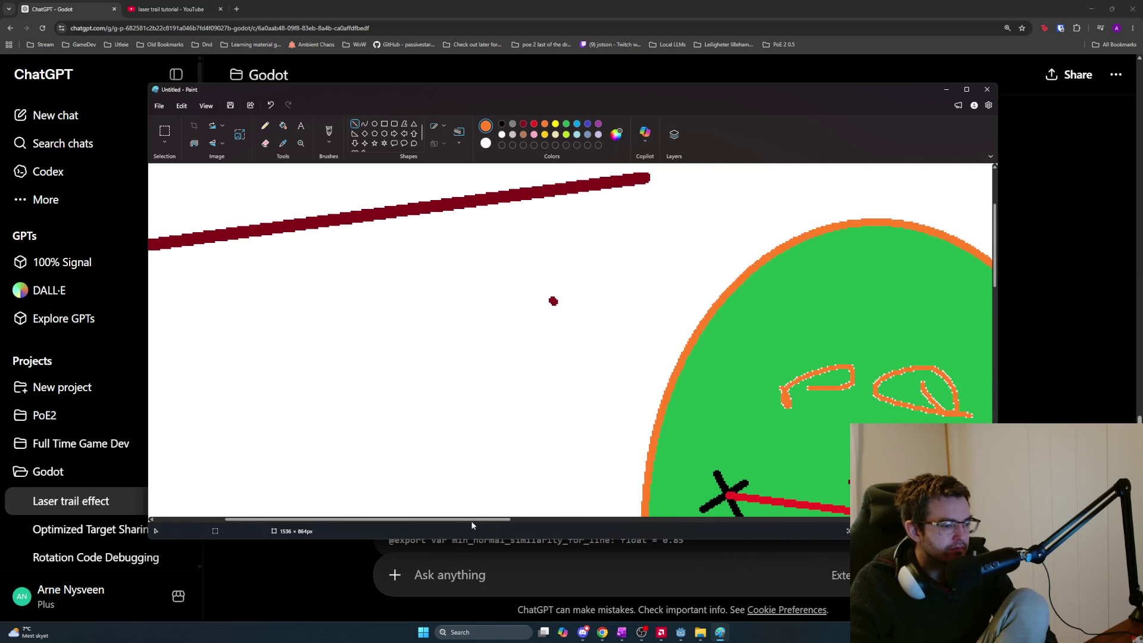
{"action": "scroll", "coordinate": [316, 524], "scroll_direction": "left", "scroll_amount": 1}
{"action": "scroll", "coordinate": [315, 524], "scroll_direction": "left", "scroll_amount": 5}
{"action": "left_click_drag", "start_coordinate": [315, 250], "coordinate": [849, 177]}
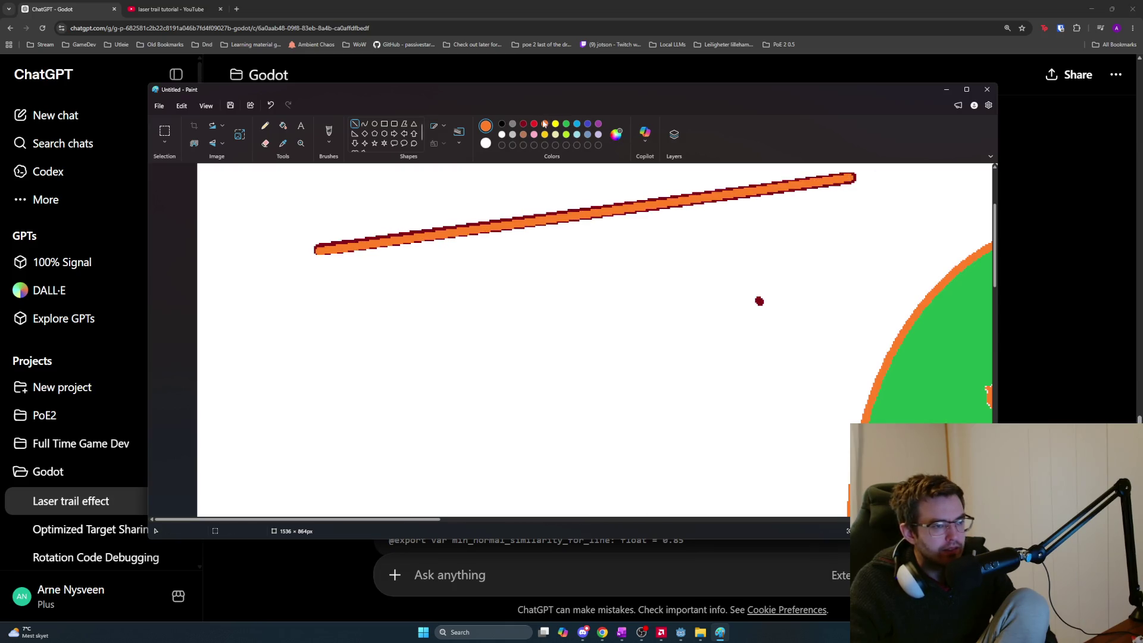
Draw a thin yellow core line along the centre of the orange line
{"action": "left_click", "coordinate": [503, 134]}
{"action": "left_click", "coordinate": [554, 124]}
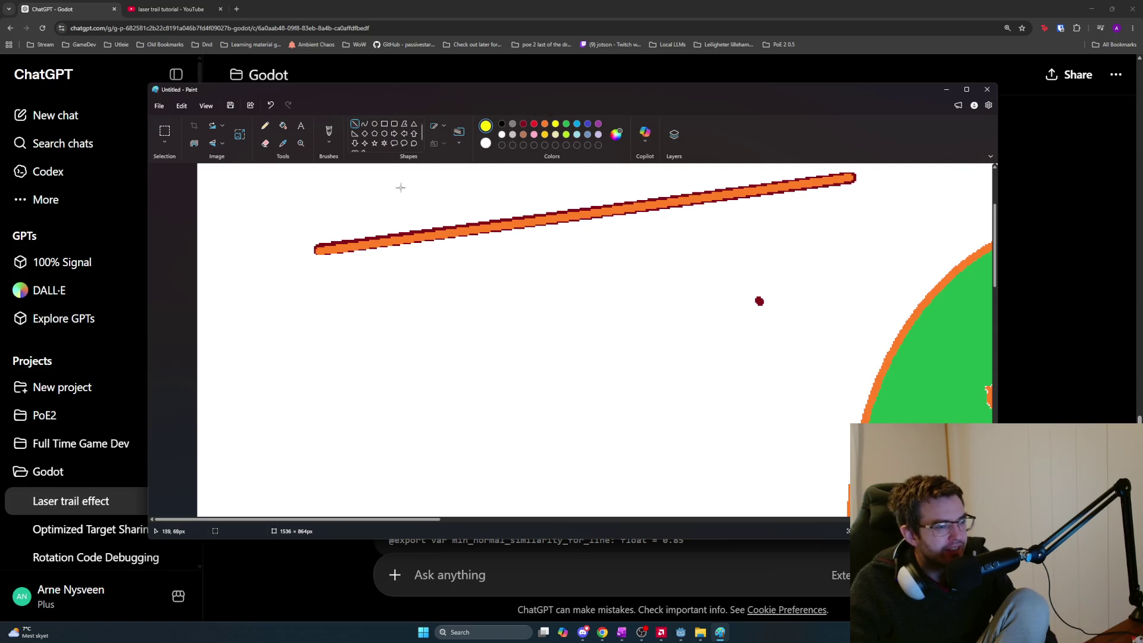
{"action": "left_click_drag", "start_coordinate": [320, 251], "coordinate": [854, 177]}
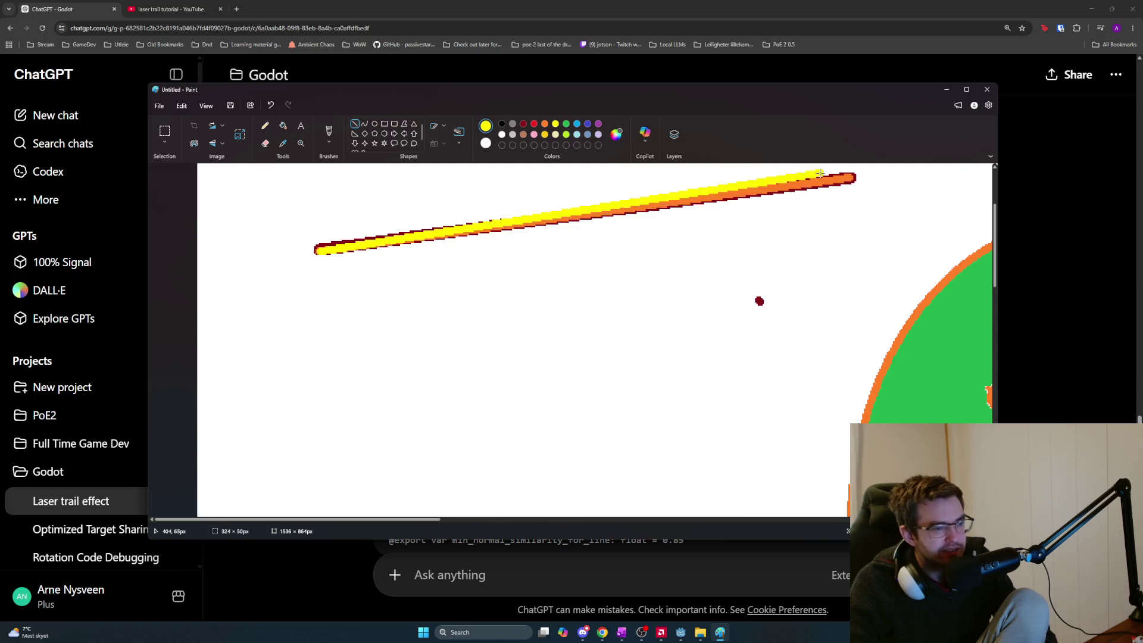
{"action": "key", "text": "ctrl+z"}
{"action": "left_click", "coordinate": [502, 135]}
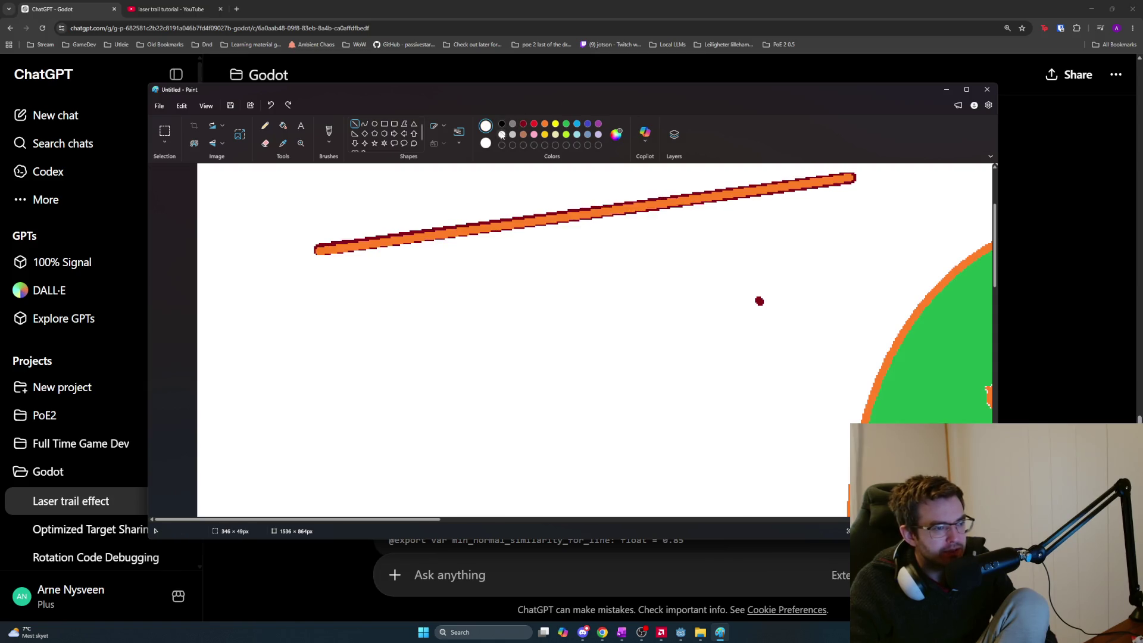
{"action": "left_click", "coordinate": [459, 132]}
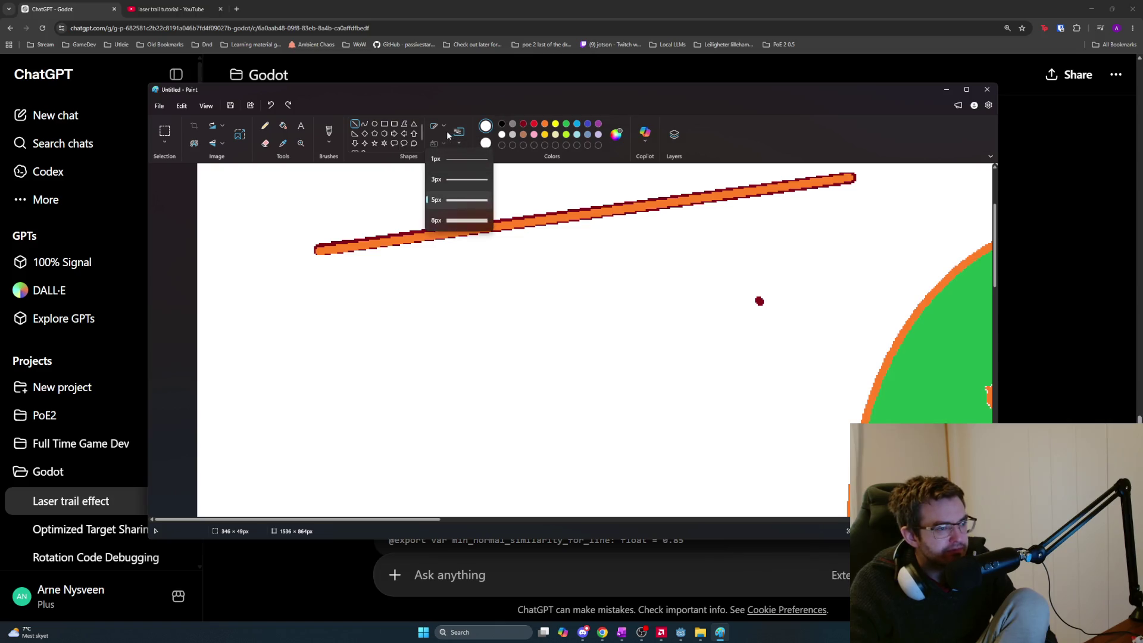
{"action": "left_click", "coordinate": [458, 179]}
{"action": "left_click_drag", "start_coordinate": [321, 250], "coordinate": [850, 176]}
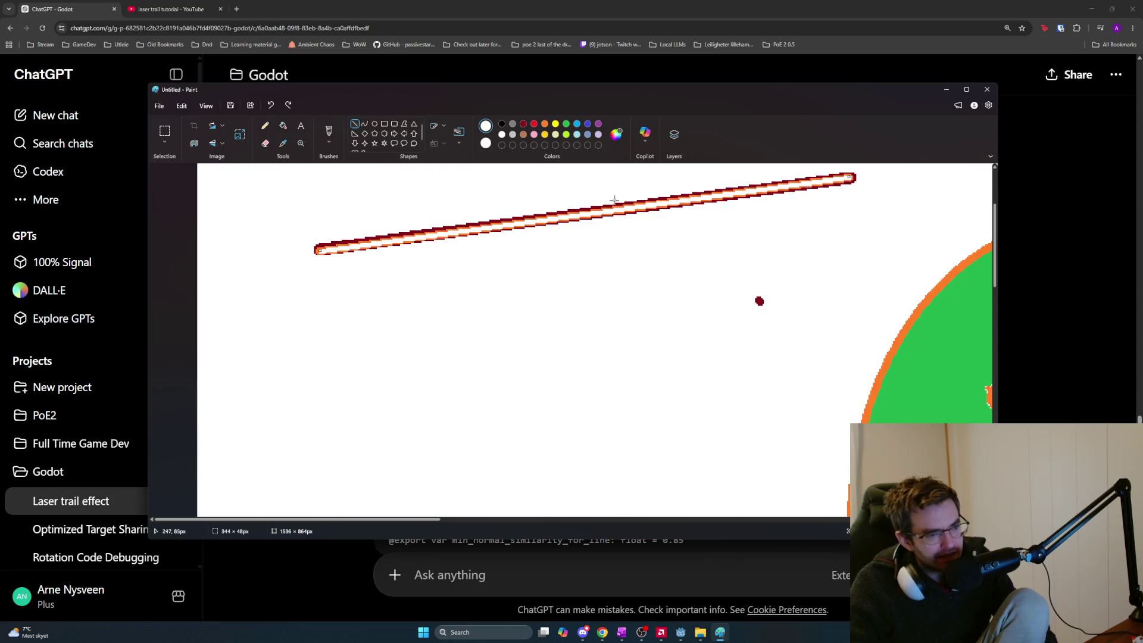
{"action": "key", "text": "ctrl+z"}
{"action": "left_click", "coordinate": [556, 125]}
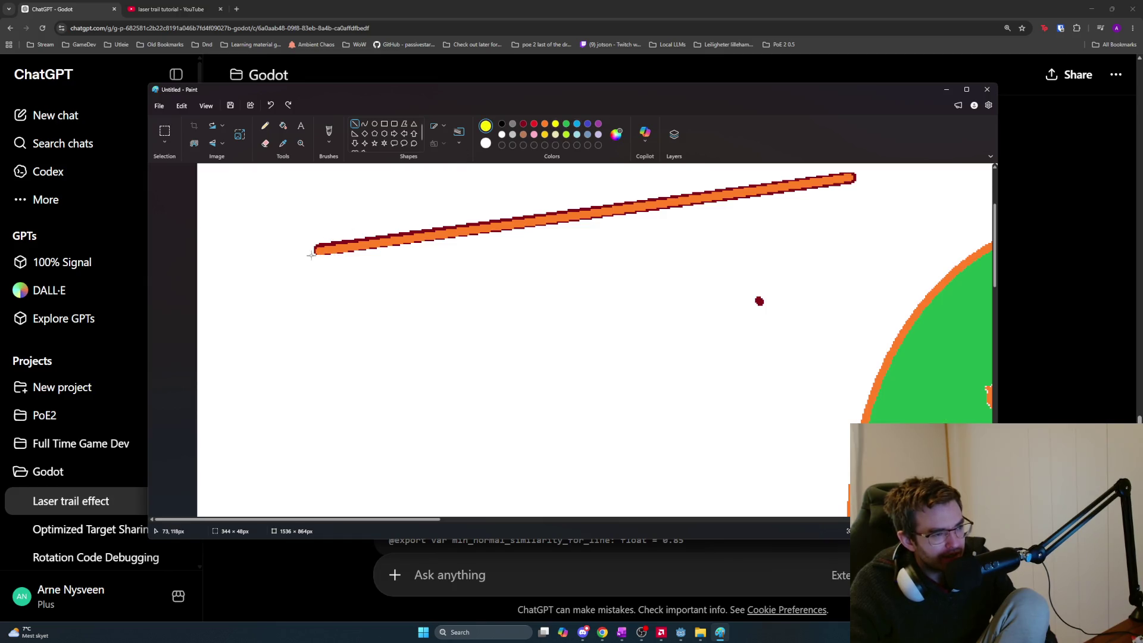
{"action": "left_click_drag", "start_coordinate": [316, 249], "coordinate": [847, 177]}
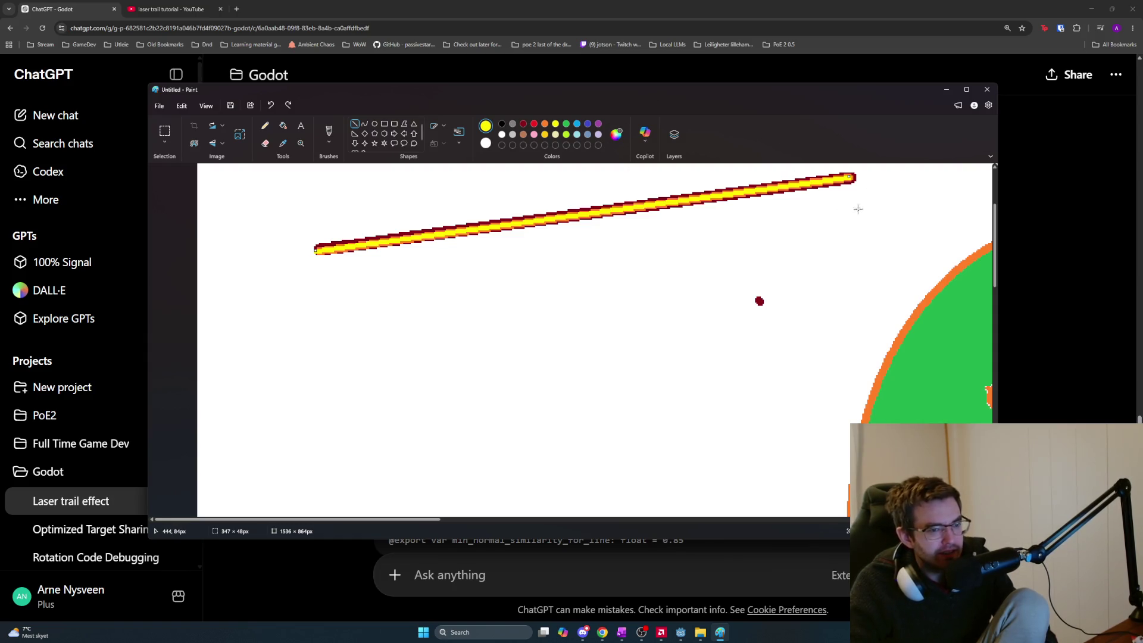
{"action": "left_click", "coordinate": [836, 210]}
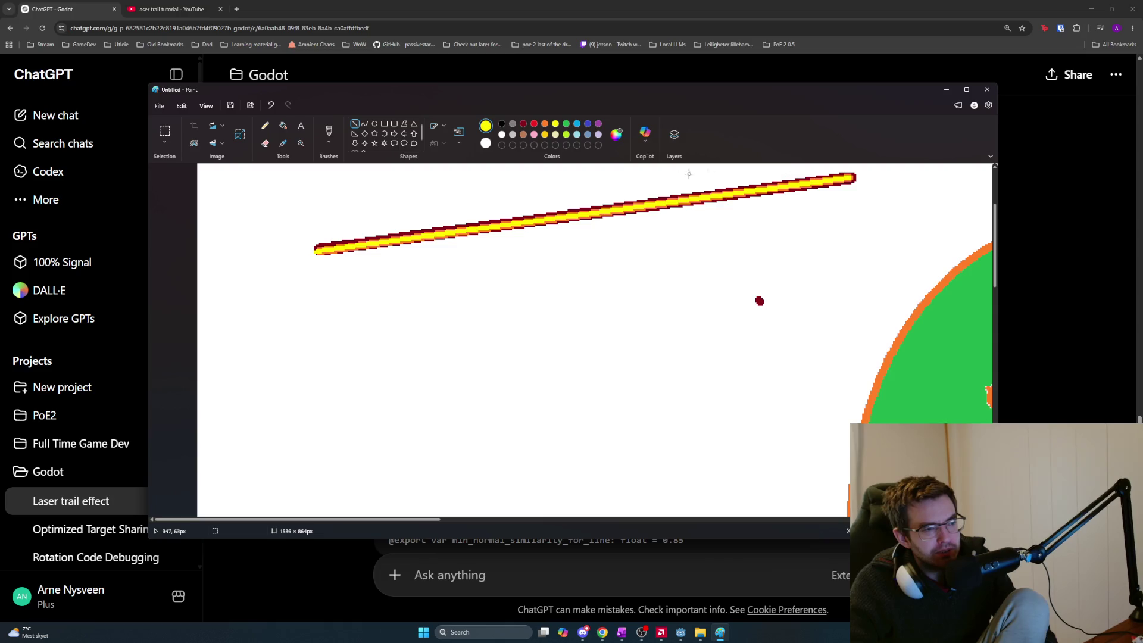
Add a short dark-red stroke at the laser line's right end
{"action": "scroll", "coordinate": [824, 198], "scroll_direction": "up", "scroll_amount": 2}
{"action": "left_click_drag", "start_coordinate": [824, 216], "coordinate": [627, 236]}
{"action": "left_click", "coordinate": [523, 123]}
{"action": "key", "text": "ctrl+z"}
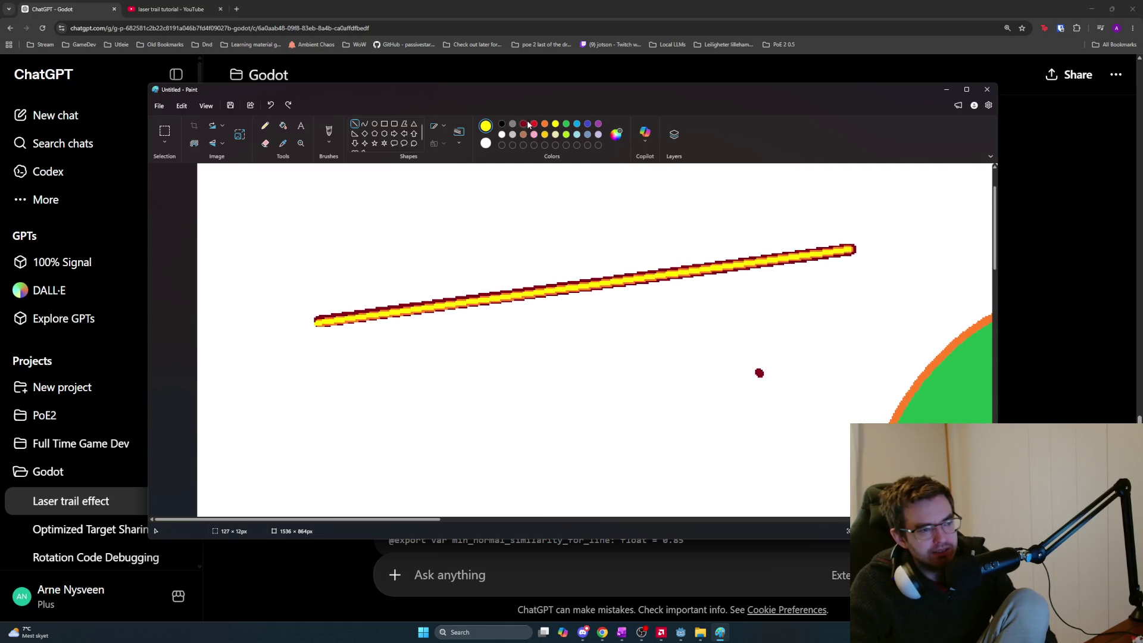
{"action": "mouse_move", "coordinate": [852, 250]}
{"action": "left_mouse_down"}
{"action": "mouse_move", "coordinate": [963, 252]}
{"action": "mouse_move", "coordinate": [849, 245]}
{"action": "left_mouse_up"}
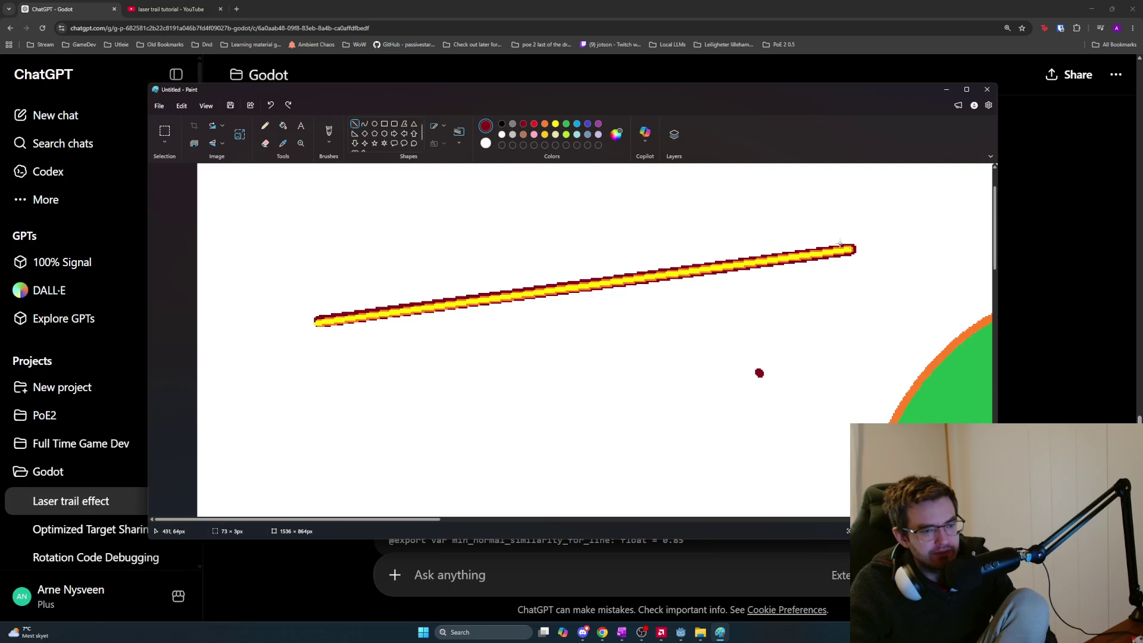
Select and copy the laser line, then paste a copy and drag it left to extend the line
{"action": "left_click", "coordinate": [260, 128]}
{"action": "left_click", "coordinate": [164, 131]}
{"action": "mouse_move", "coordinate": [279, 196]}
{"action": "left_mouse_down"}
{"action": "mouse_move", "coordinate": [362, 239]}
{"action": "mouse_move", "coordinate": [910, 373]}
{"action": "left_mouse_up"}
{"action": "key", "text": "ctrl+c"}
{"action": "key", "text": "ctrl+v"}
{"action": "mouse_move", "coordinate": [478, 259]}
{"action": "left_mouse_down"}
{"action": "mouse_move", "coordinate": [866, 303]}
{"action": "mouse_move", "coordinate": [985, 244]}
{"action": "mouse_move", "coordinate": [1084, 223]}
{"action": "mouse_move", "coordinate": [798, 256]}
{"action": "mouse_move", "coordinate": [471, 330]}
{"action": "mouse_move", "coordinate": [445, 322]}
{"action": "mouse_move", "coordinate": [29, 367]}
{"action": "left_mouse_up"}
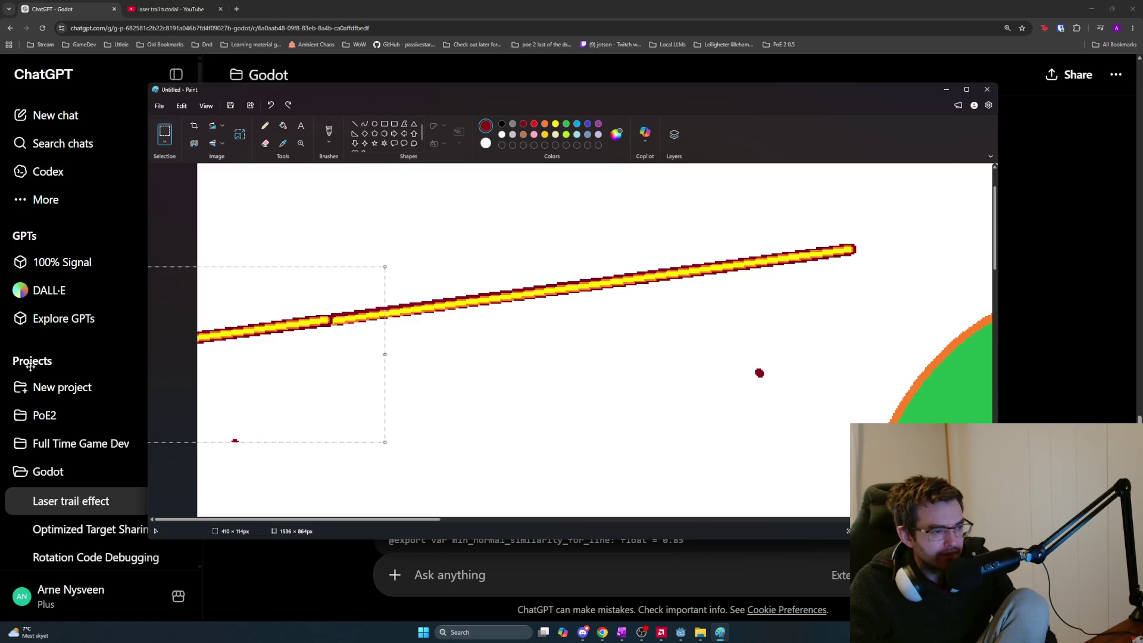
Redo the pasted copy so it sits over the laser line's left end, and commit it
{"action": "left_click", "coordinate": [482, 390]}
{"action": "key", "text": "ctrl+z"}
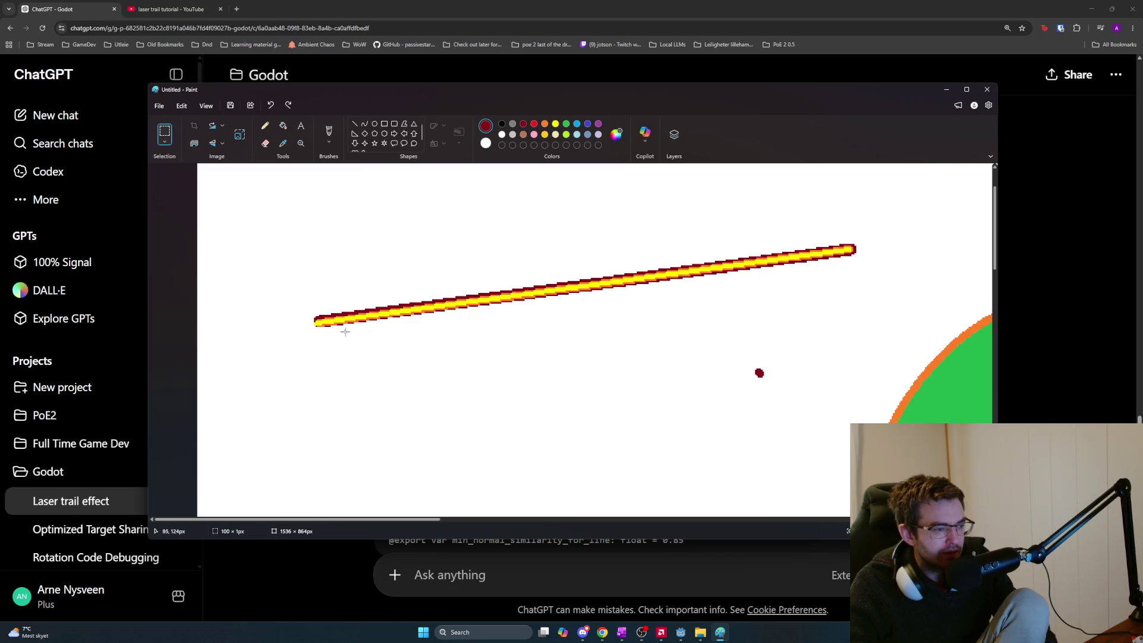
{"action": "key", "text": "ctrl+v"}
{"action": "mouse_move", "coordinate": [458, 268]}
{"action": "left_mouse_down"}
{"action": "mouse_move", "coordinate": [82, 377]}
{"action": "mouse_move", "coordinate": [34, 368]}
{"action": "left_mouse_up"}
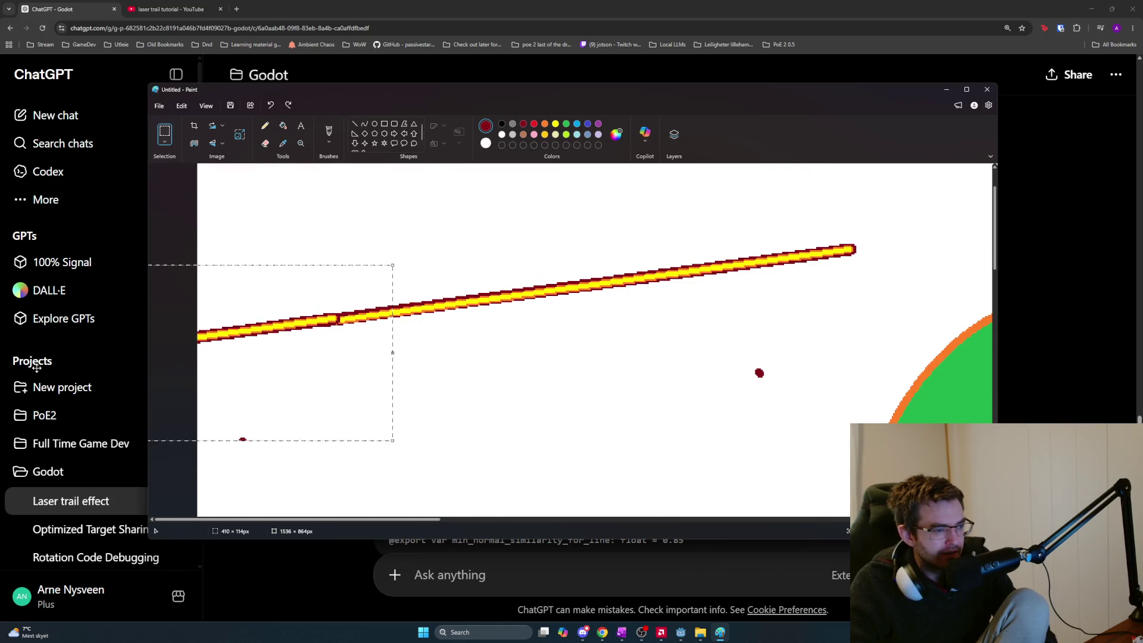
{"action": "left_click", "coordinate": [576, 421]}
{"action": "scroll", "coordinate": [318, 340], "scroll_direction": "up", "scroll_amount": 3}
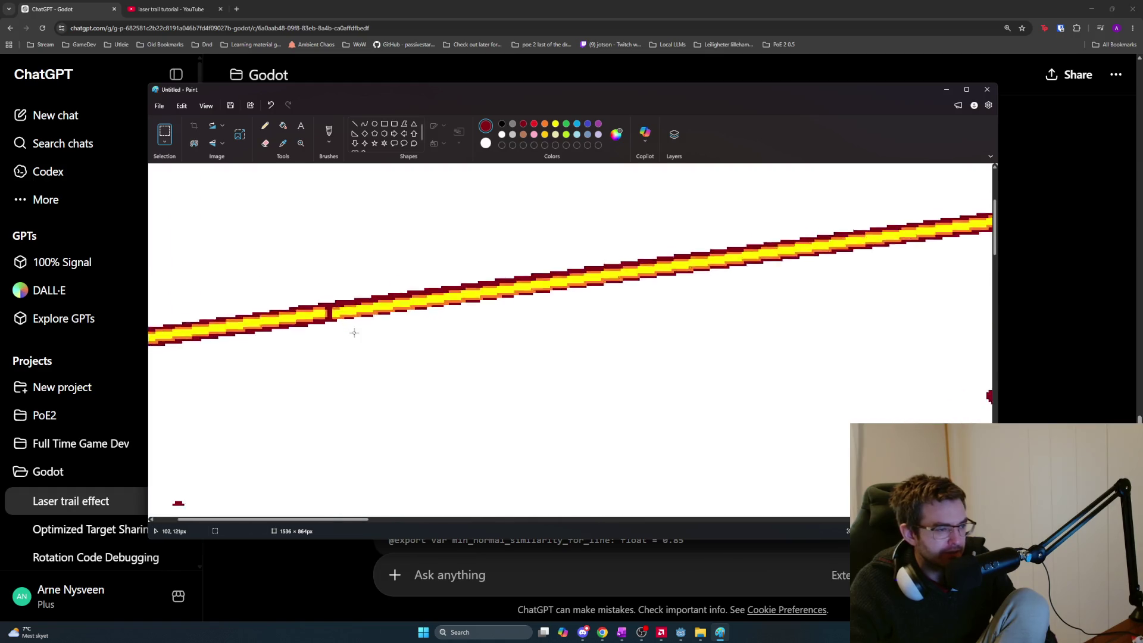
{"action": "scroll", "coordinate": [381, 307], "scroll_direction": "down", "scroll_amount": 3}
{"action": "scroll", "coordinate": [399, 316], "scroll_direction": "down", "scroll_amount": 1}
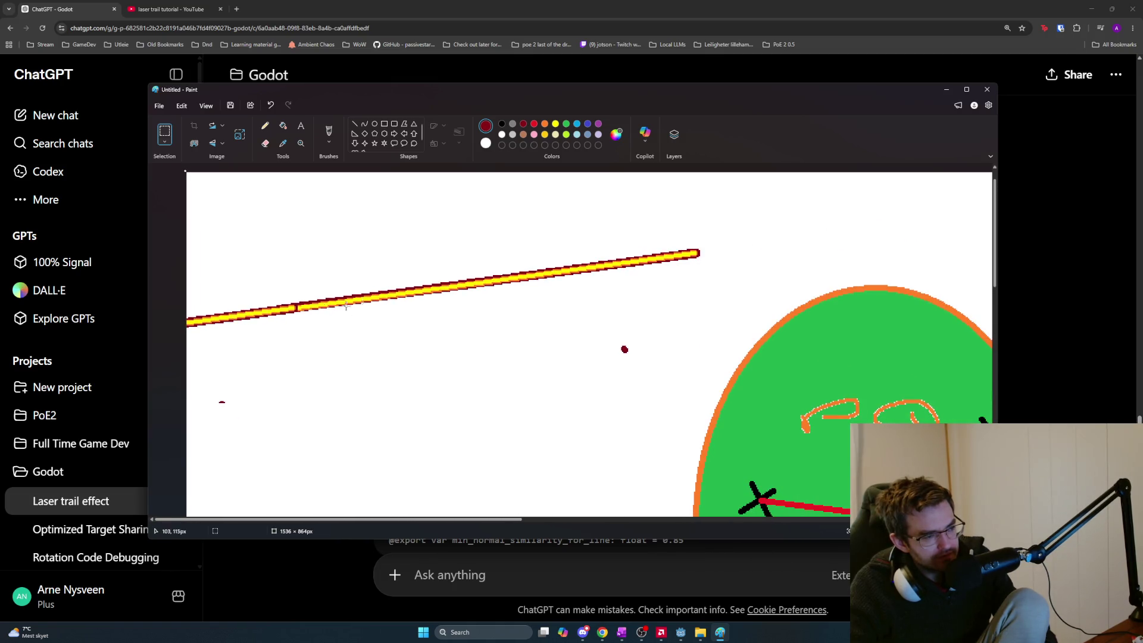
Paste another copy down over the original line, commit it, and return to ChatGPT
{"action": "key", "text": "ctrl+v"}
{"action": "mouse_move", "coordinate": [409, 248]}
{"action": "left_mouse_down"}
{"action": "mouse_move", "coordinate": [345, 299]}
{"action": "mouse_move", "coordinate": [435, 293]}
{"action": "mouse_move", "coordinate": [452, 233]}
{"action": "mouse_move", "coordinate": [444, 263]}
{"action": "mouse_move", "coordinate": [464, 282]}
{"action": "mouse_move", "coordinate": [480, 229]}
{"action": "mouse_move", "coordinate": [453, 291]}
{"action": "mouse_move", "coordinate": [449, 281]}
{"action": "left_mouse_up"}
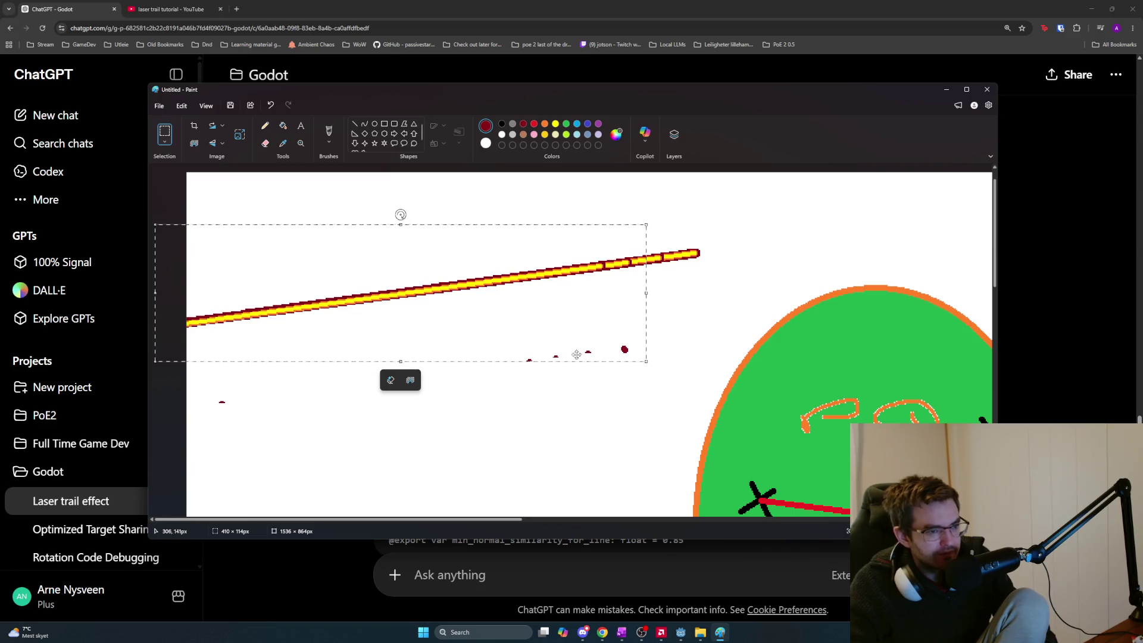
{"action": "left_click", "coordinate": [734, 281]}
{"action": "scroll", "coordinate": [715, 271], "scroll_direction": "up", "scroll_amount": 4}
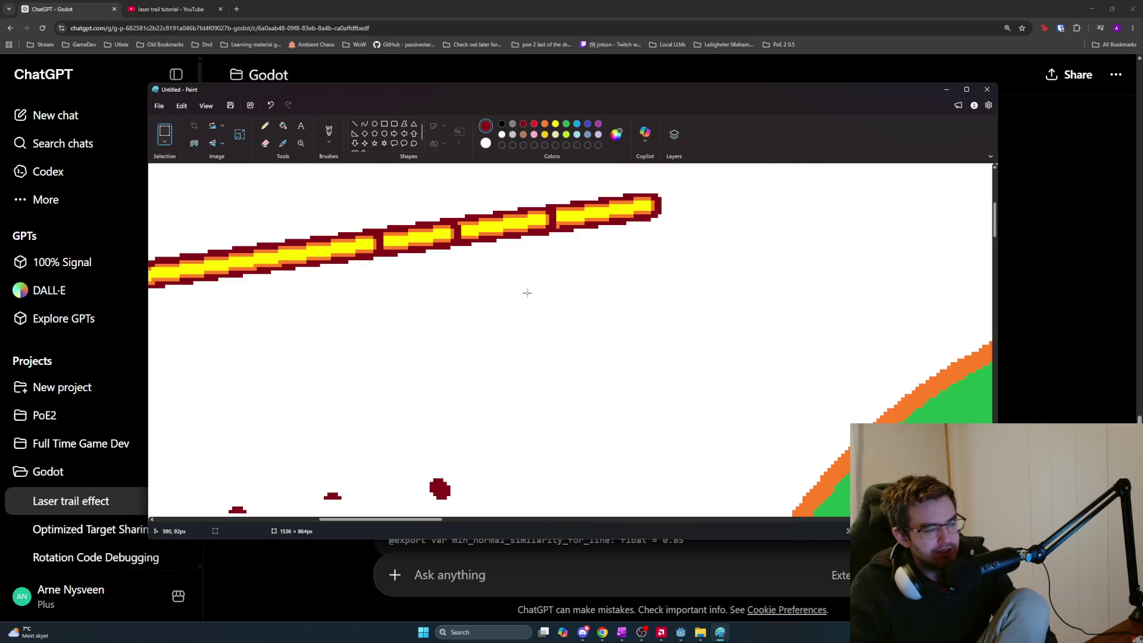
{"action": "scroll", "coordinate": [529, 289], "scroll_direction": "down", "scroll_amount": 4}
{"action": "scroll", "coordinate": [534, 271], "scroll_direction": "down", "scroll_amount": 1}
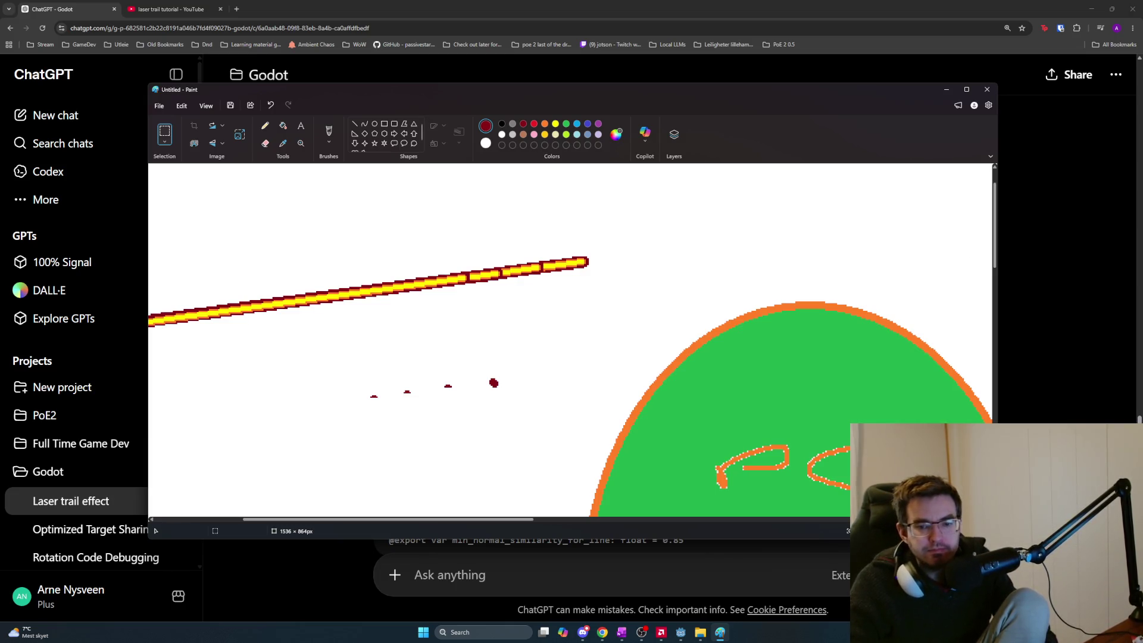
{"action": "key", "text": "alt+Tab"}
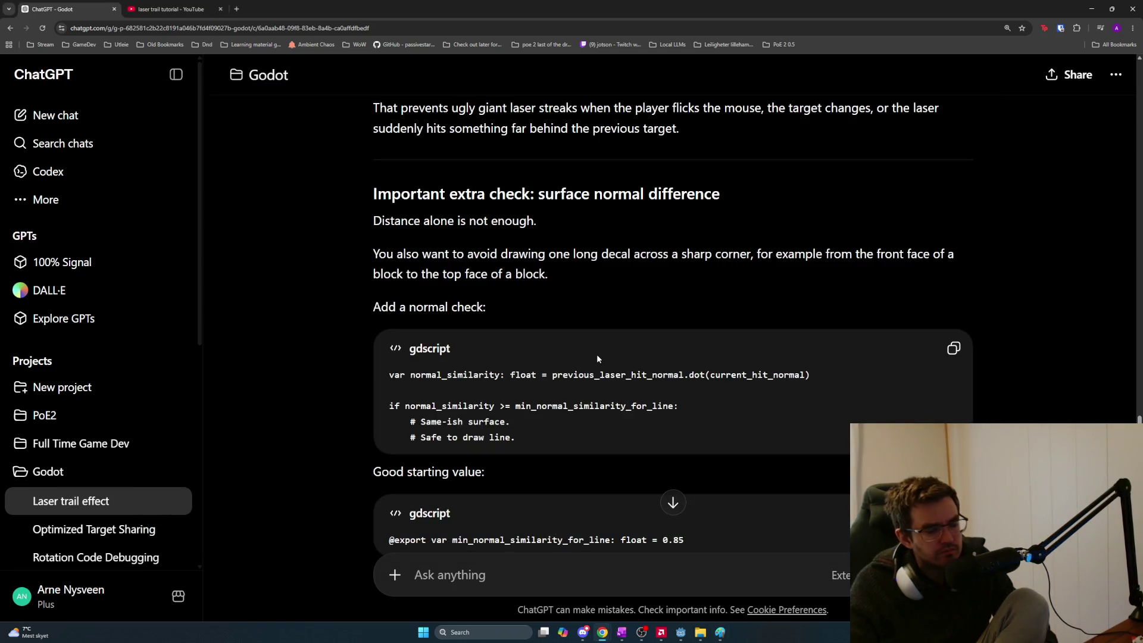
Scroll to the full draw-condition code block, then switch to the OneNote Task List
{"action": "scroll", "coordinate": [598, 359], "scroll_direction": "down", "scroll_amount": 1}
{"action": "scroll", "coordinate": [598, 352], "scroll_direction": "down", "scroll_amount": 1}
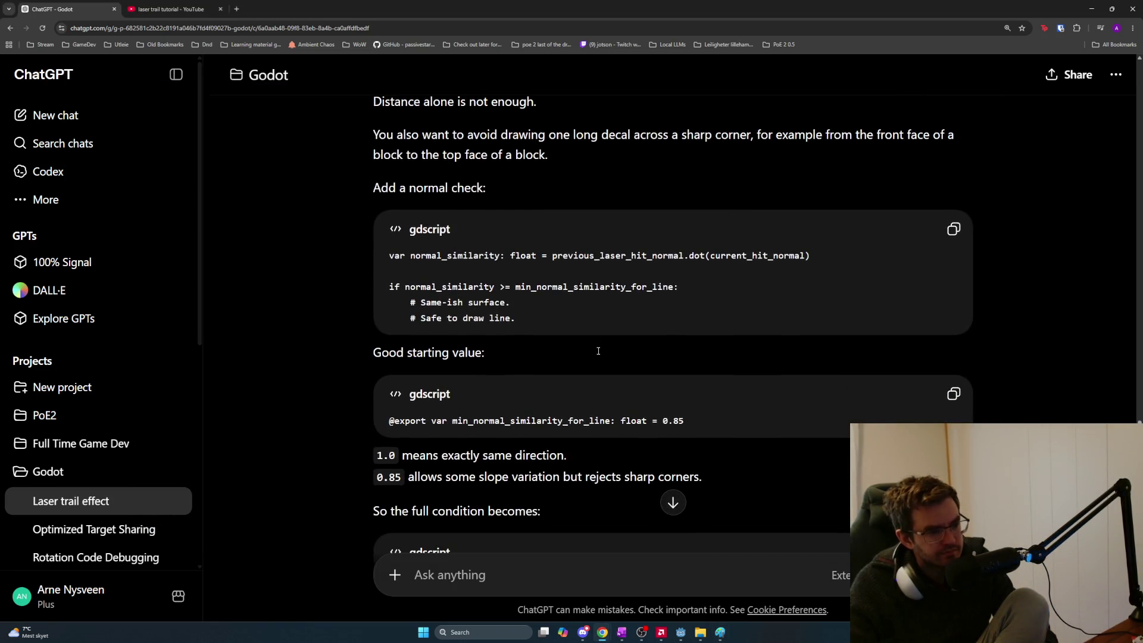
{"action": "scroll", "coordinate": [565, 330], "scroll_direction": "down", "scroll_amount": 2}
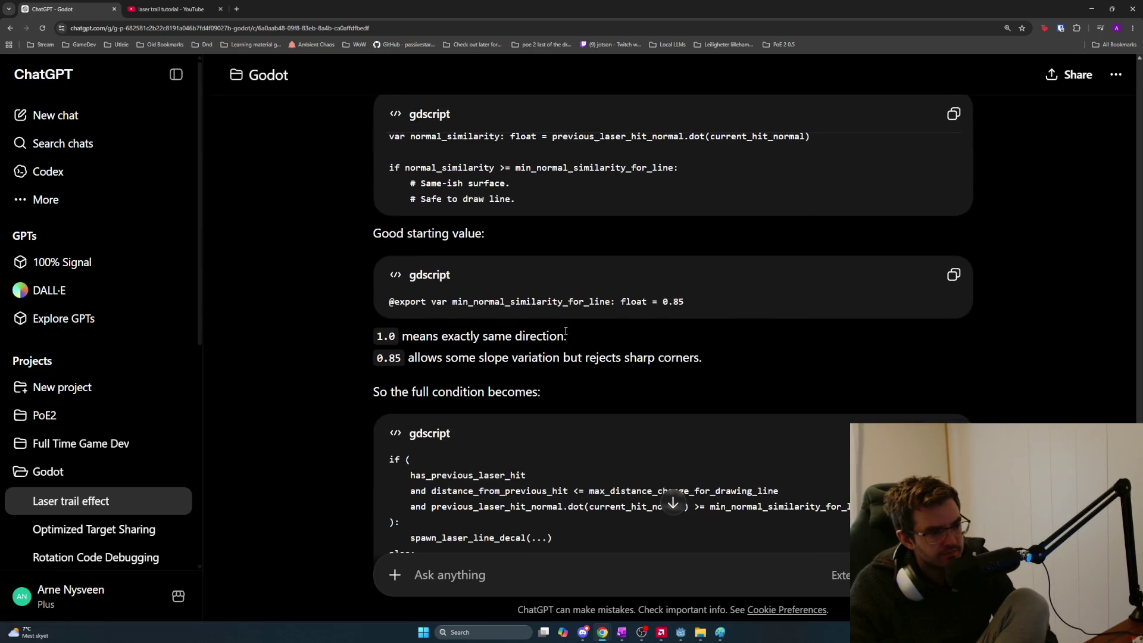
{"action": "key", "text": "alt+Tab"}
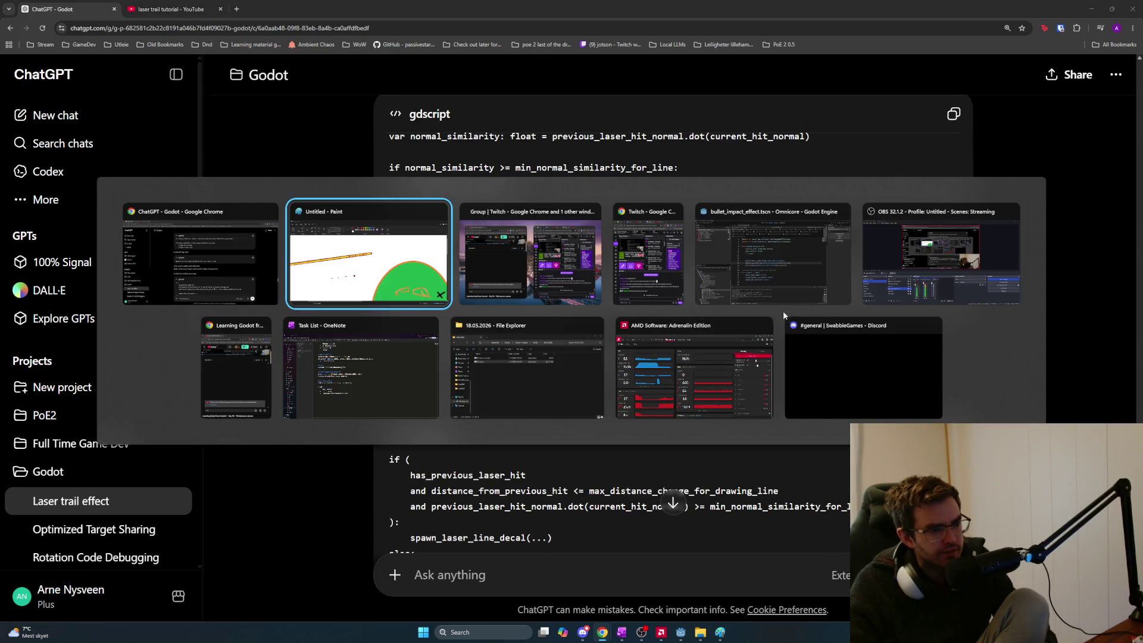
{"action": "left_click", "coordinate": [331, 388]}
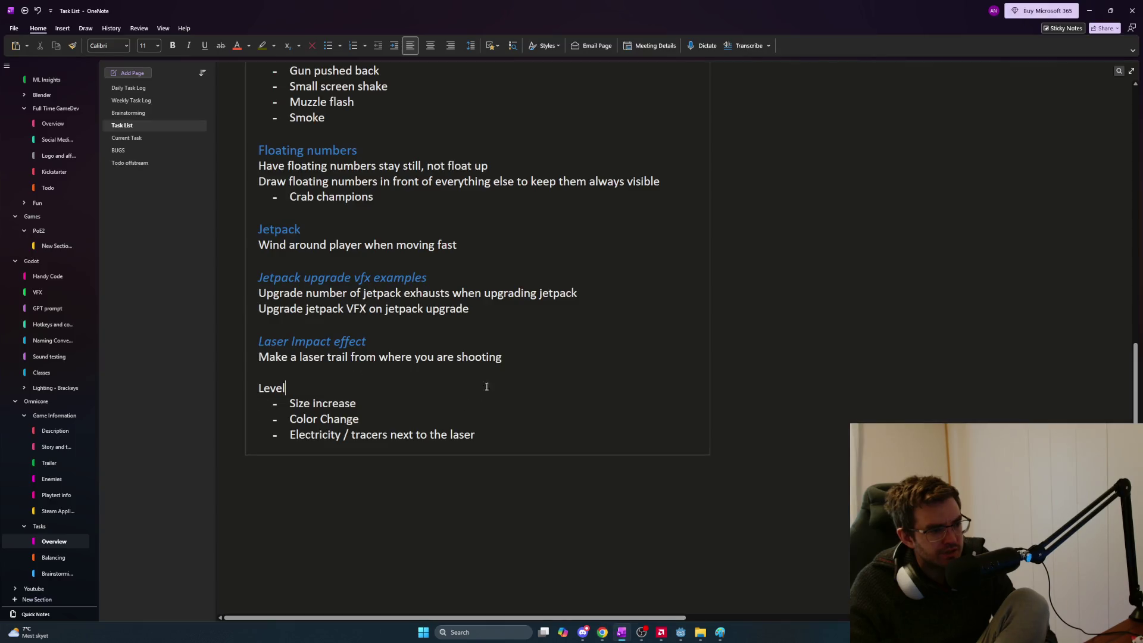
On the Current Task page, add a 'Laser trail' heading at the top
{"action": "left_click", "coordinate": [155, 137]}
{"action": "key", "text": "Return"}
{"action": "key", "text": "Return"}
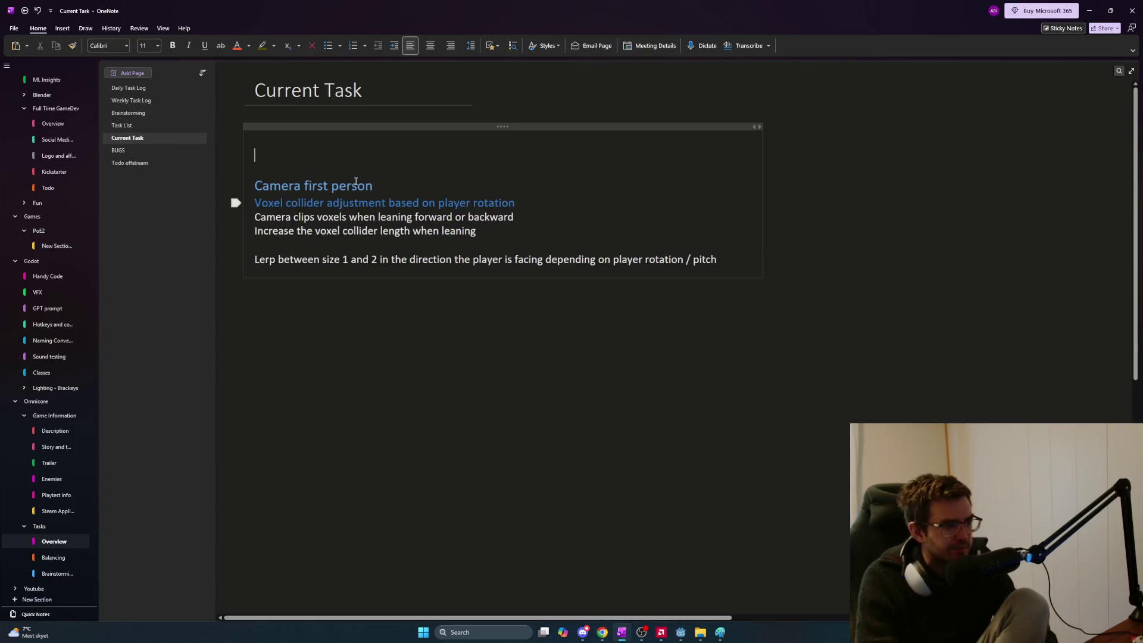
{"action": "key", "text": "Up"}
{"action": "key", "text": "Up"}
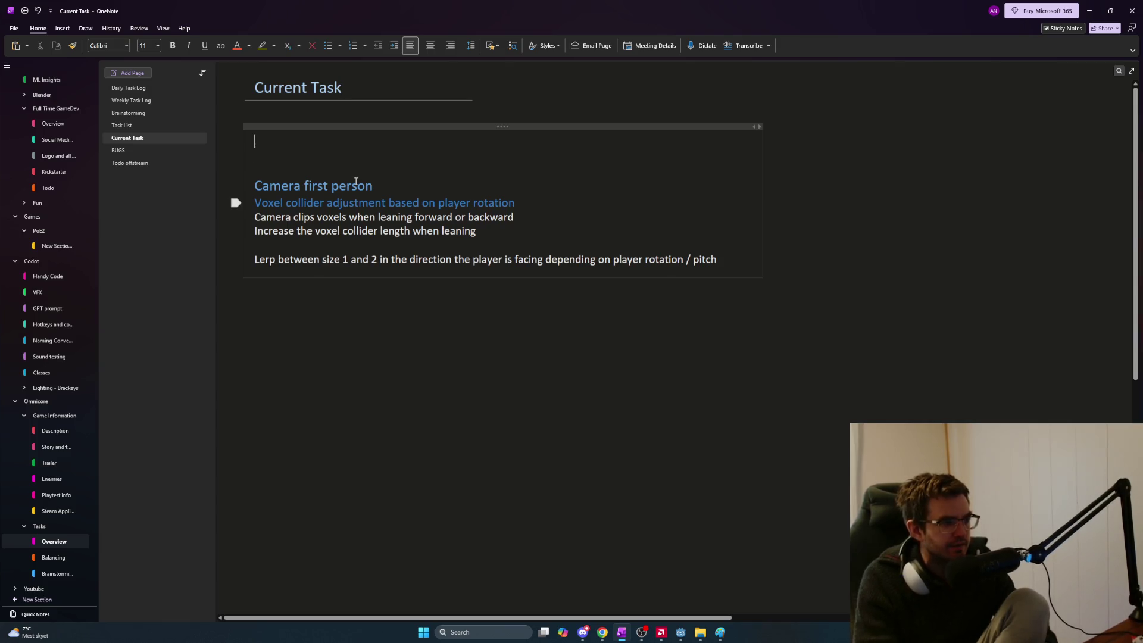
{"action": "key", "text": "ctrl+alt+1"}
{"action": "type", "text": "Laser trail"}
Add a 'Hit point decal' subheading described as 'A decal similar to bullet hit, only with emission'
{"action": "key", "text": "Return"}
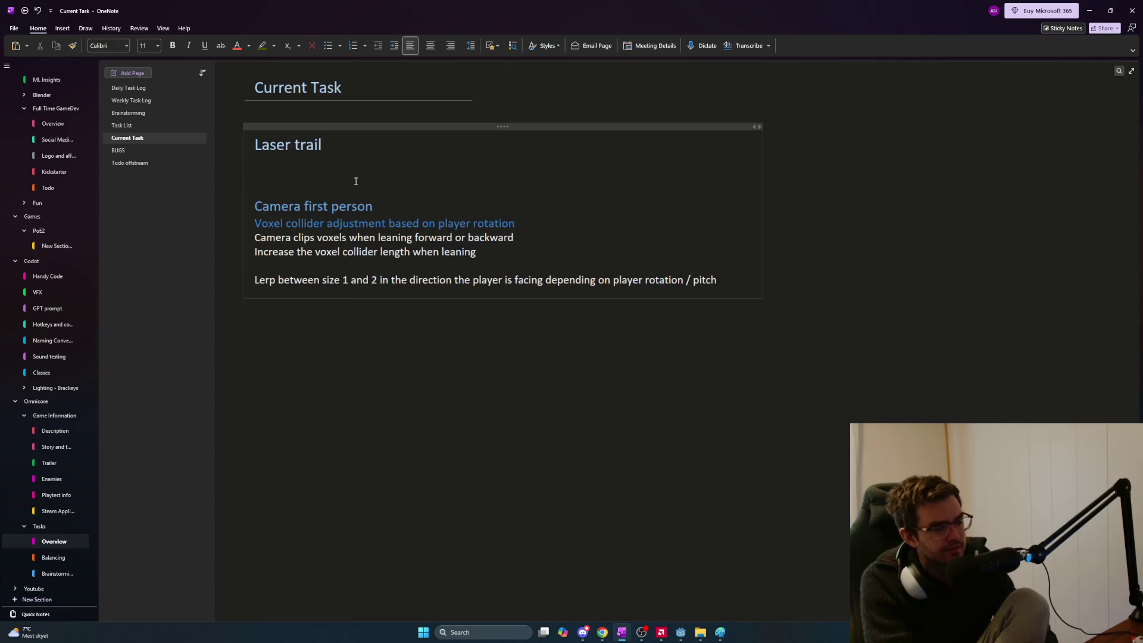
{"action": "key", "text": "ctrl+alt+3"}
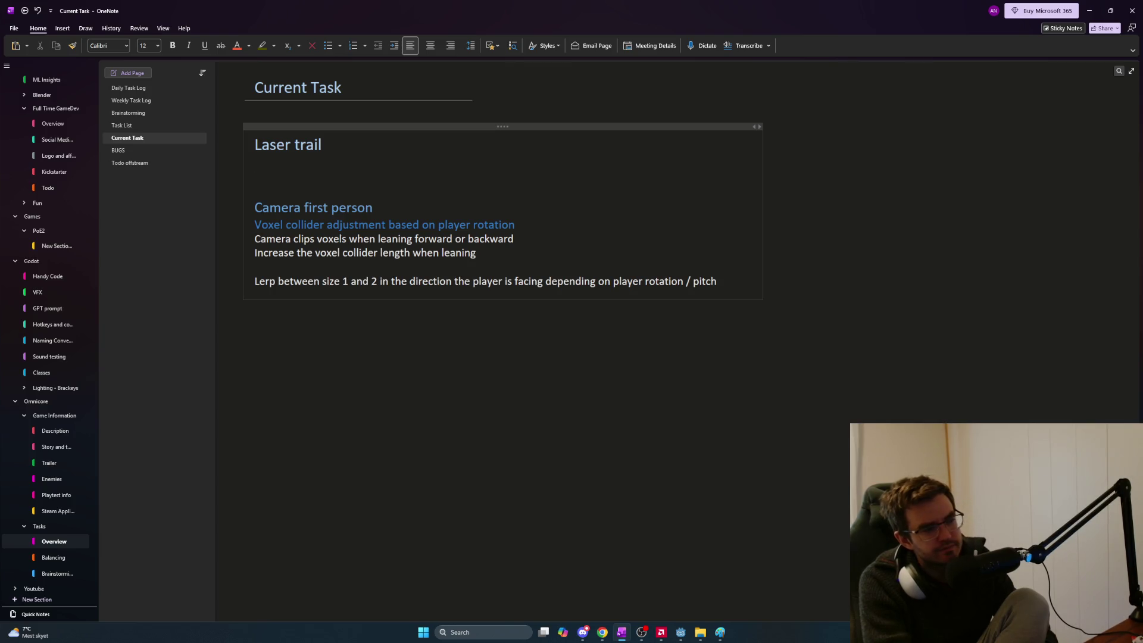
{"action": "type", "text": "H"}
{"action": "key", "text": "BackSpace"}
{"action": "type", "text": "Hit point decal"}
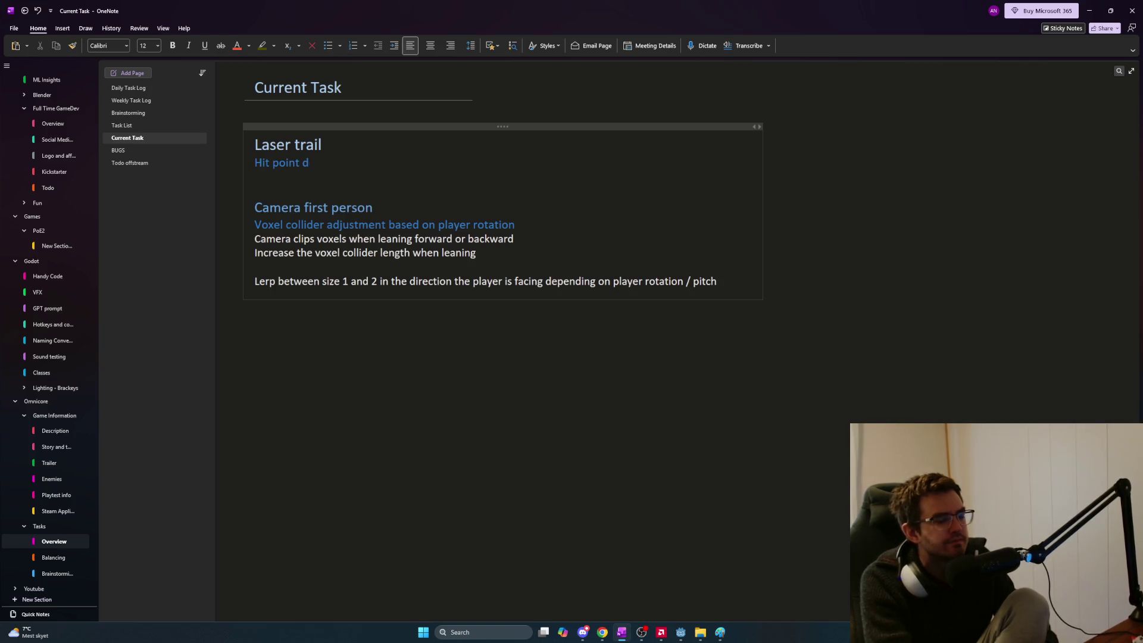
{"action": "key", "text": "Return"}
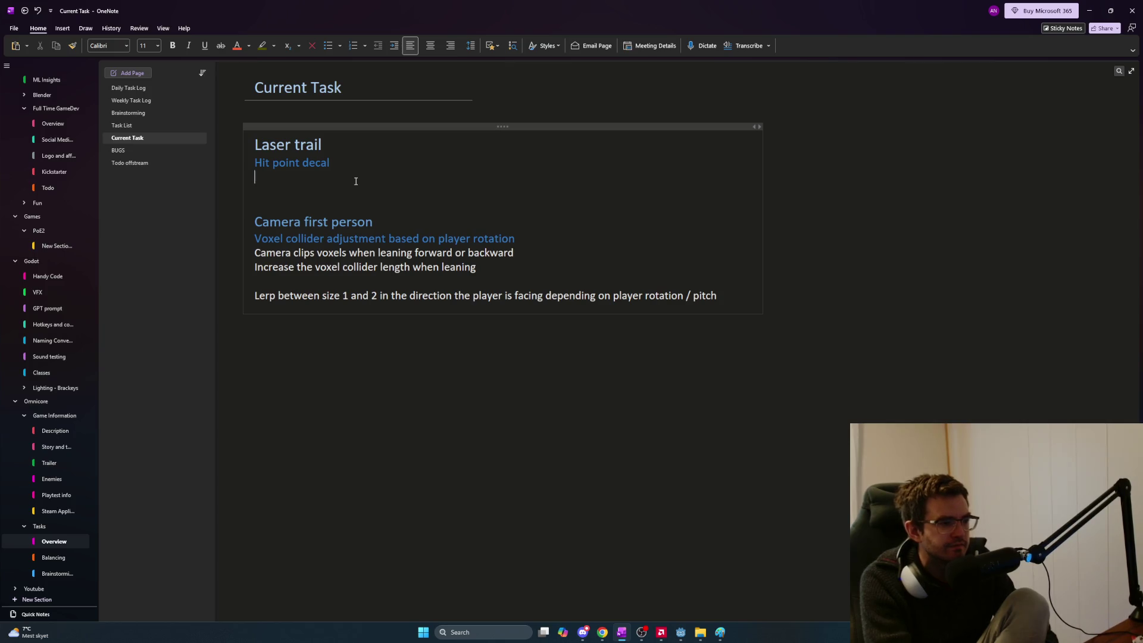
{"action": "type", "text": "A"}
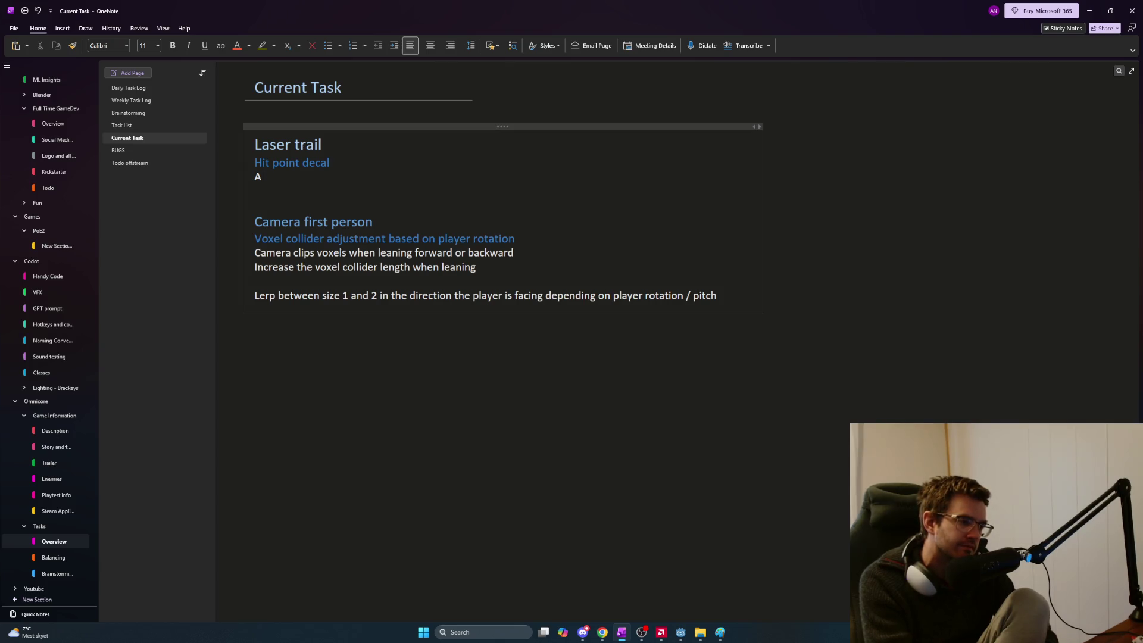
{"action": "type", "text": " decal similar to"}
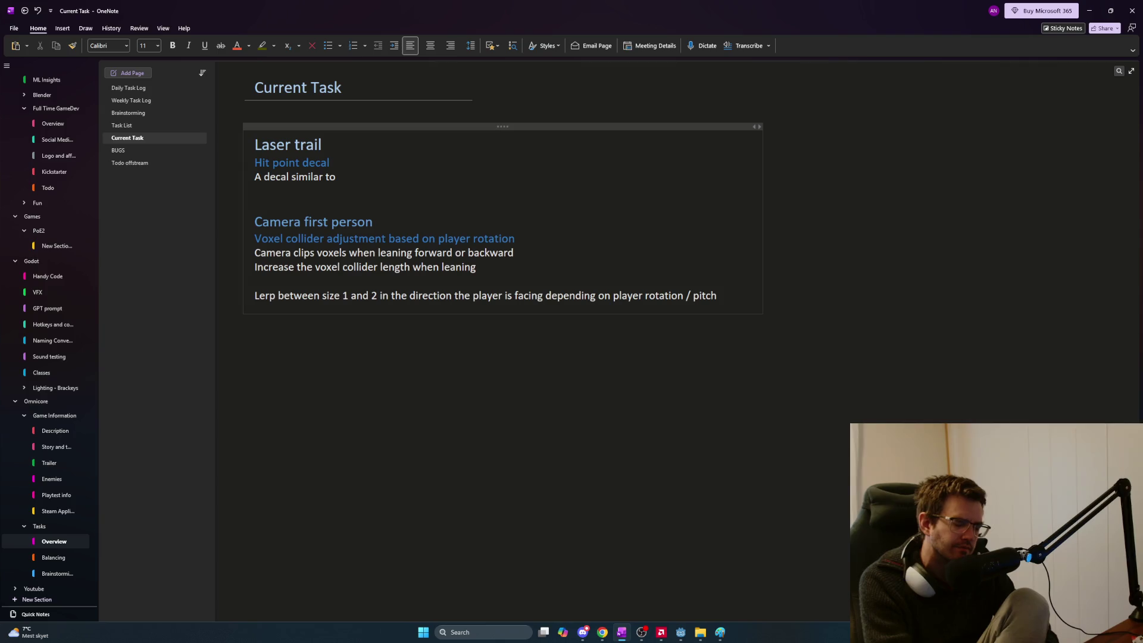
{"action": "type", "text": "bullet hit, "}
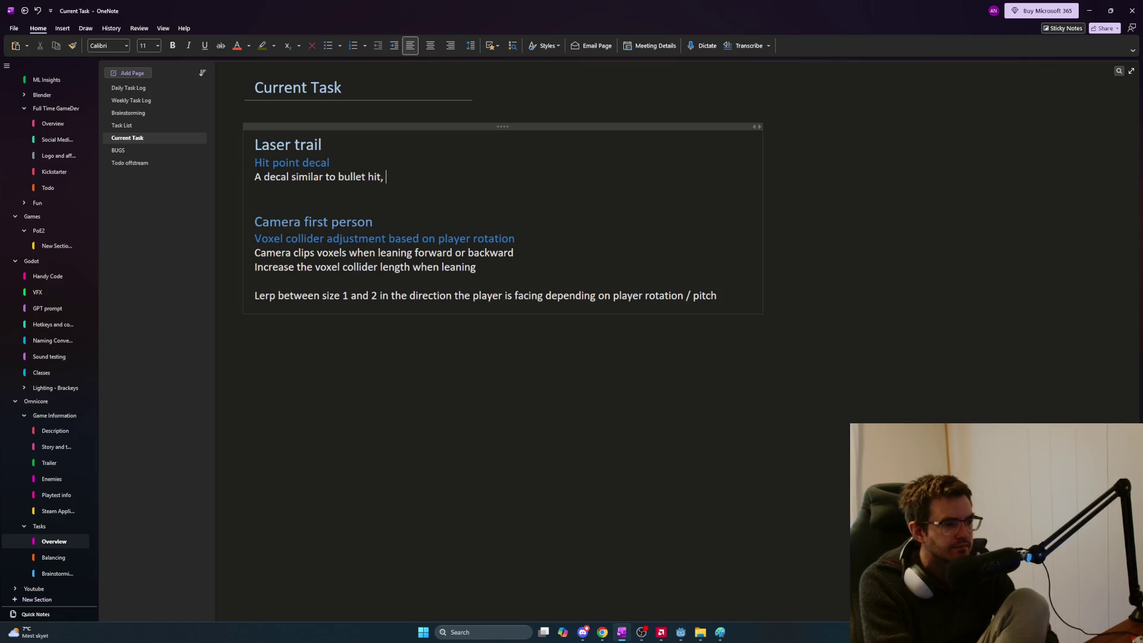
{"action": "type", "text": "only with emission"}
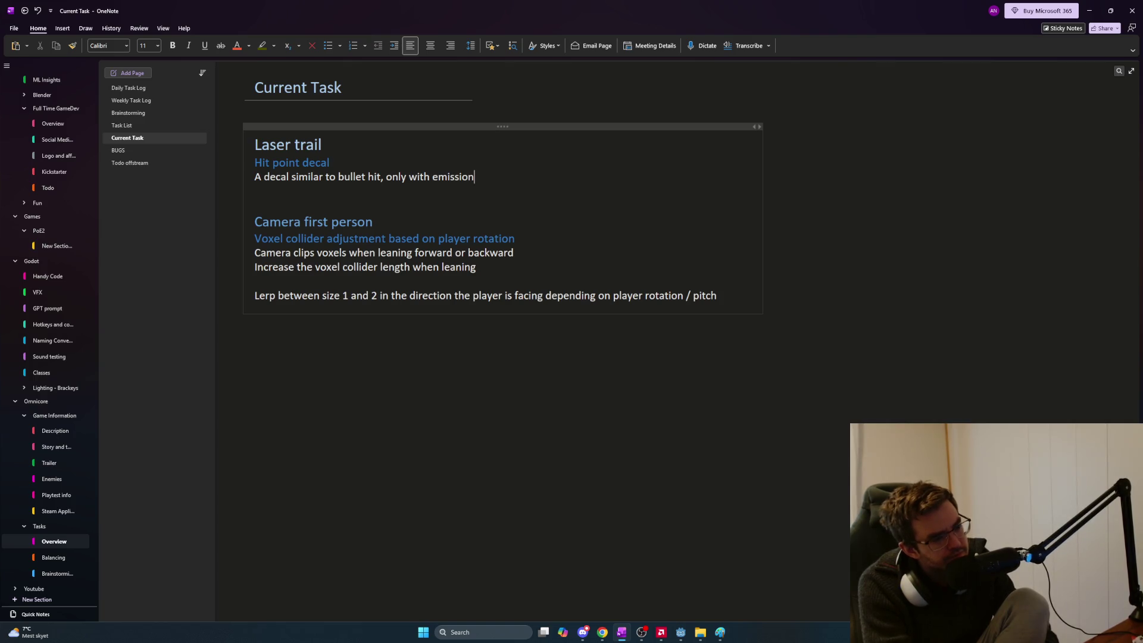
{"action": "key", "text": "Return"}
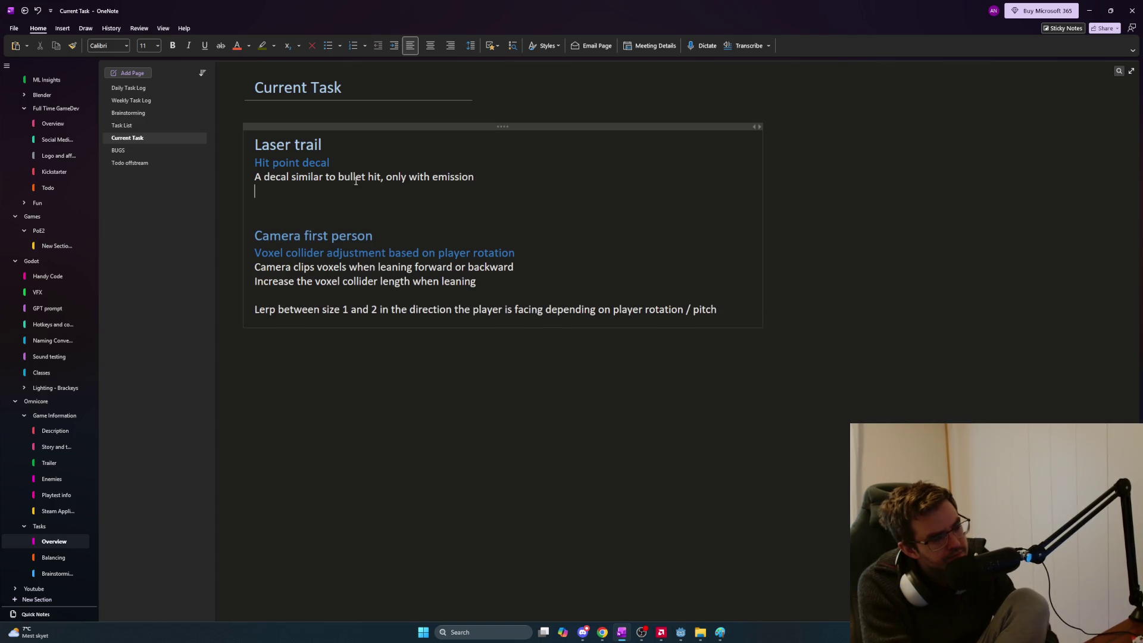
{"action": "key", "text": "Return"}
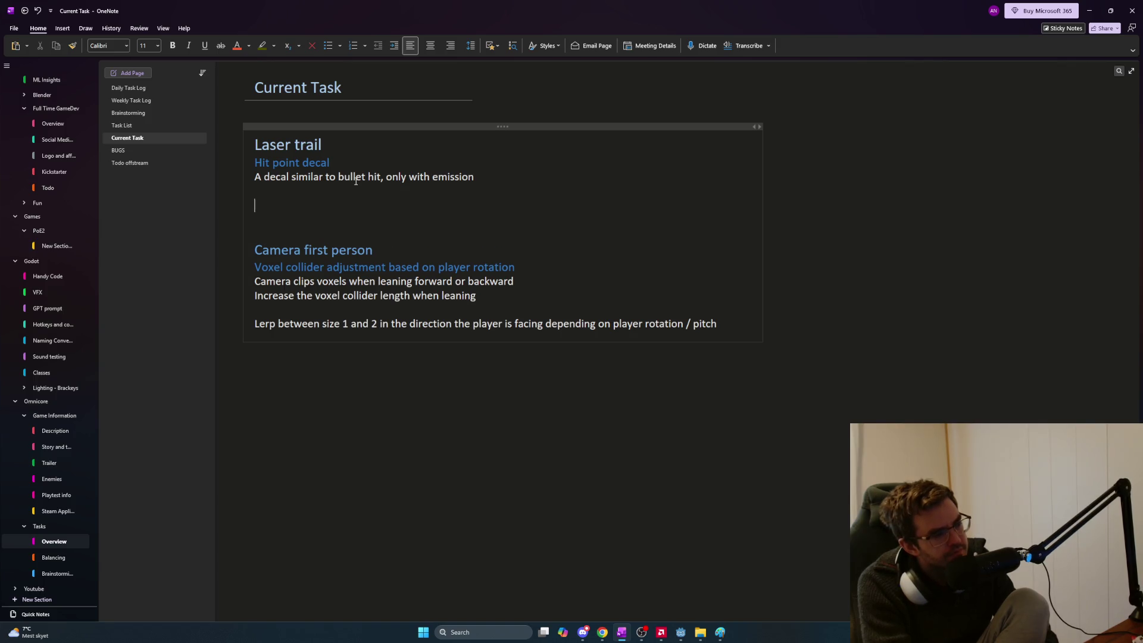
Add a 'Trail decal' subheading and begin its note 'Draw from point A to point B'
{"action": "key", "text": "ctrl+shift+period"}
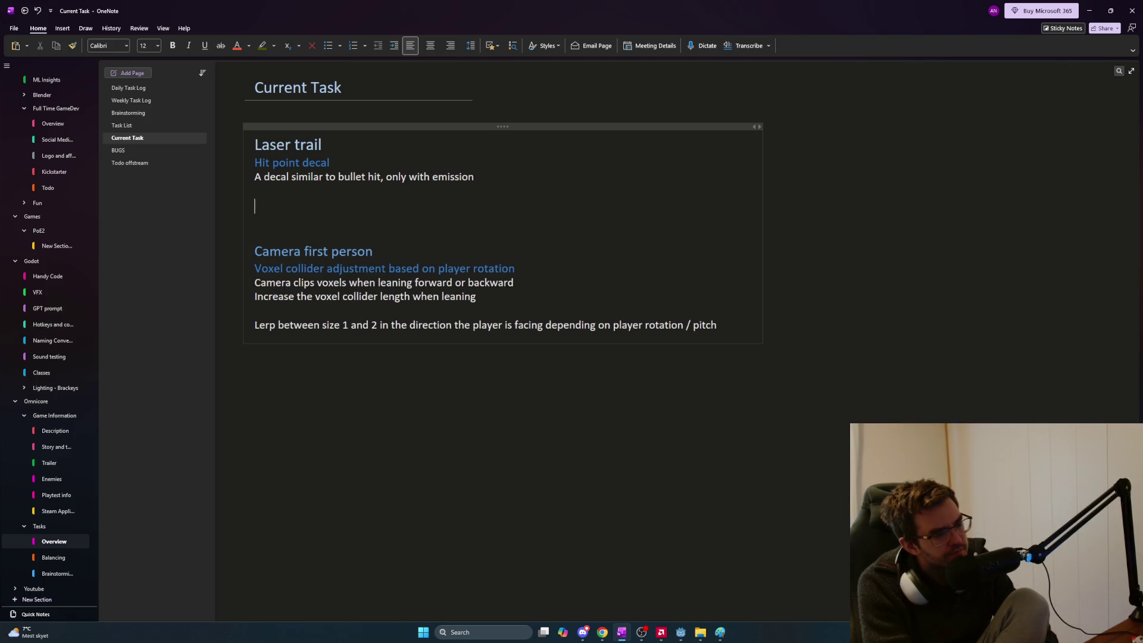
{"action": "type", "text": "LTrail decal"}
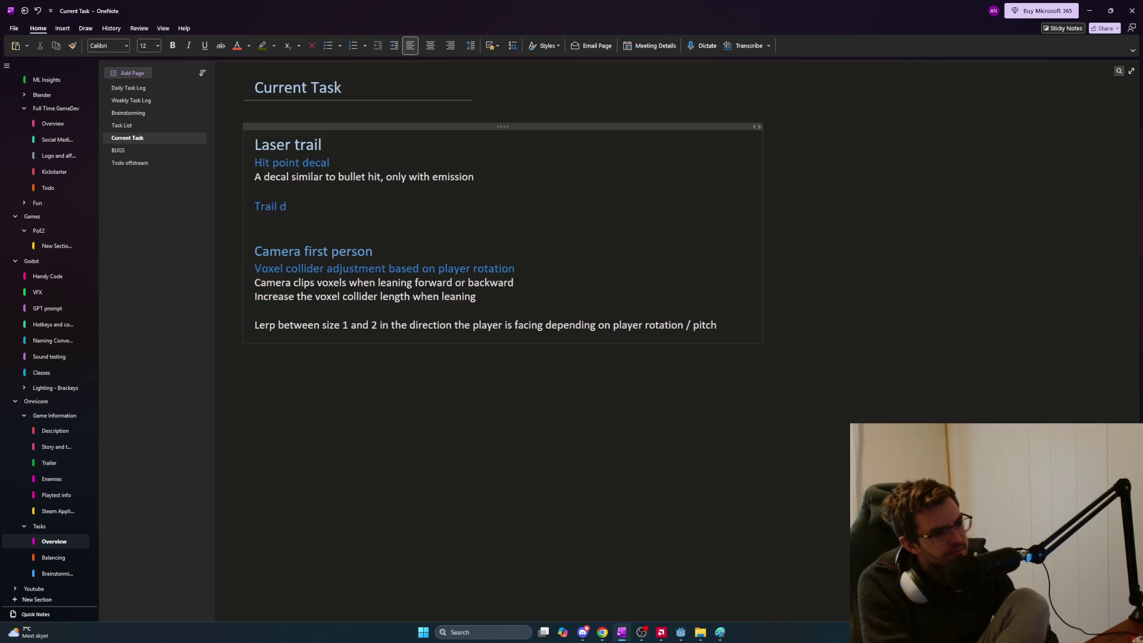
{"action": "key", "text": "Return"}
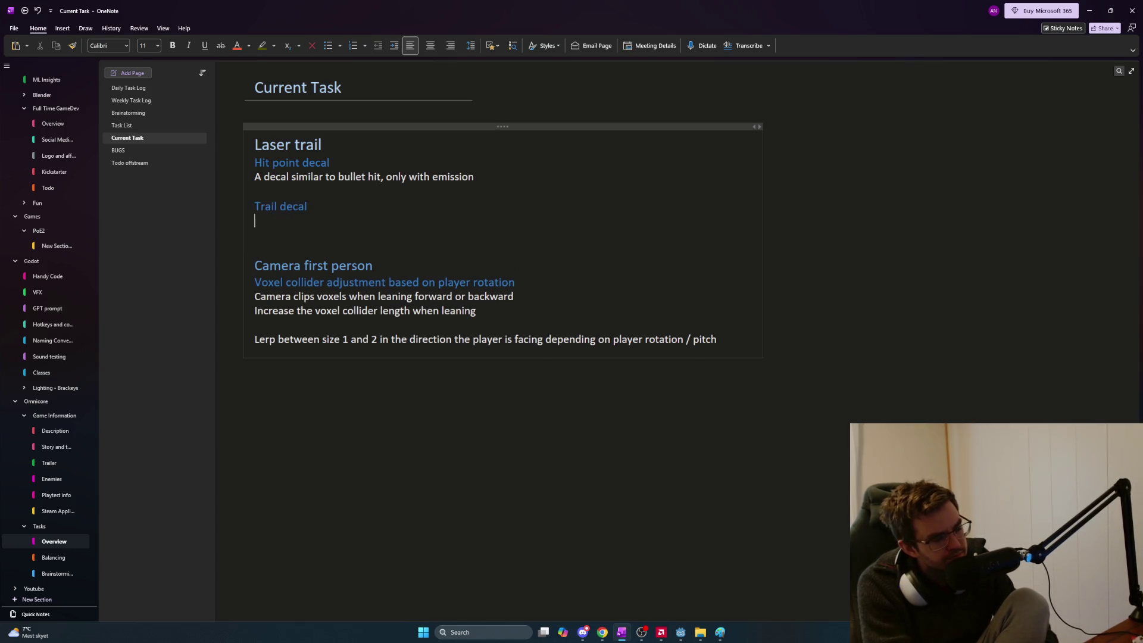
{"action": "type", "text": "Draw from point a"}
{"action": "key", "text": "BackSpace"}
{"action": "type", "text": "A to point B"}
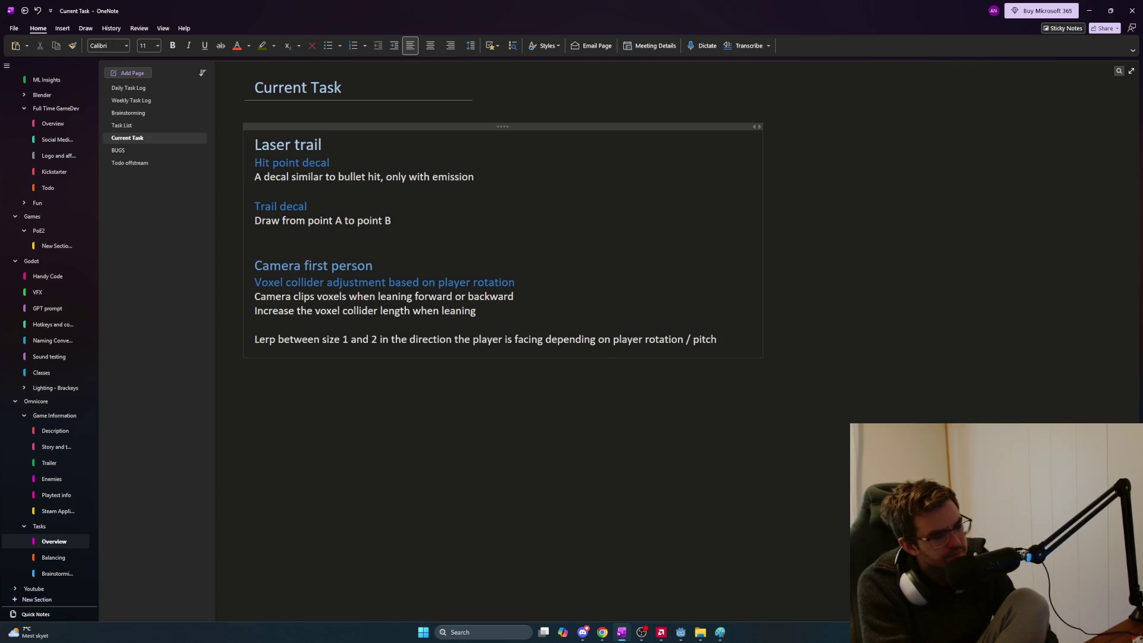
{"action": "type", "text": ", sim"}
{"action": "key", "text": "BackSpace"}
{"action": "key", "text": "BackSpace"}
{"action": "key", "text": "BackSpace"}
{"action": "type", "text": "similar to a dragger"}
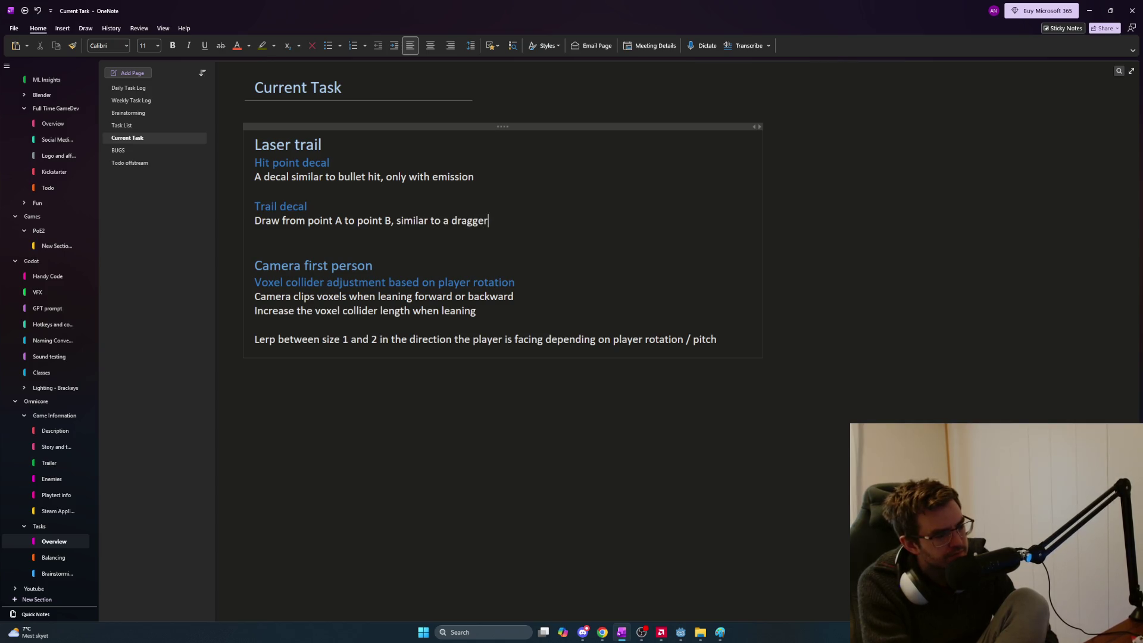
{"action": "key", "text": "BackSpace"}
{"action": "type", "text": "d out"}
Finish the note as 'a line version of the hit point decal' and start a 'When to draw trail' subheading
{"action": "key", "text": "BackSpace"}
{"action": "key", "text": "BackSpace"}
{"action": "key", "text": "BackSpace"}
{"action": "type", "text": "ne"}
{"action": "key", "text": "BackSpace"}
{"action": "key", "text": "BackSpace"}
{"action": "key", "text": "BackSpace"}
{"action": "type", "text": "a line version"}
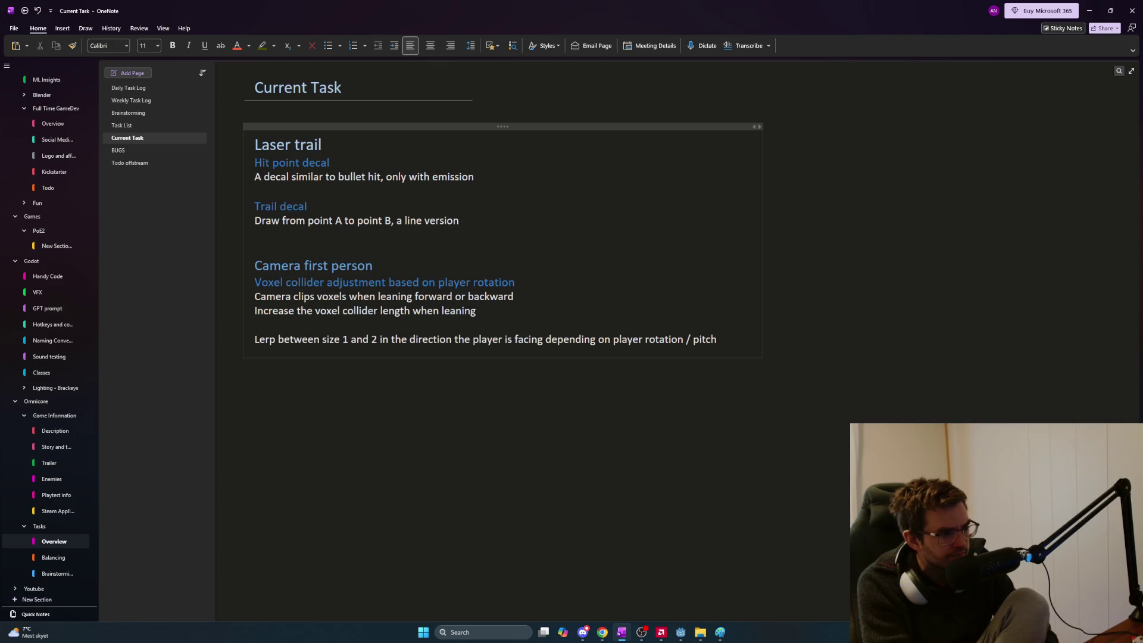
{"action": "type", "text": " of the hit point decal"}
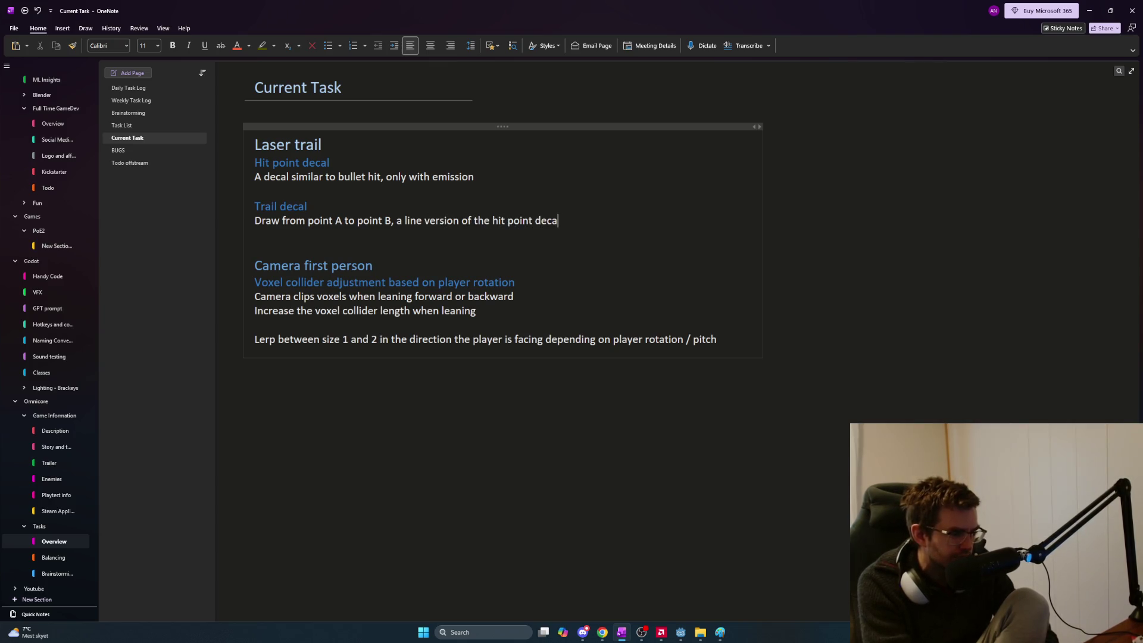
{"action": "key", "text": "Return"}
{"action": "key", "text": "Return"}
{"action": "key", "text": "ctrl+shift+period"}
{"action": "type", "text": "When"}
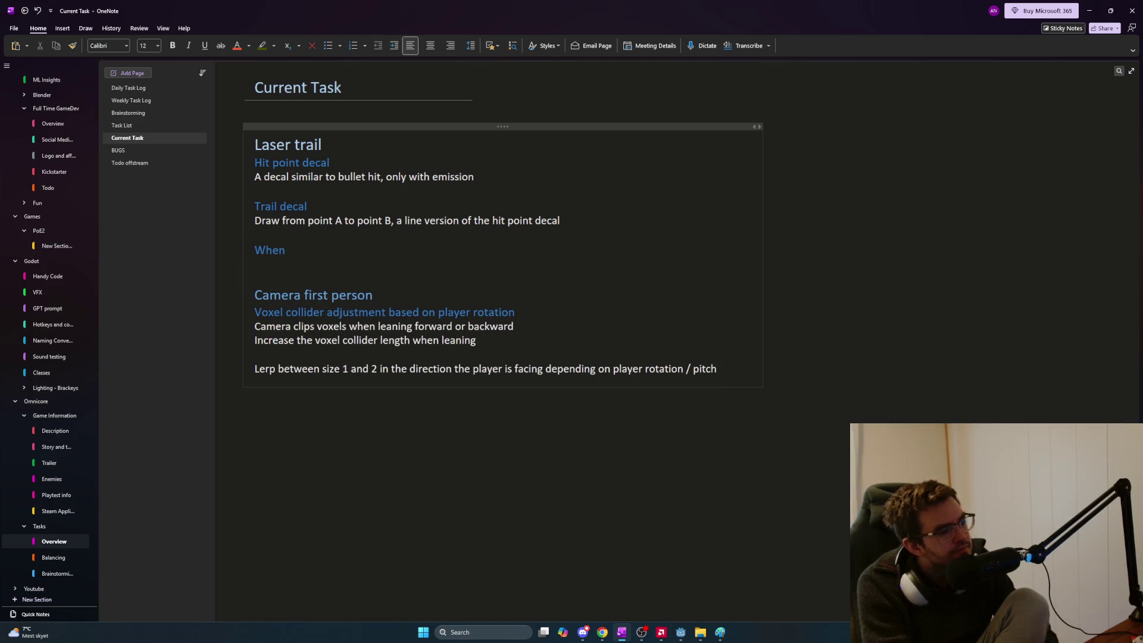
{"action": "type", "text": " to draw "}
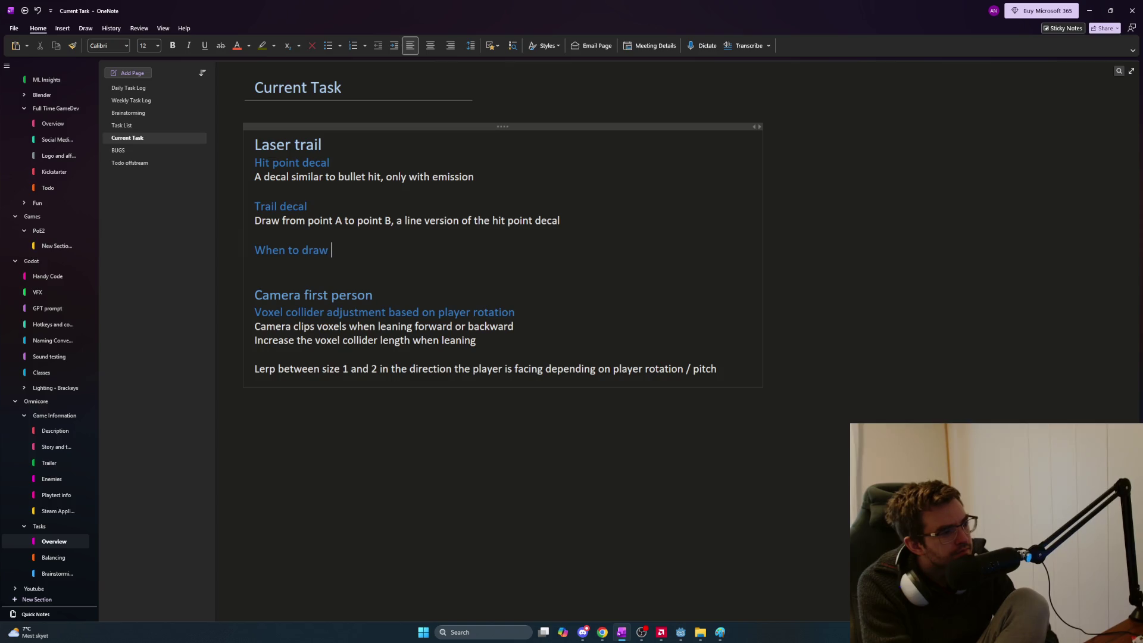
{"action": "type", "text": "trail"}
Add a 'Draw trail if' line whose first condition is that the distance from the previous hit to the current hit is not too large
{"action": "key", "text": "Return"}
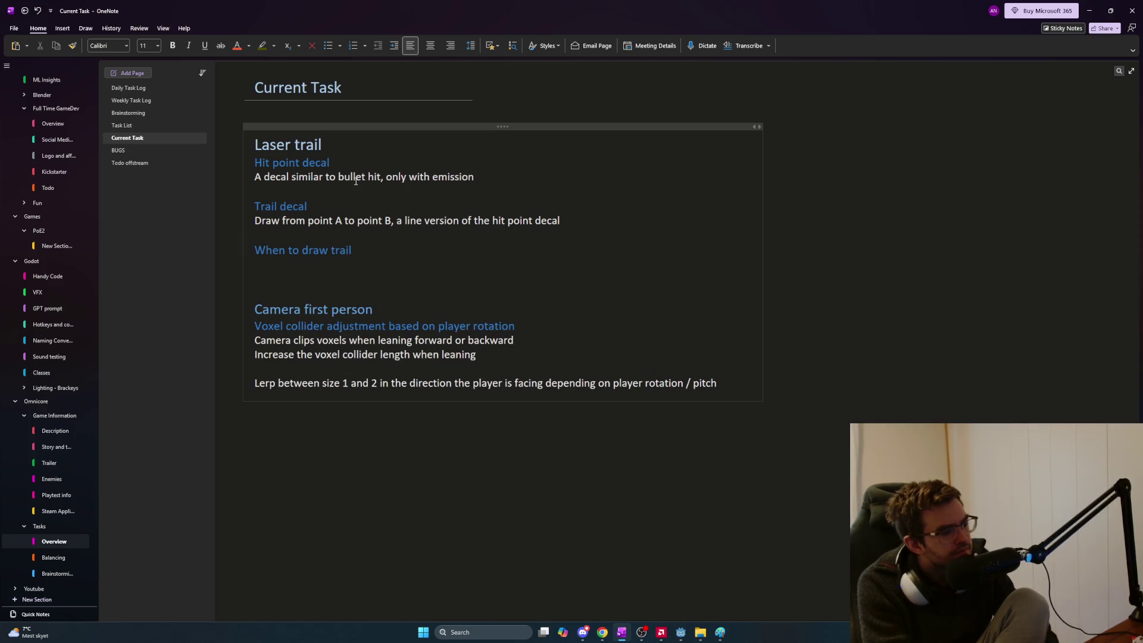
{"action": "type", "text": "Draw trail if"}
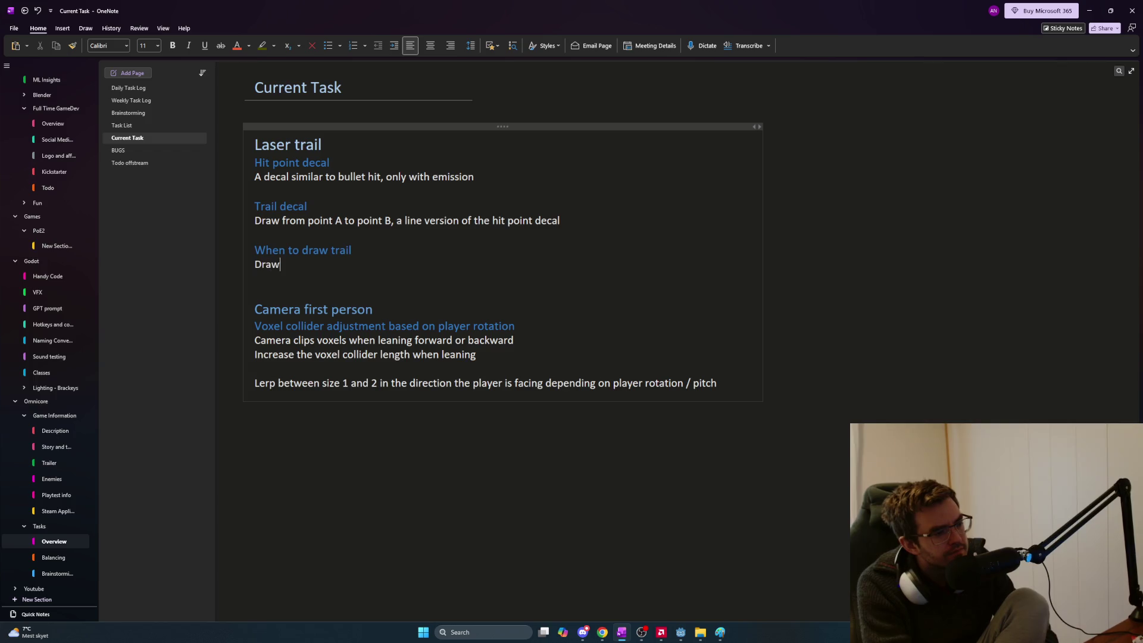
{"action": "key", "text": "Return"}
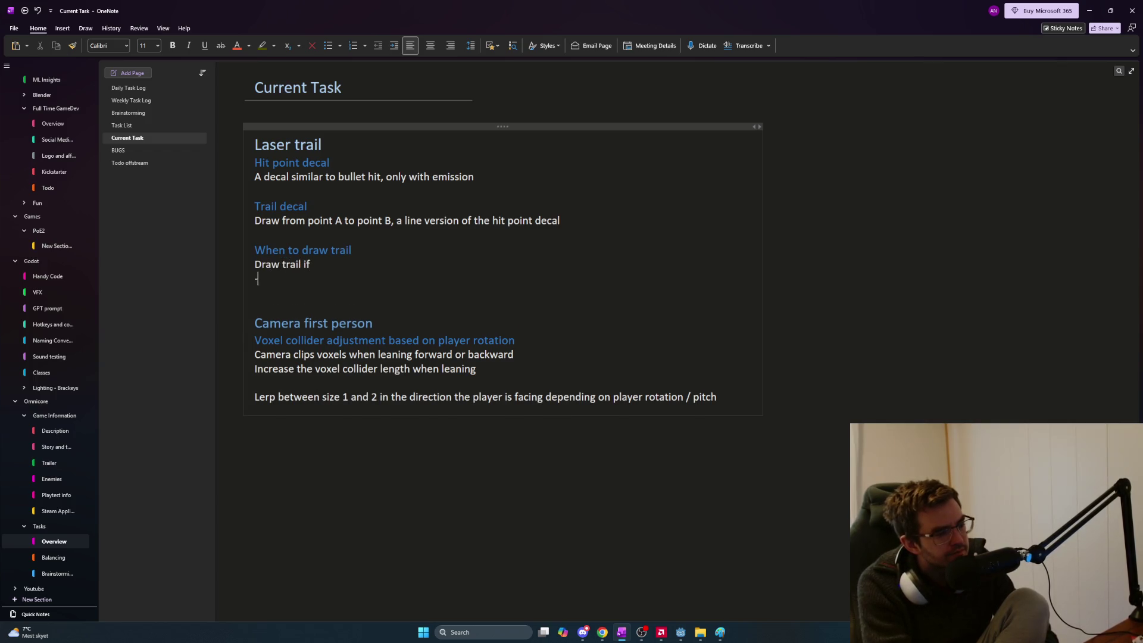
{"action": "type", "text": "- Distance from"}
{"action": "key", "text": "BackSpace"}
{"action": "key", "text": "BackSpace"}
{"action": "key", "text": "BackSpace"}
{"action": "type", "text": "from previous hit to current hit is not too large"}
Add the second condition that the previous and current hit normals don't differ too much, end the list, and return to ChatGPT
{"action": "key", "text": "Return"}
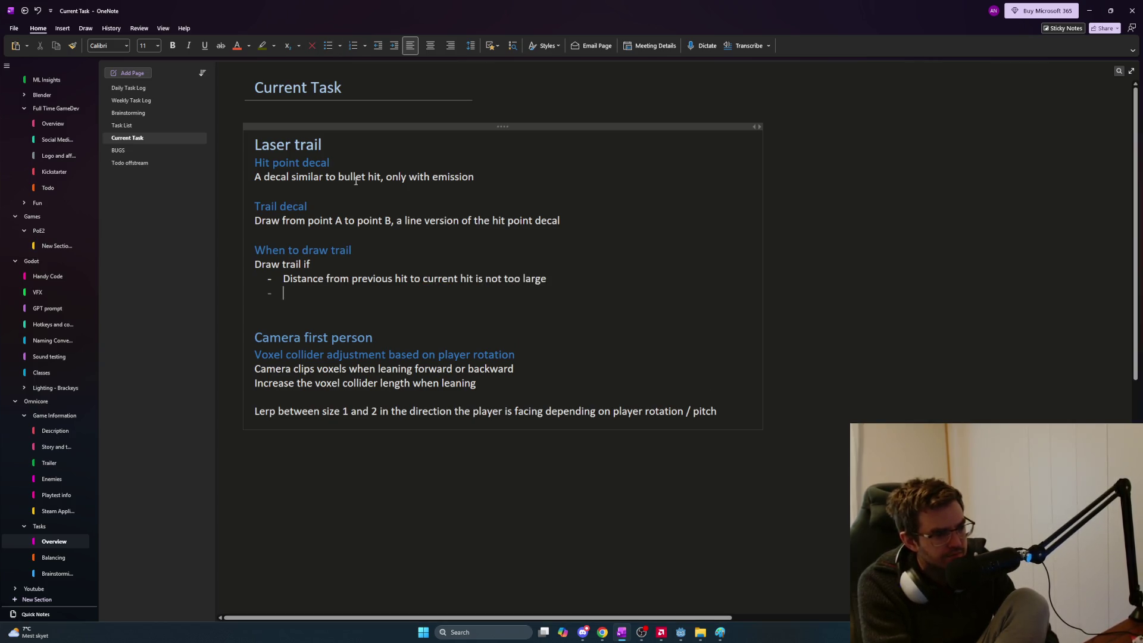
{"action": "type", "text": "The "}
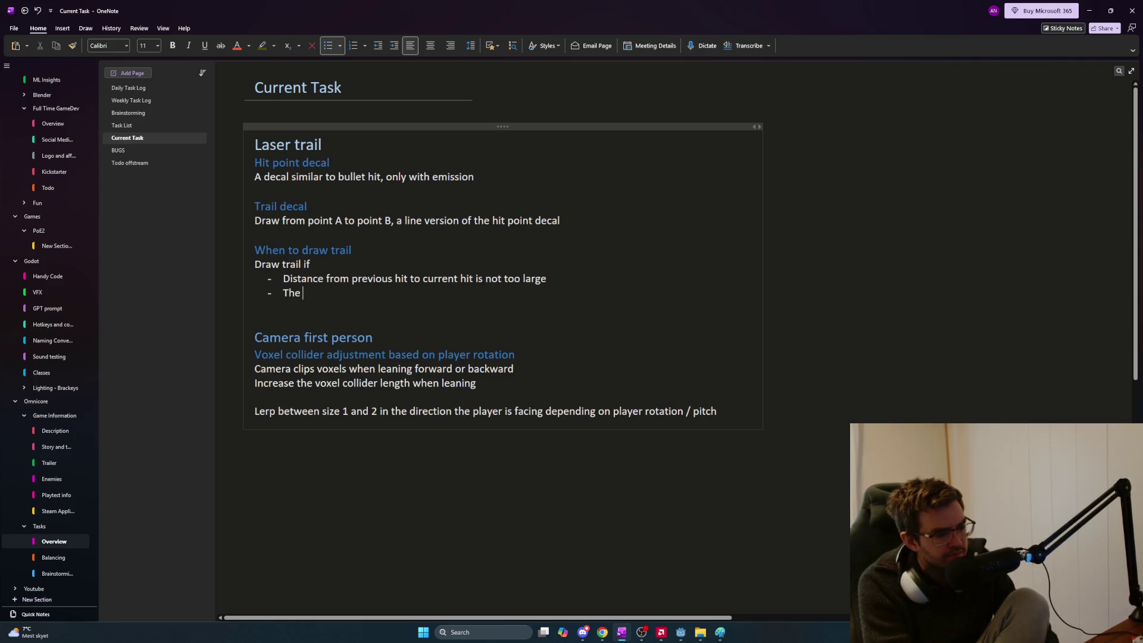
{"action": "type", "text": "differenc"}
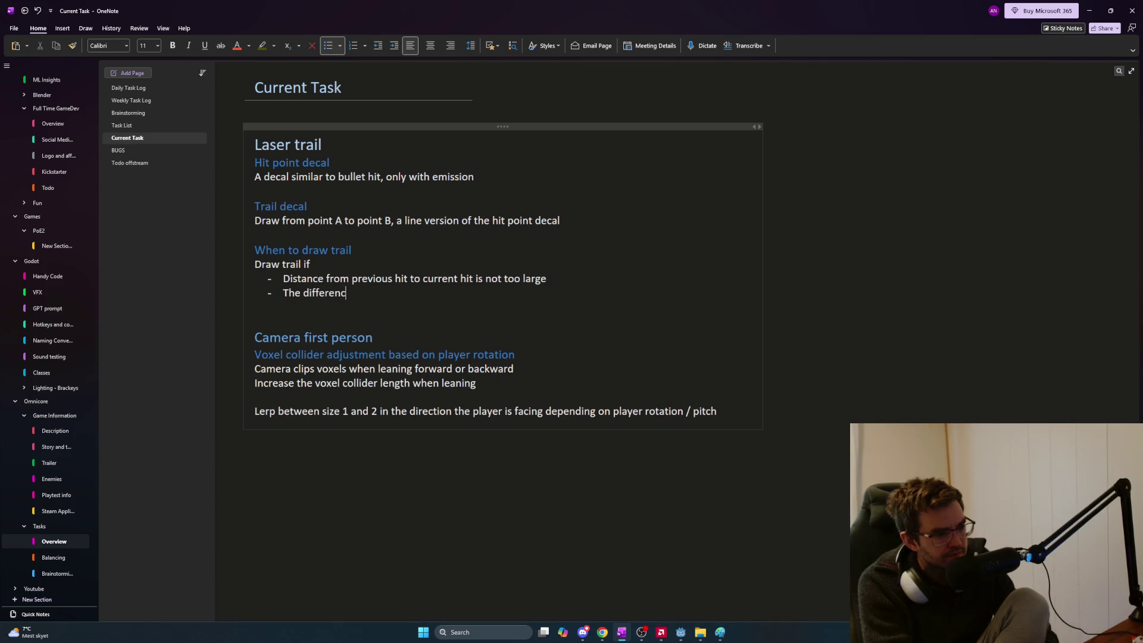
{"action": "type", "text": "e between previou"}
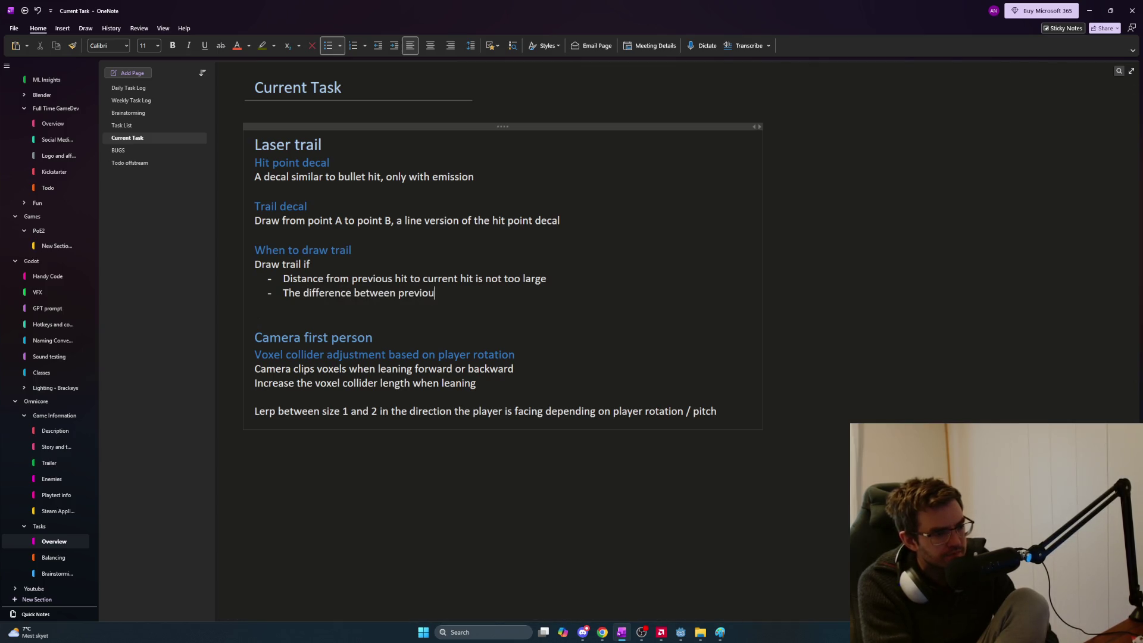
{"action": "type", "text": "s hit's normal and t"}
{"action": "type", "text": "his hit's normal "}
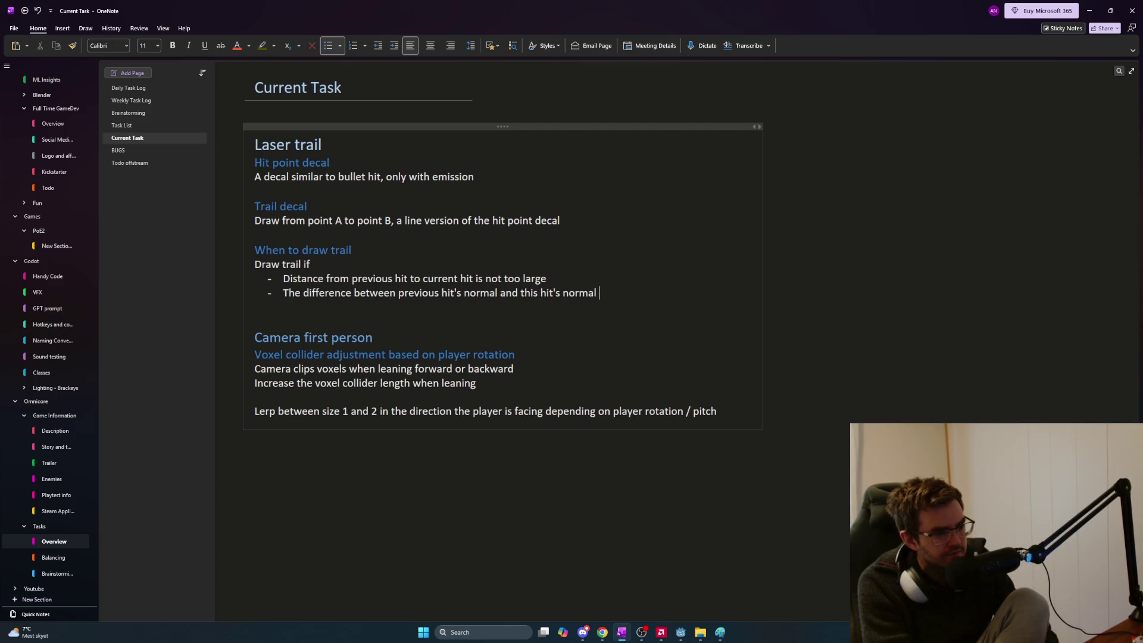
{"action": "type", "text": "is not too big"}
{"action": "key", "text": "Return"}
{"action": "key", "text": "BackSpace"}
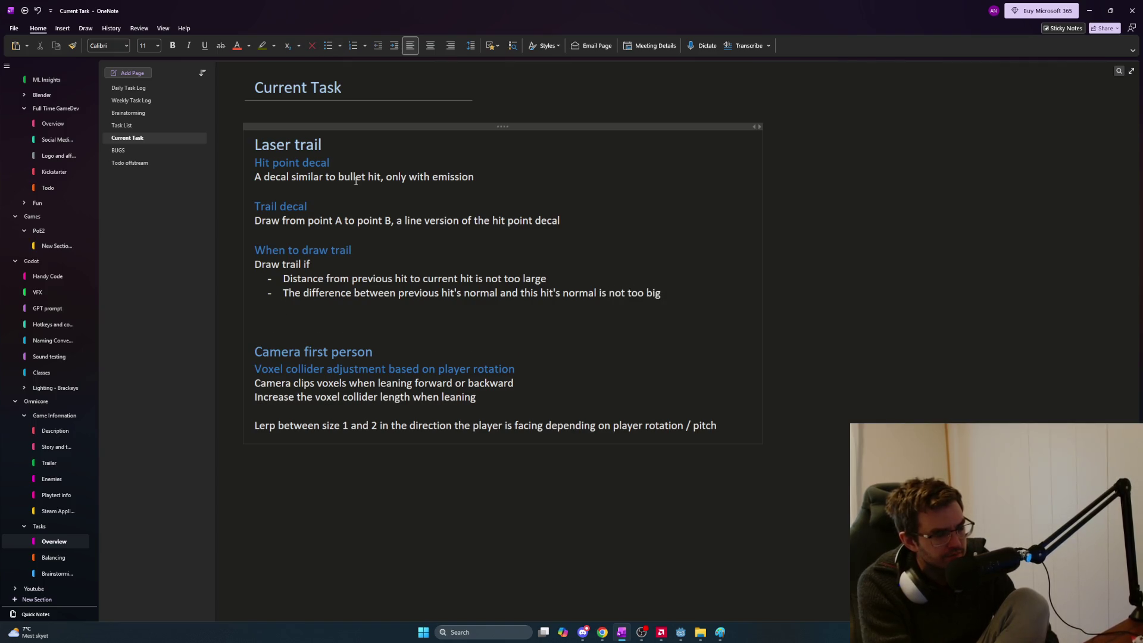
{"action": "key", "text": "Return"}
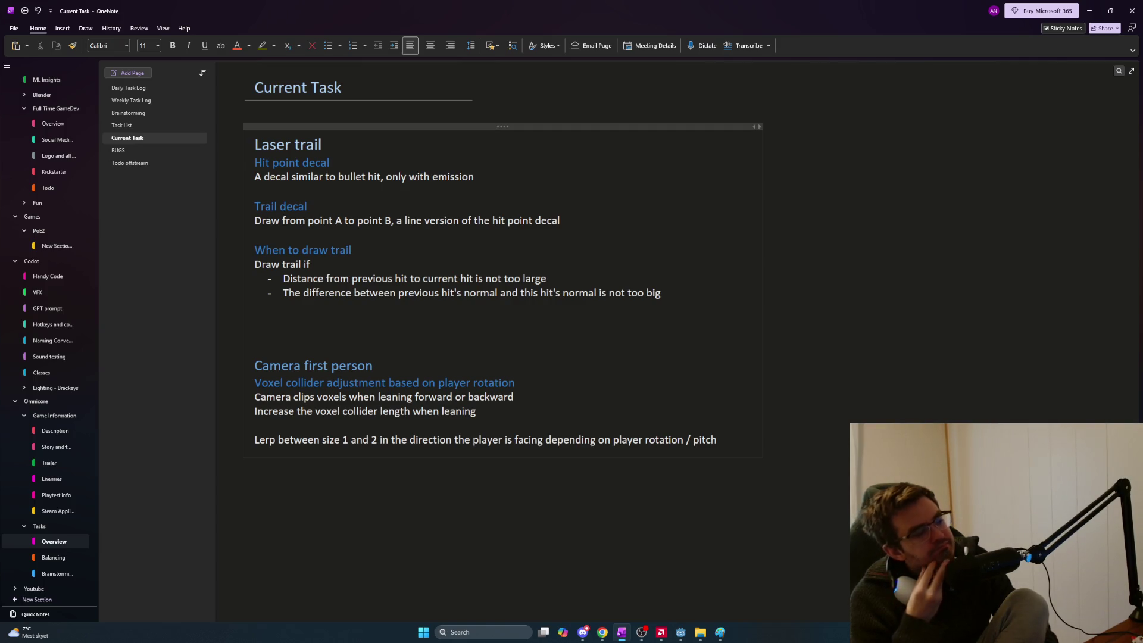
{"action": "key", "text": "alt+Tab"}
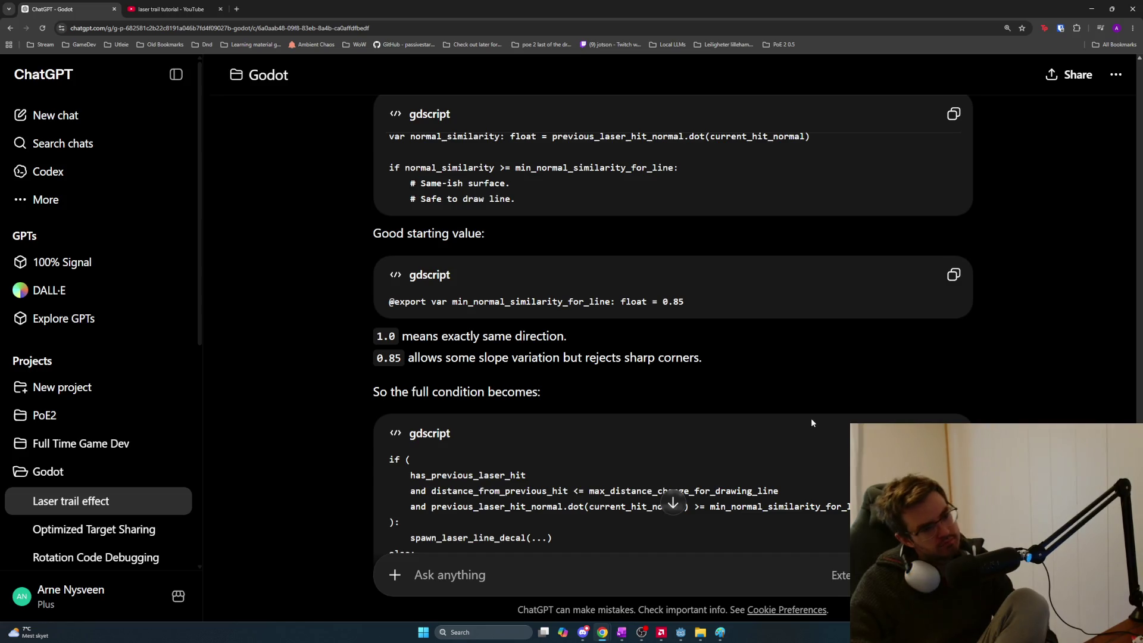
{"action": "scroll", "coordinate": [753, 408], "scroll_direction": "down", "scroll_amount": 2}
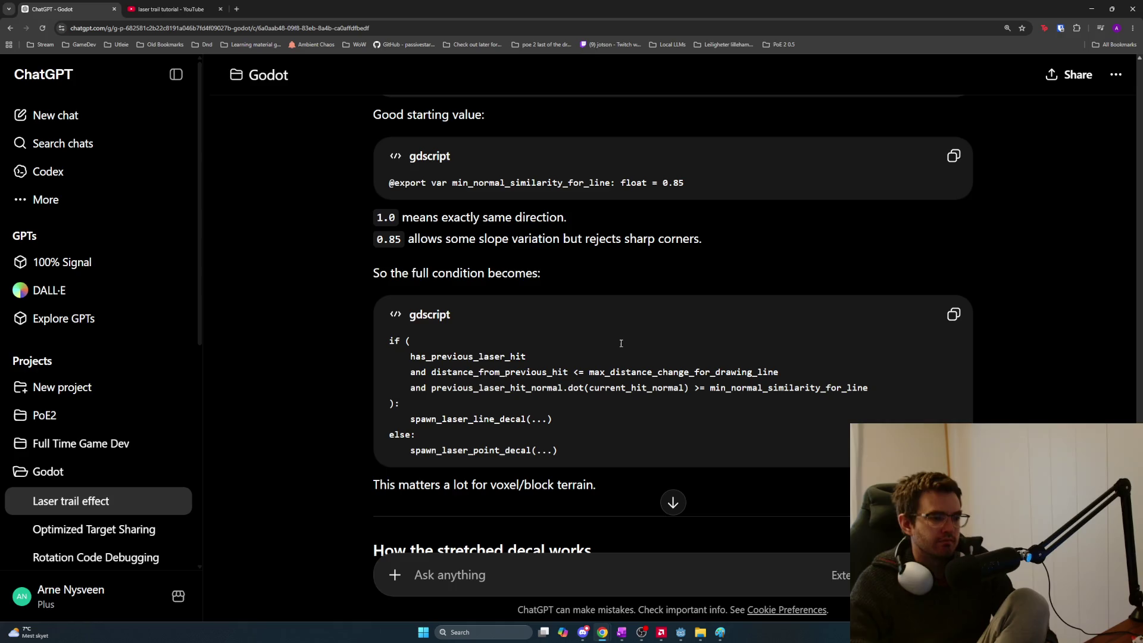
{"action": "scroll", "coordinate": [620, 344], "scroll_direction": "down", "scroll_amount": 1}
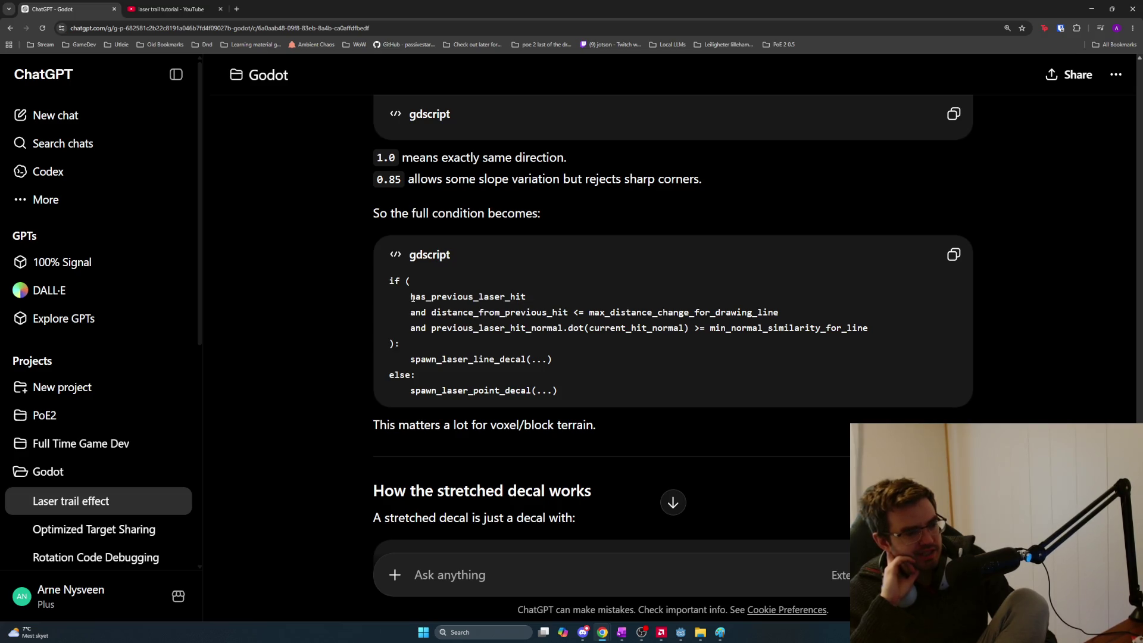
{"action": "key", "text": "alt+Tab"}
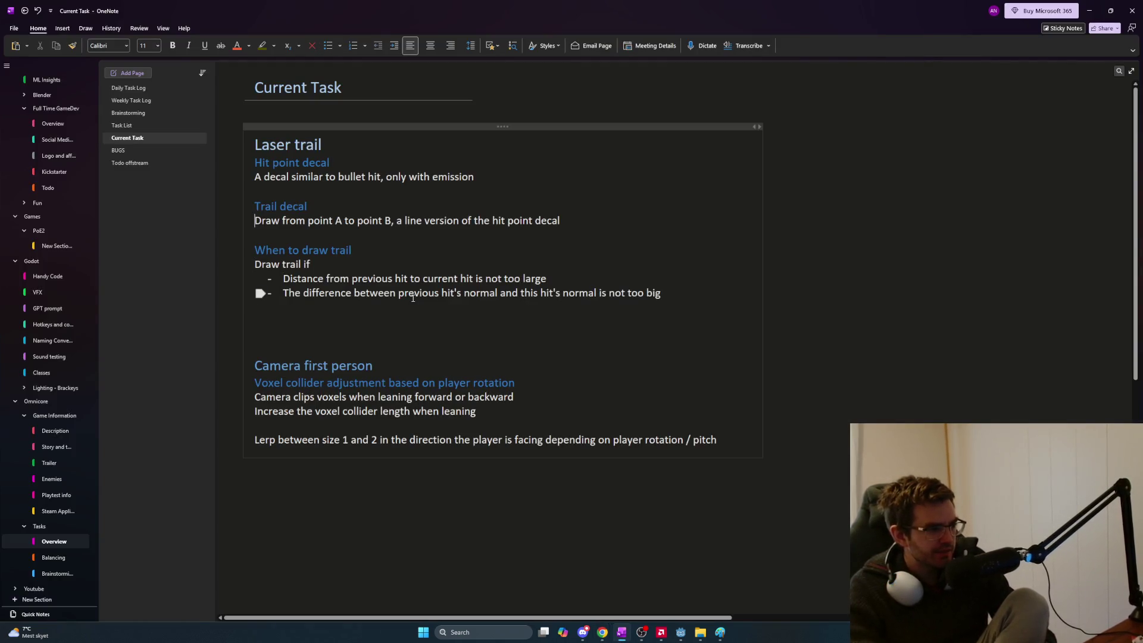
Insert a Heading 2 subheading 'VFX script on the laser gun' under Laser trail
{"action": "key", "text": "Up"}
{"action": "key", "text": "Up"}
{"action": "key", "text": "Up"}
{"action": "key", "text": "End"}
{"action": "key", "text": "Return"}
{"action": "key", "text": "ctrl+alt+2"}
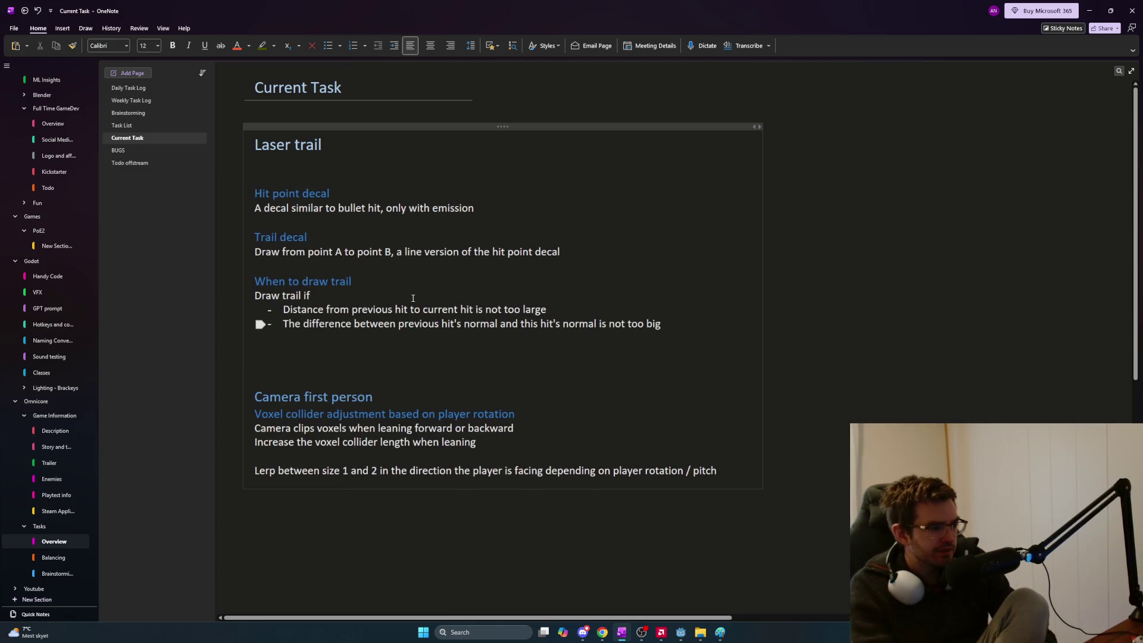
{"action": "type", "text": "VFX script on the laser"}
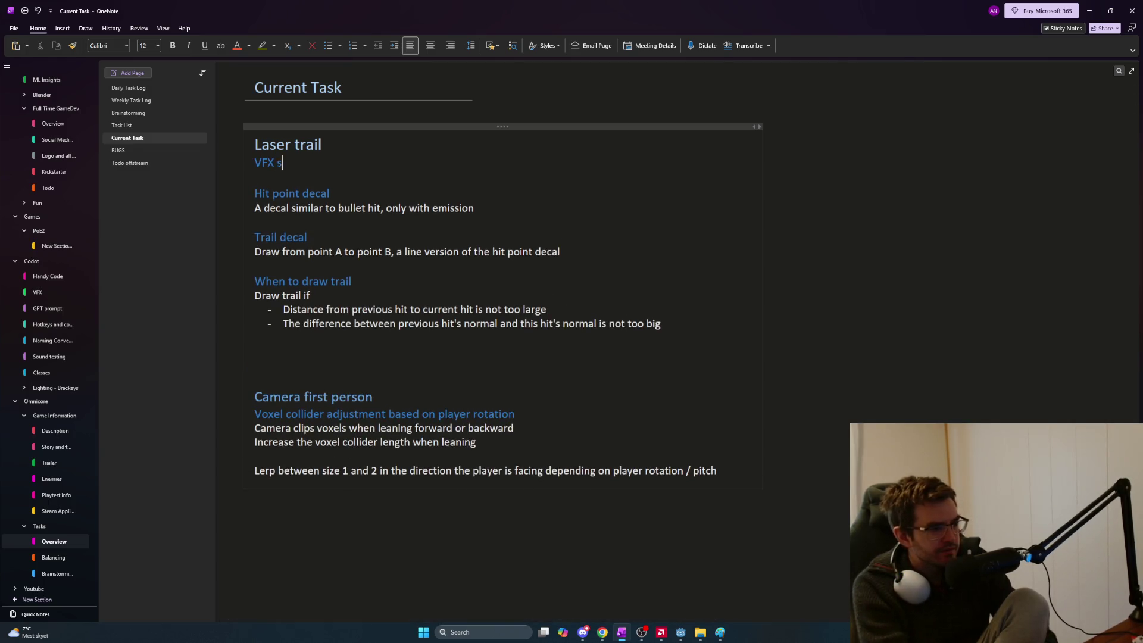
{"action": "type", "text": " gun"}
Write the description 'Calculates what type of decal to spawn based on previous and current hit point' below it
{"action": "key", "text": "Return"}
{"action": "type", "text": "Calculates "}
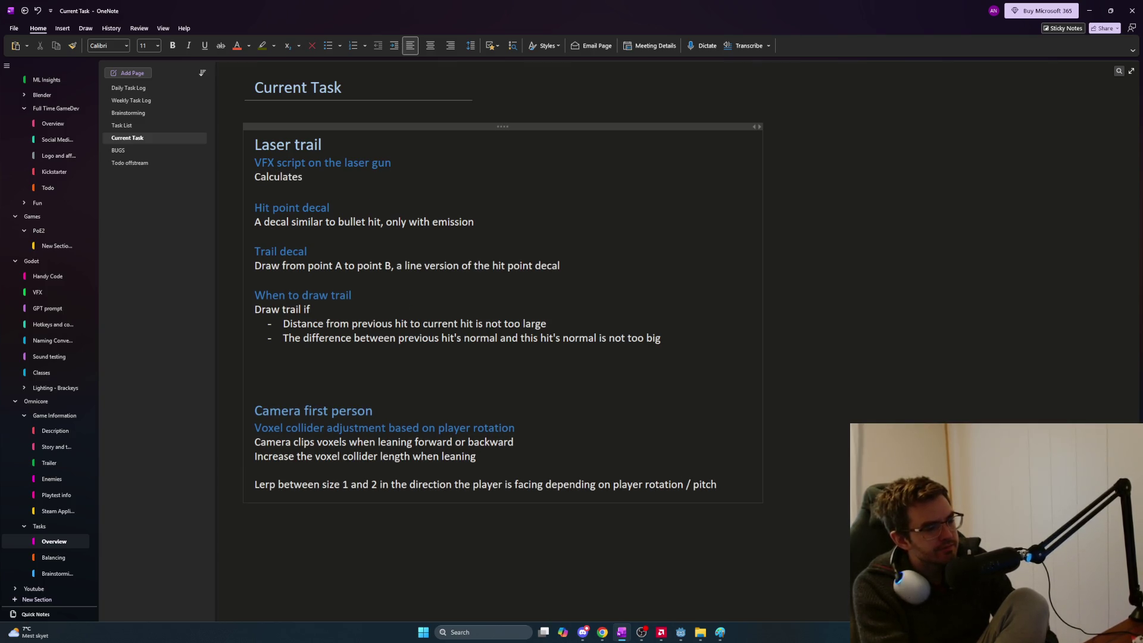
{"action": "type", "text": "what type of decal to spawn based on previous and current hit point"}
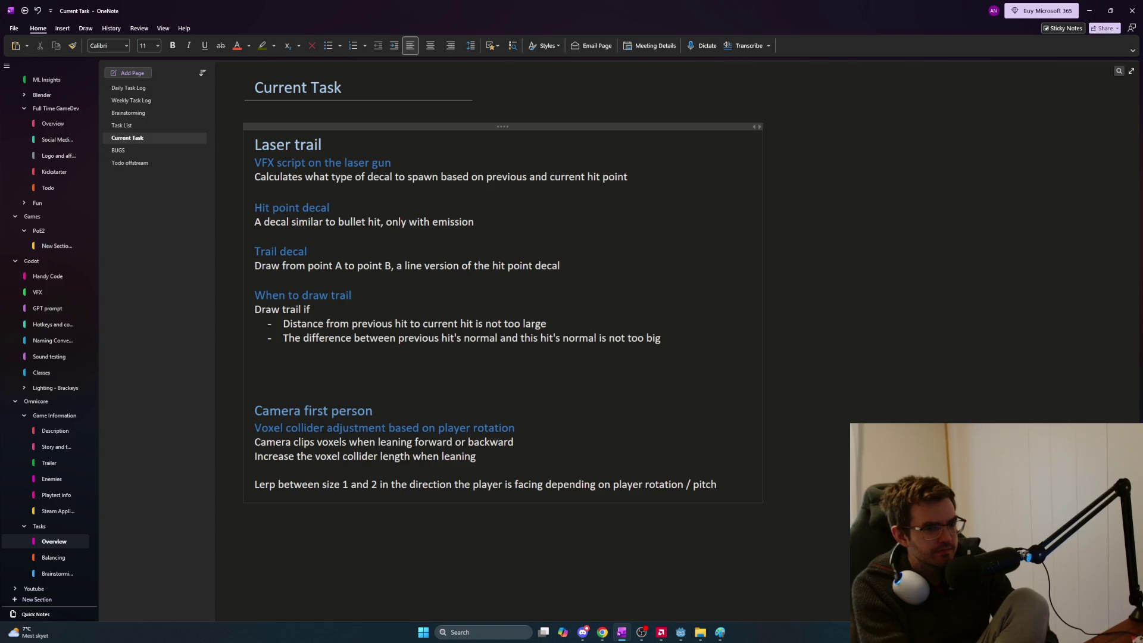
{"action": "key", "text": "Return"}
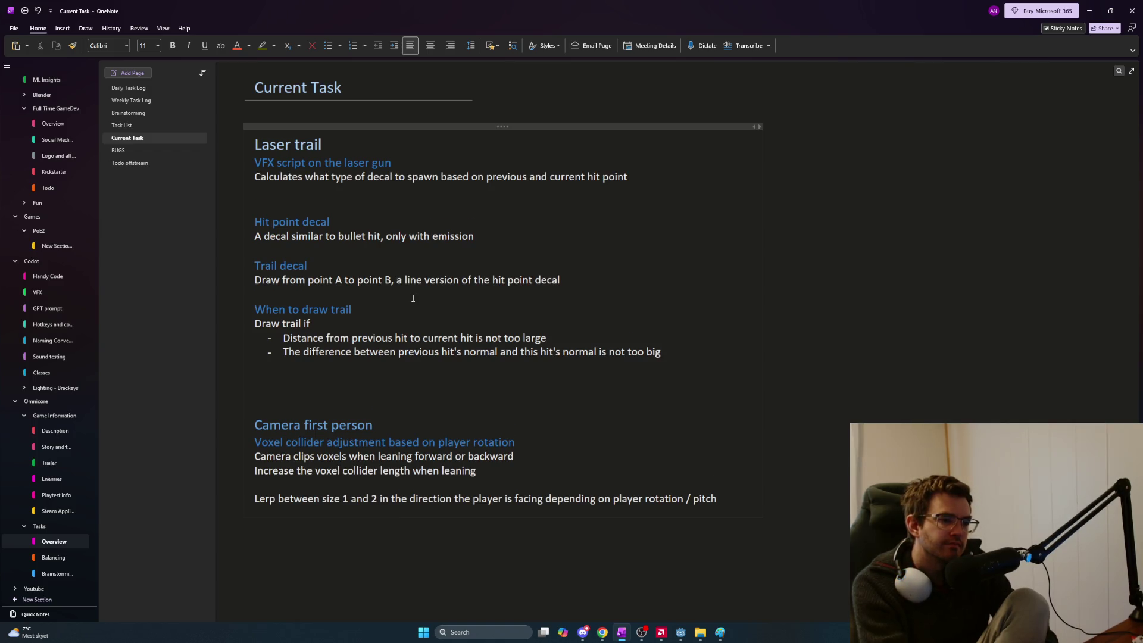
{"action": "key", "text": "BackSpace"}
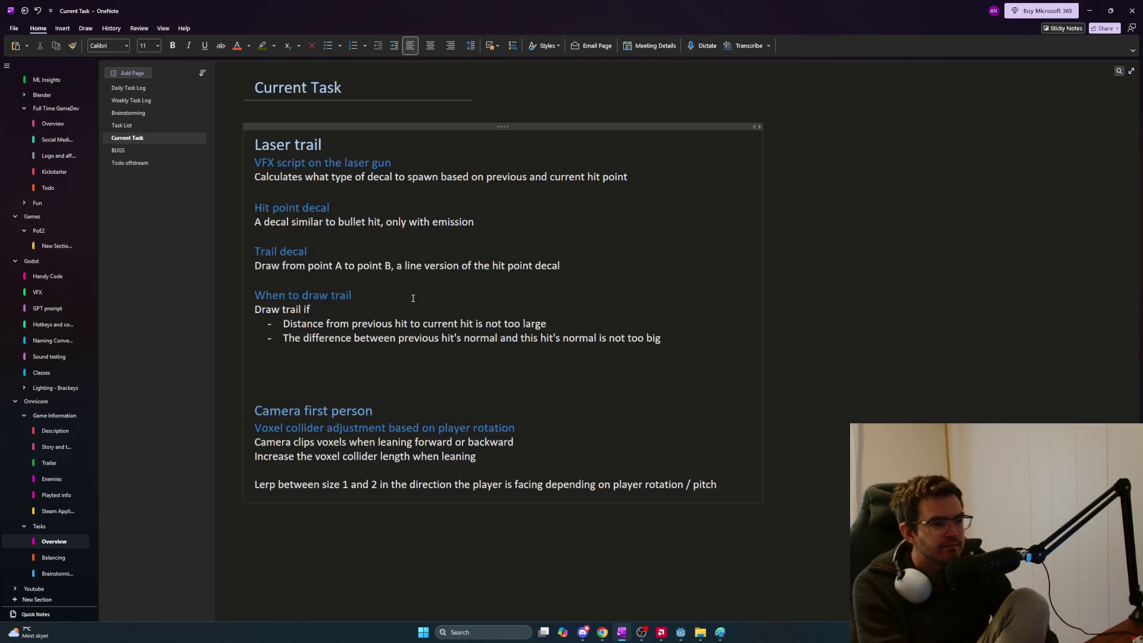
{"action": "key", "text": "Return"}
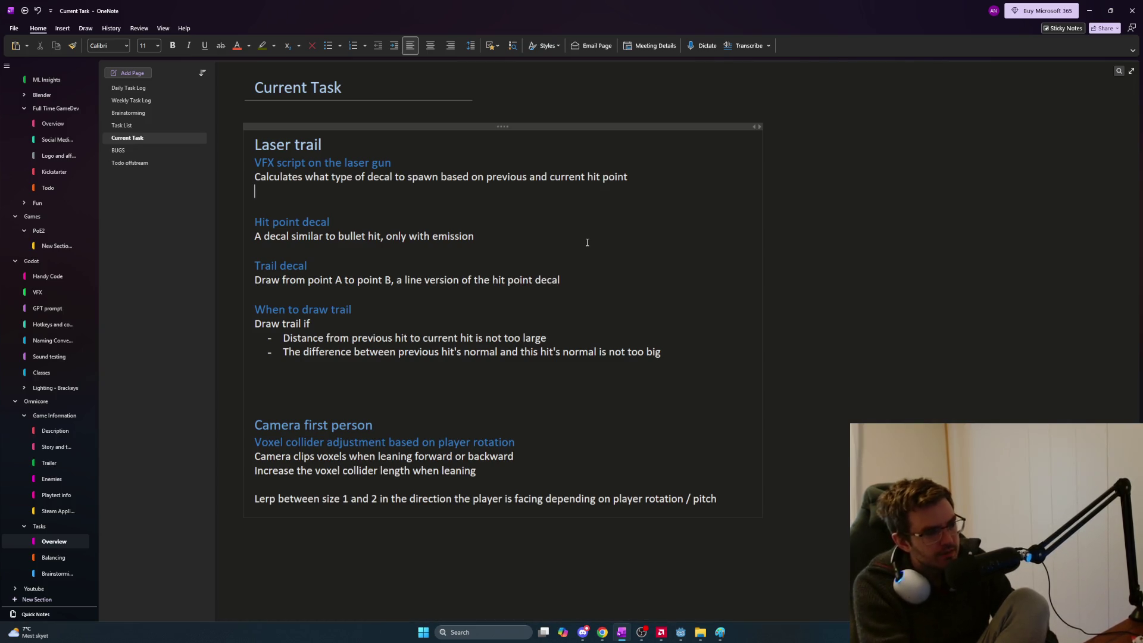
Append 'and fired_last_frame' to the script description and stop flagging fired_last_frame as misspelled
{"action": "type", "text": "Als"}
{"action": "key", "text": "BackSpace"}
{"action": "key", "text": "BackSpace"}
{"action": "key", "text": "BackSpace"}
{"action": "type", "text": "and"}
{"action": "type", "text": " fired_laser("}
{"action": "key", "text": "BackSpace"}
{"action": "key", "text": "BackSpace"}
{"action": "key", "text": "BackSpace"}
{"action": "type", "text": "t_frame"}
{"action": "key", "text": "Return"}
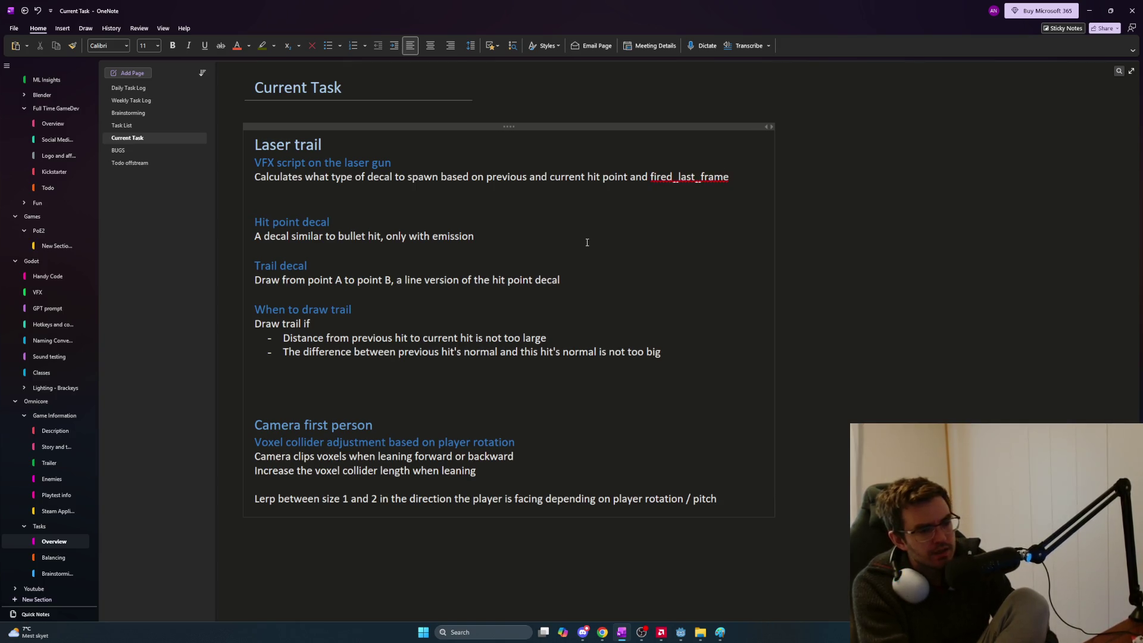
{"action": "right_click", "coordinate": [666, 185]}
{"action": "left_click", "coordinate": [679, 199]}
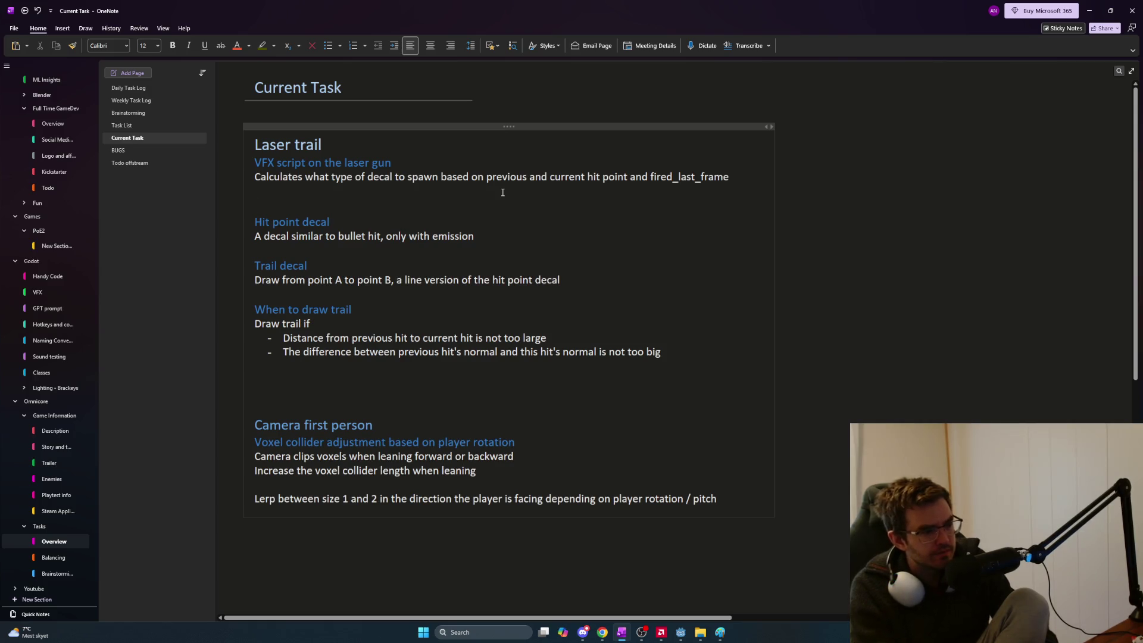
Insert a new first bullet 'If we fired last frame and' above the two trail conditions
{"action": "left_click", "coordinate": [662, 352]}
{"action": "key", "text": "Return"}
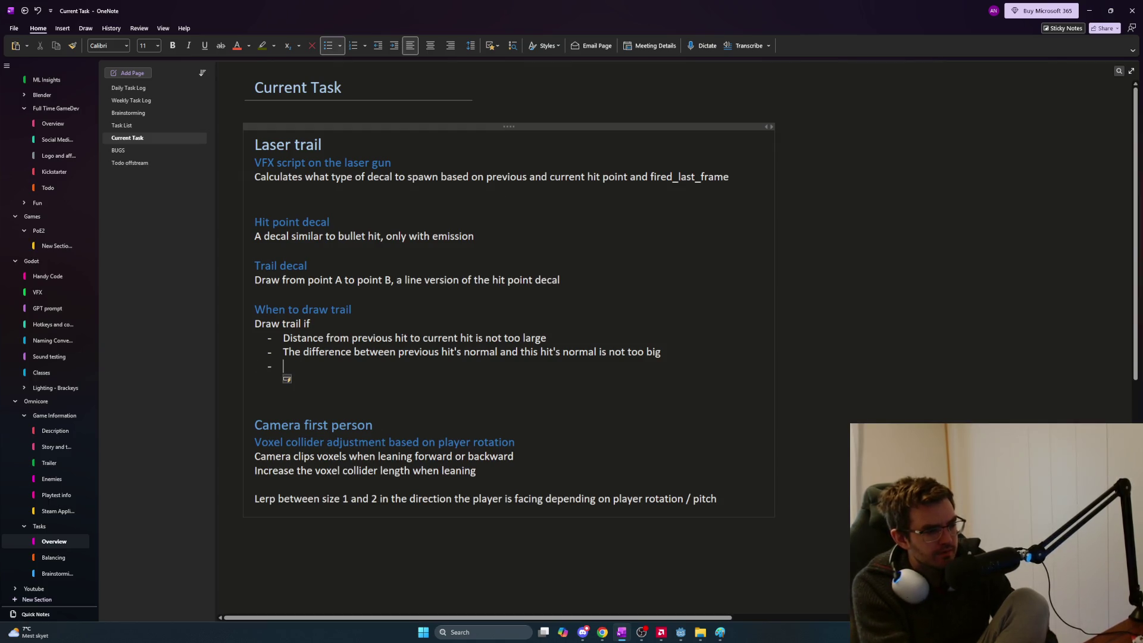
{"action": "type", "text": "If"}
{"action": "key", "text": "BackSpace"}
{"action": "key", "text": "BackSpace"}
{"action": "left_click", "coordinate": [283, 337]}
{"action": "key", "text": "Return"}
{"action": "key", "text": "Up"}
{"action": "type", "text": "If we fired last frame and"}
{"action": "left_click_drag", "start_coordinate": [576, 352], "coordinate": [691, 367]}
{"action": "key", "text": "Tab"}
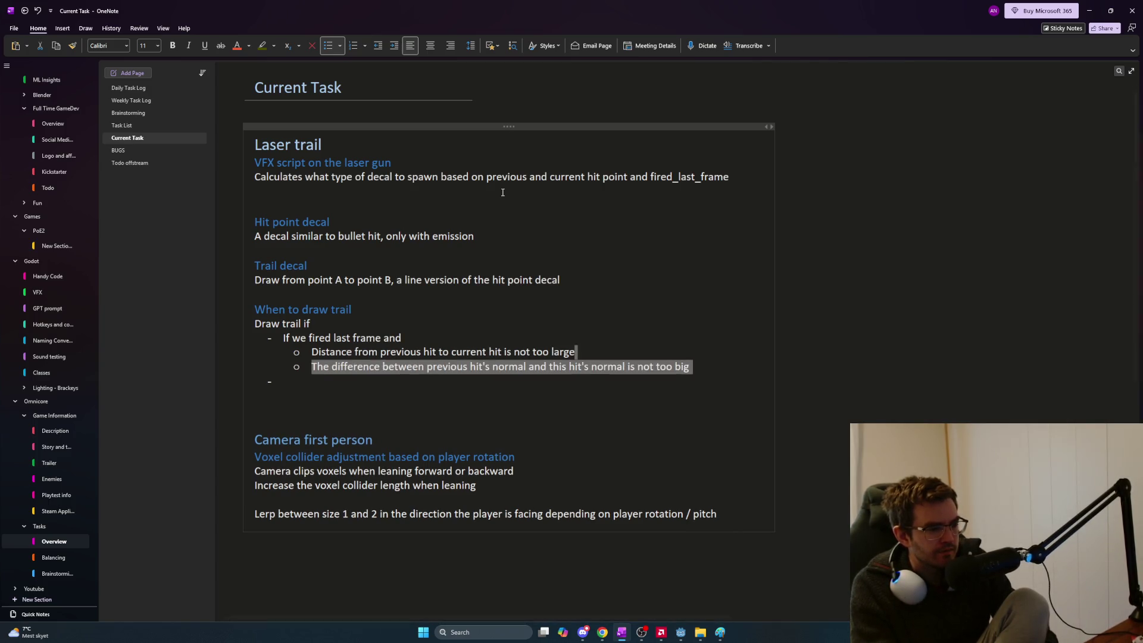
{"action": "left_click", "coordinate": [503, 193]}
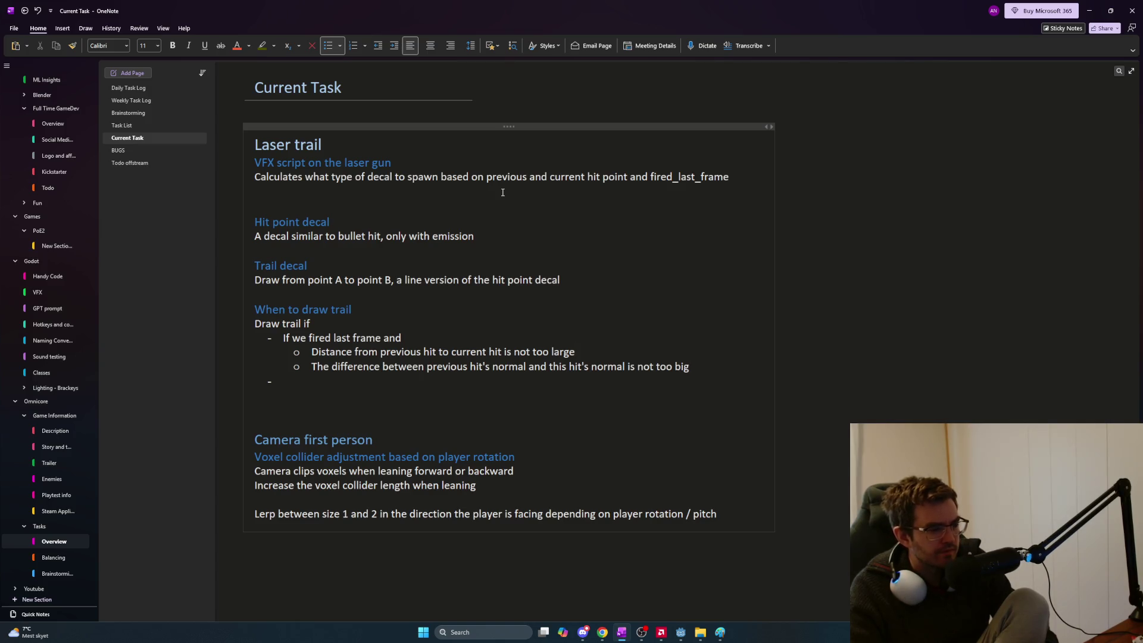
{"action": "key", "text": "ctrl+z"}
{"action": "key", "text": "ctrl+z"}
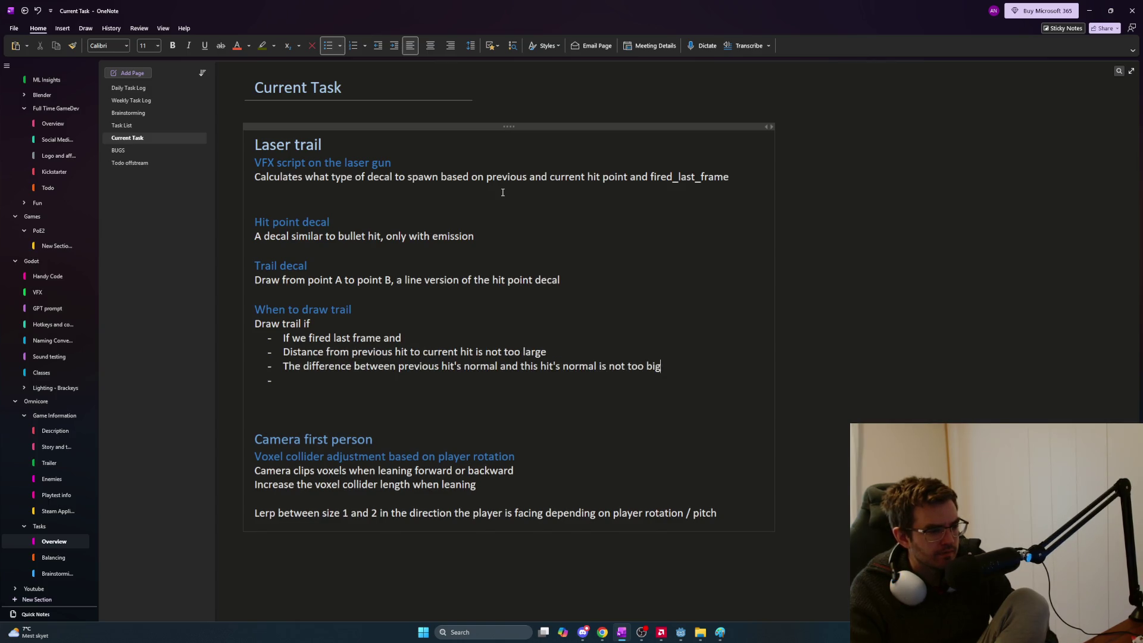
Add 'and' to the conditions, close the bullet list, and delete the blank lines before Camera first person
{"action": "type", "text": " and"}
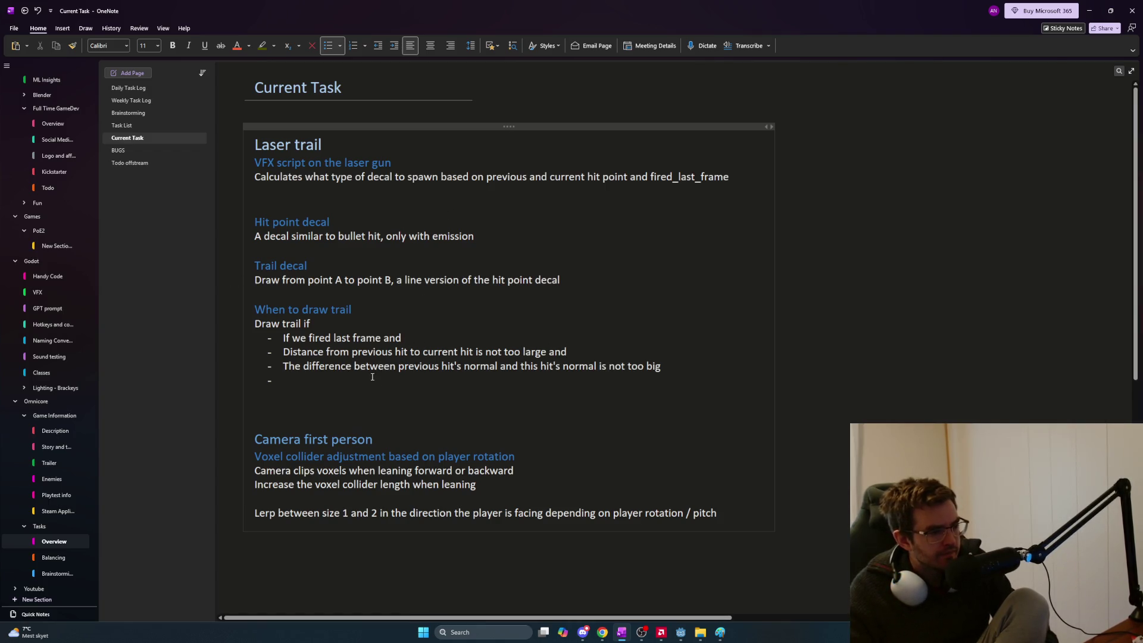
{"action": "left_click_drag", "start_coordinate": [403, 338], "coordinate": [382, 339]}
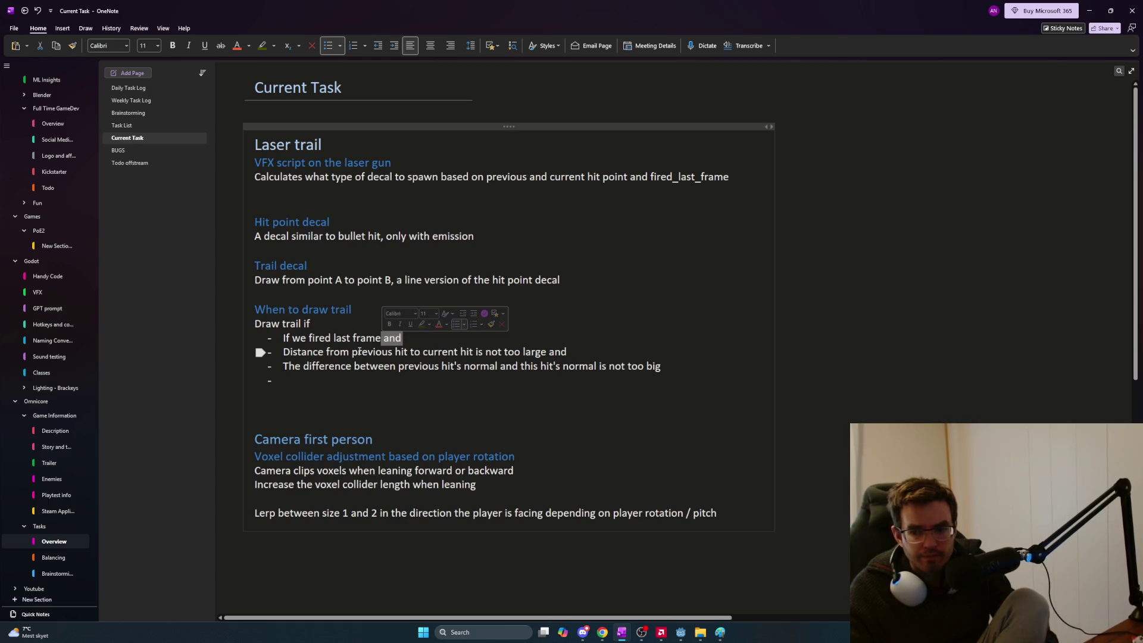
{"action": "left_click", "coordinate": [419, 381]}
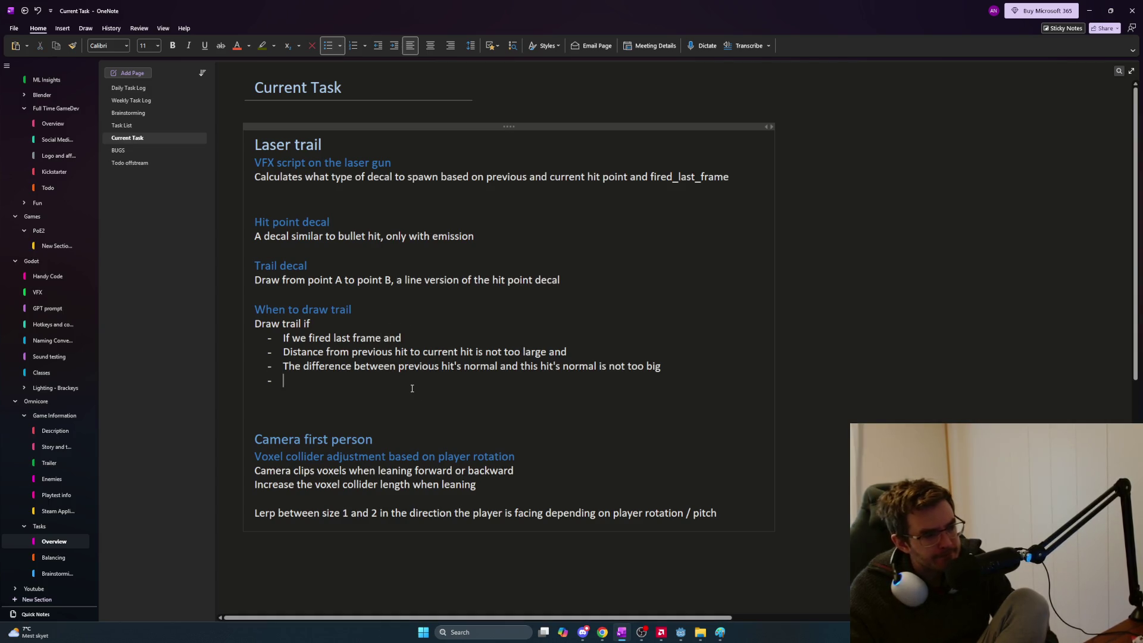
{"action": "key", "text": "Return"}
{"action": "key", "text": "Down"}
{"action": "key", "text": "Down"}
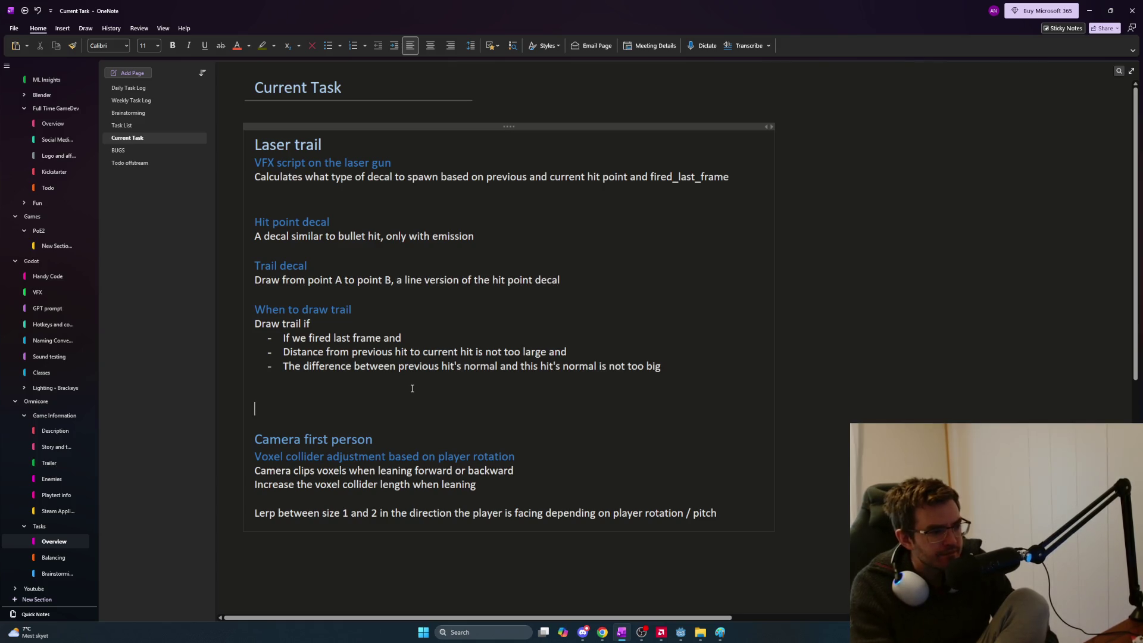
{"action": "key", "text": "BackSpace"}
{"action": "key", "text": "BackSpace"}
{"action": "key", "text": "BackSpace"}
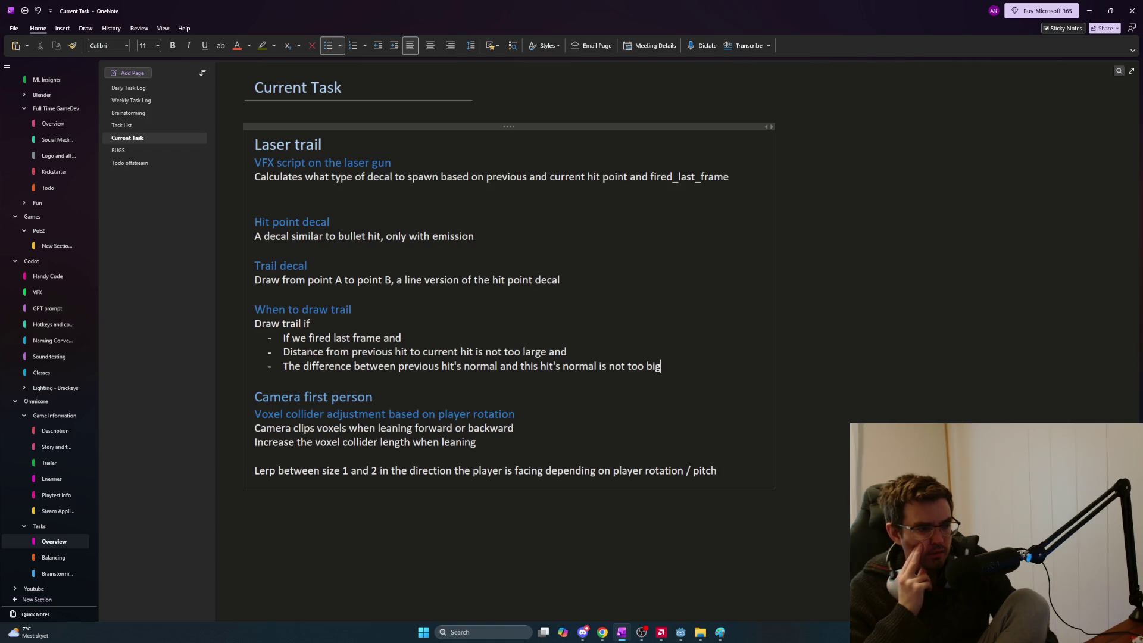
Switch to the ChatGPT 'Laser trail effect' conversation in Chrome
{"action": "key", "text": "alt+Tab"}
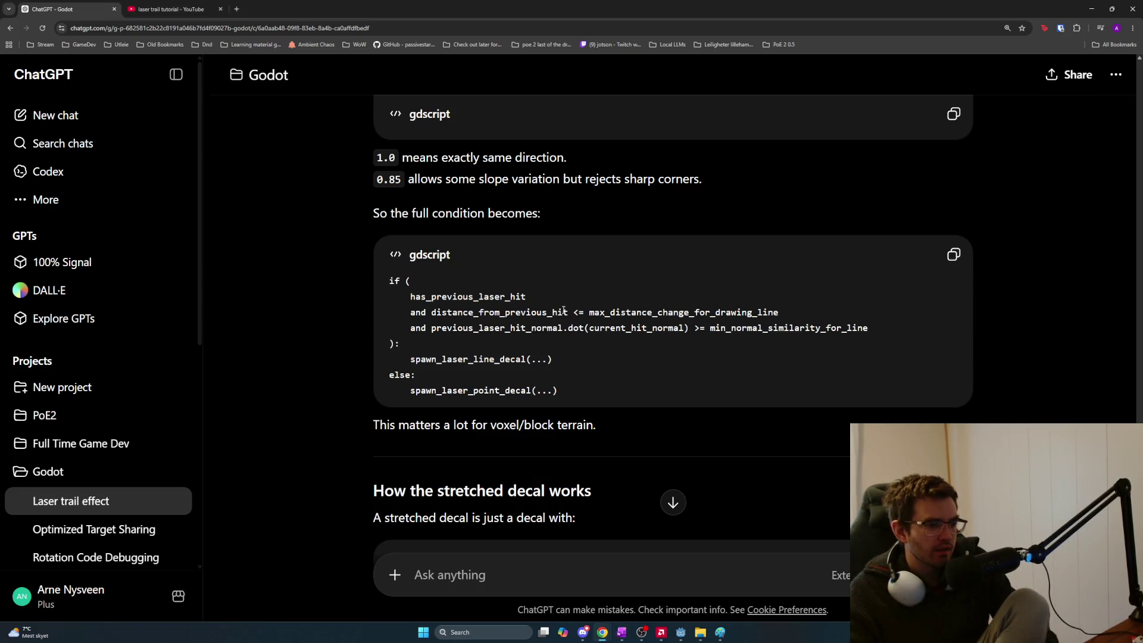
Scroll to 'How the stretched decal works' and highlight its midpoint-position and distance-length lines
{"action": "scroll", "coordinate": [584, 367], "scroll_direction": "down", "scroll_amount": 3}
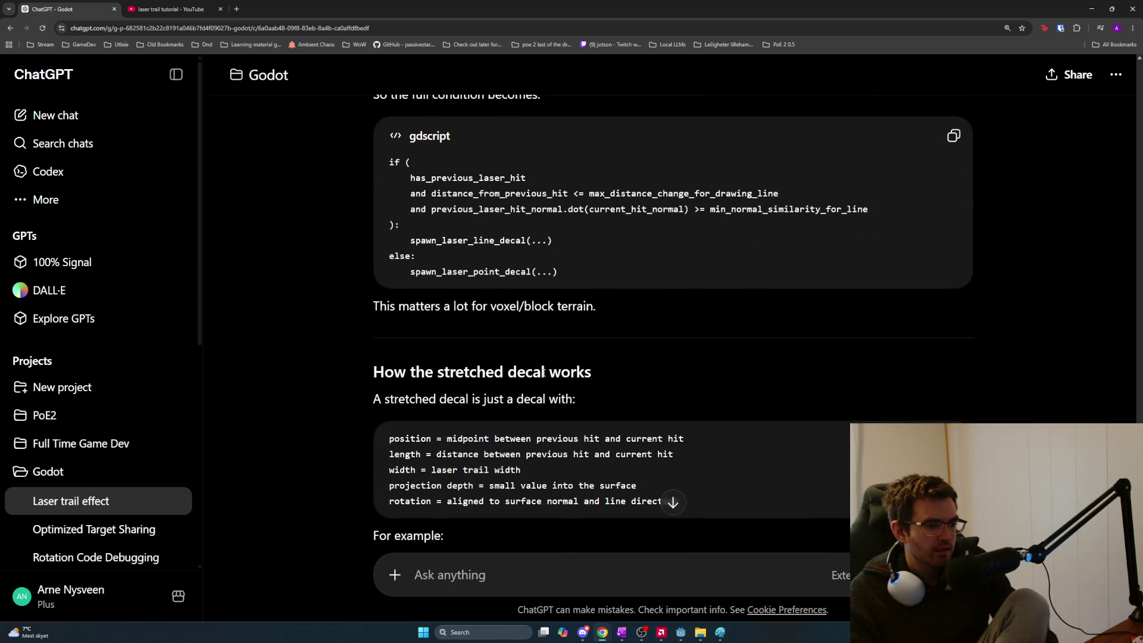
{"action": "scroll", "coordinate": [544, 373], "scroll_direction": "down", "scroll_amount": 2}
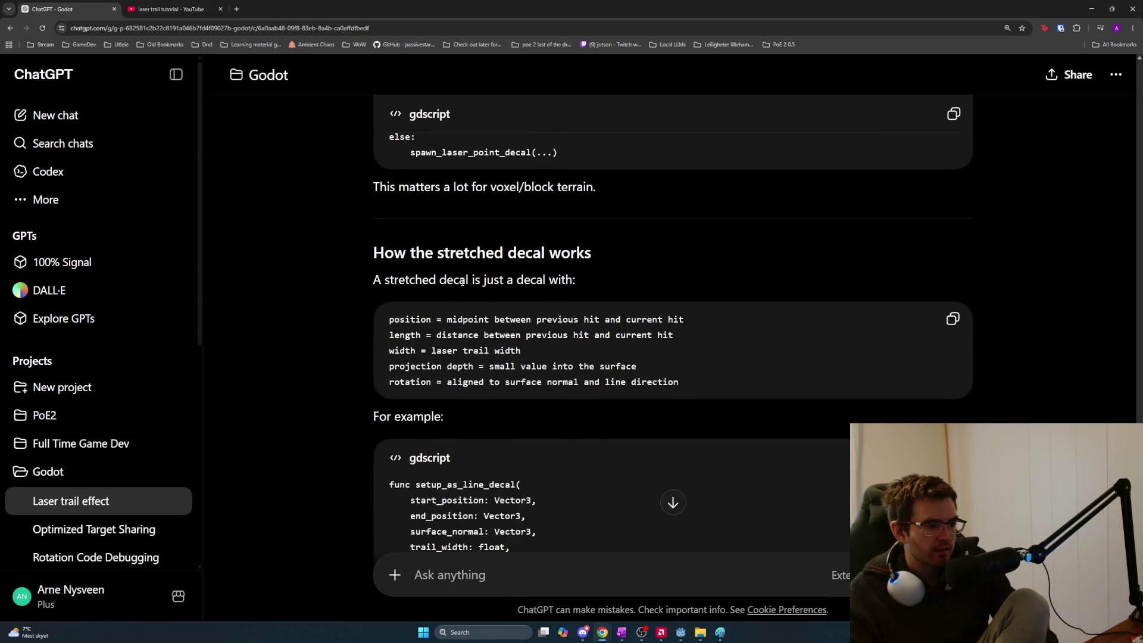
{"action": "scroll", "coordinate": [444, 286], "scroll_direction": "up", "scroll_amount": 2}
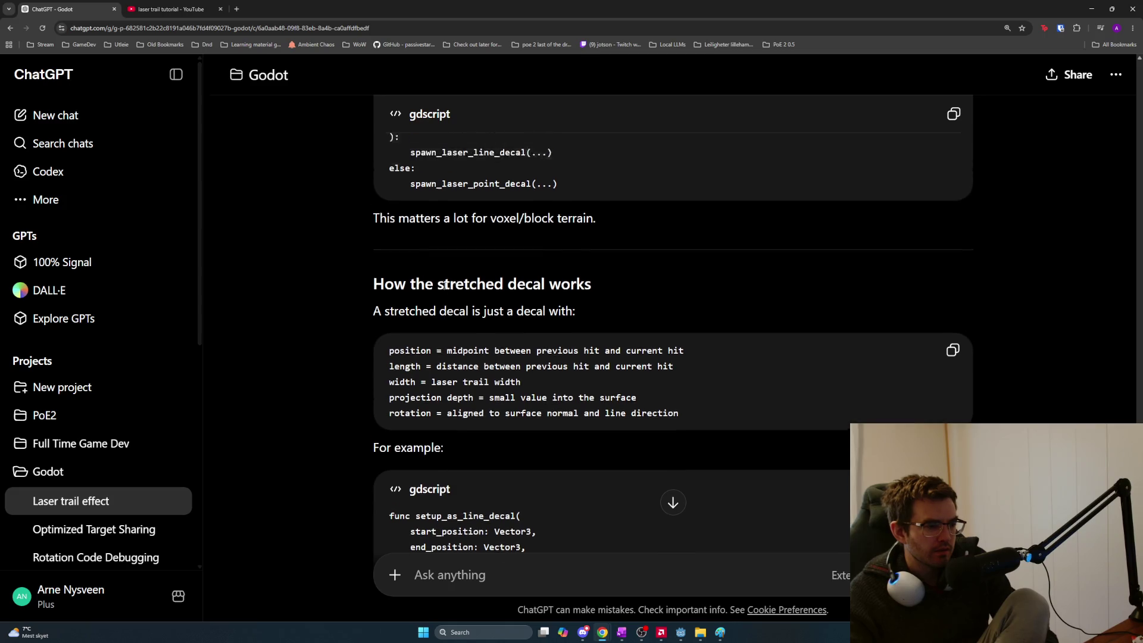
{"action": "scroll", "coordinate": [443, 286], "scroll_direction": "down", "scroll_amount": 2}
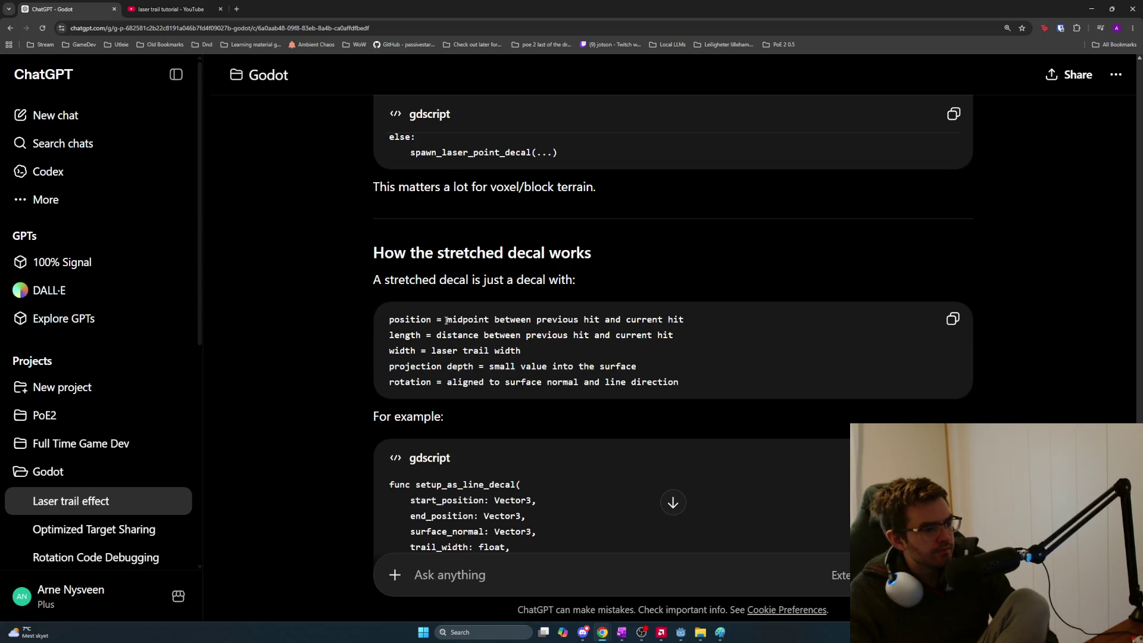
{"action": "left_click_drag", "start_coordinate": [436, 279], "coordinate": [655, 285]}
{"action": "left_click", "coordinate": [656, 285]}
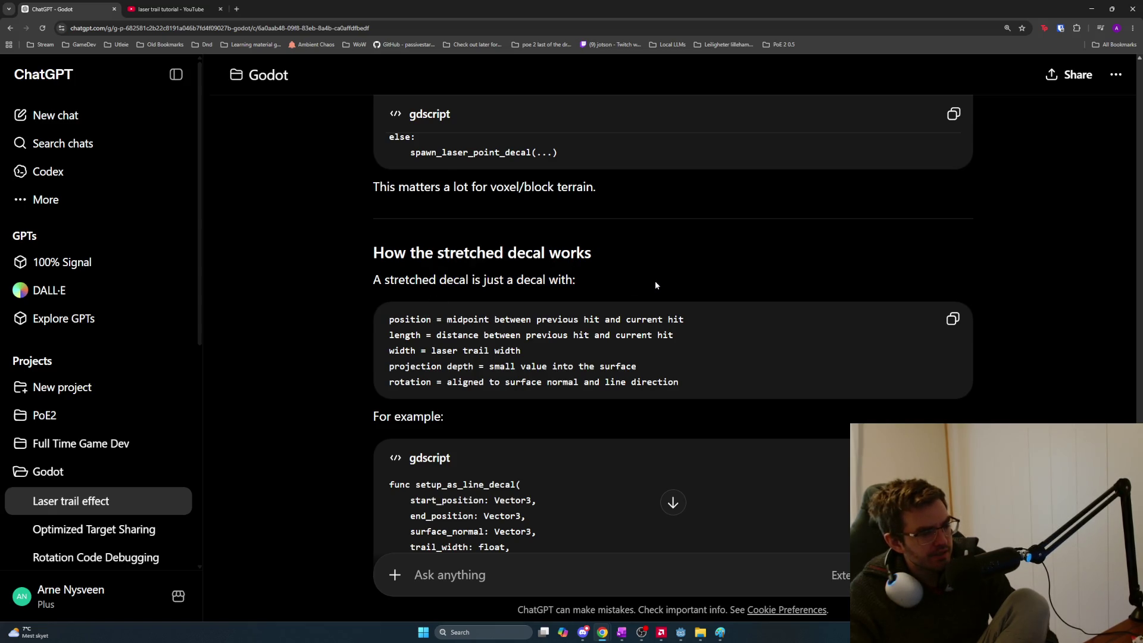
{"action": "mouse_move", "coordinate": [470, 321]}
{"action": "left_mouse_down"}
{"action": "mouse_move", "coordinate": [453, 320]}
{"action": "mouse_move", "coordinate": [701, 323]}
{"action": "left_mouse_up"}
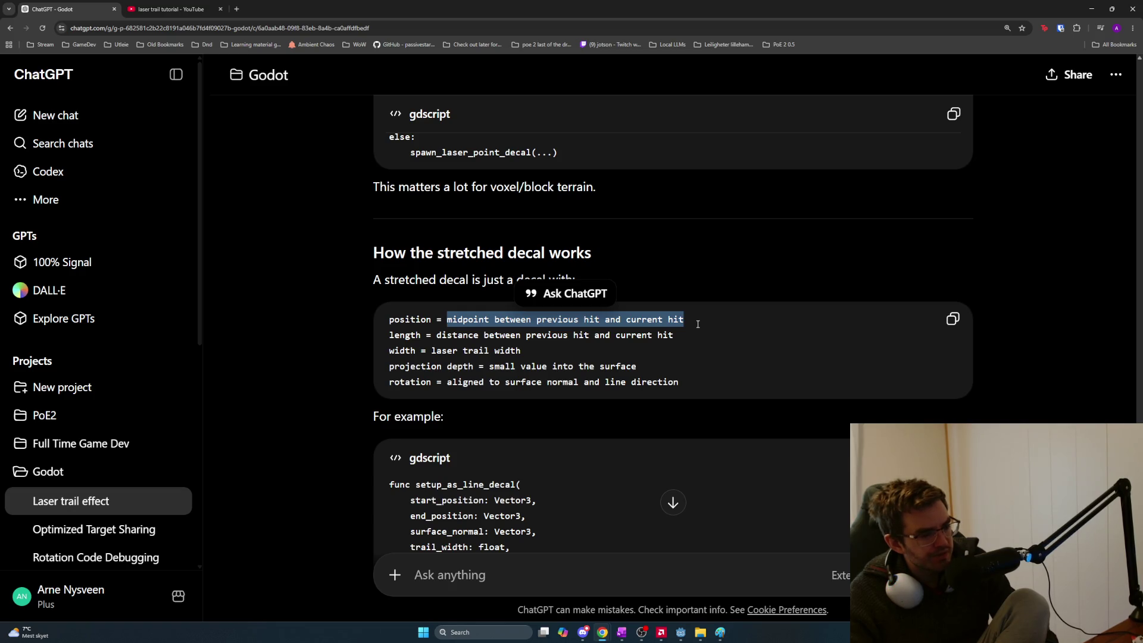
{"action": "mouse_move", "coordinate": [676, 335]}
{"action": "left_mouse_down"}
{"action": "mouse_move", "coordinate": [524, 351]}
{"action": "mouse_move", "coordinate": [438, 337]}
{"action": "left_mouse_up"}
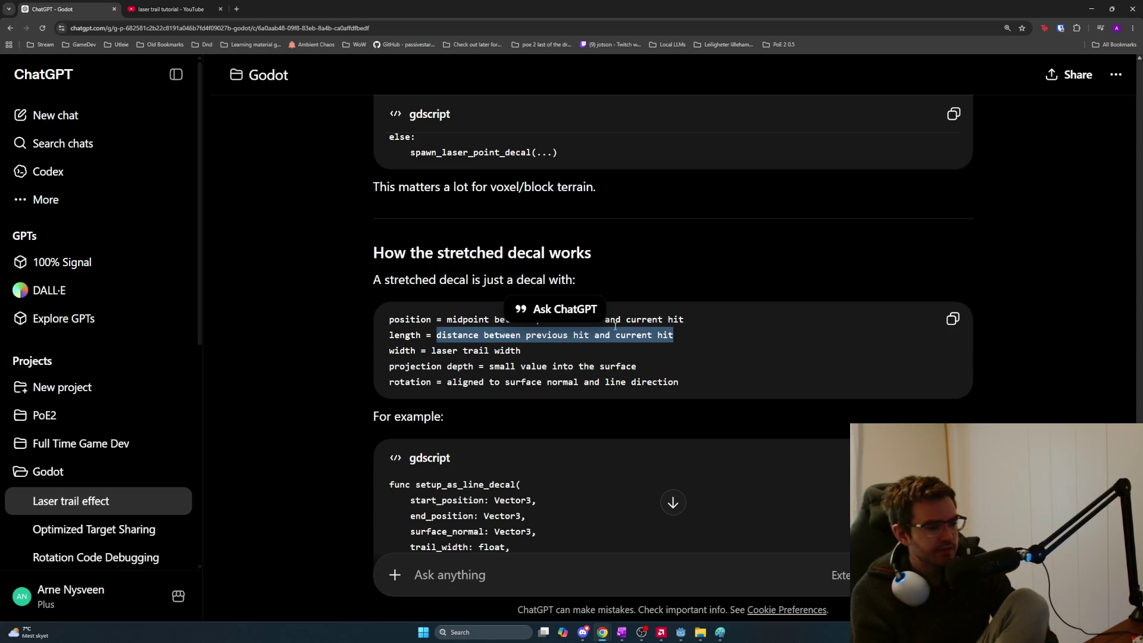
{"action": "left_click", "coordinate": [499, 565]}
Type the question 'is projection depth just the height of the boundary box for the decal effect or what c change?'
{"action": "type", "text": "is p"}
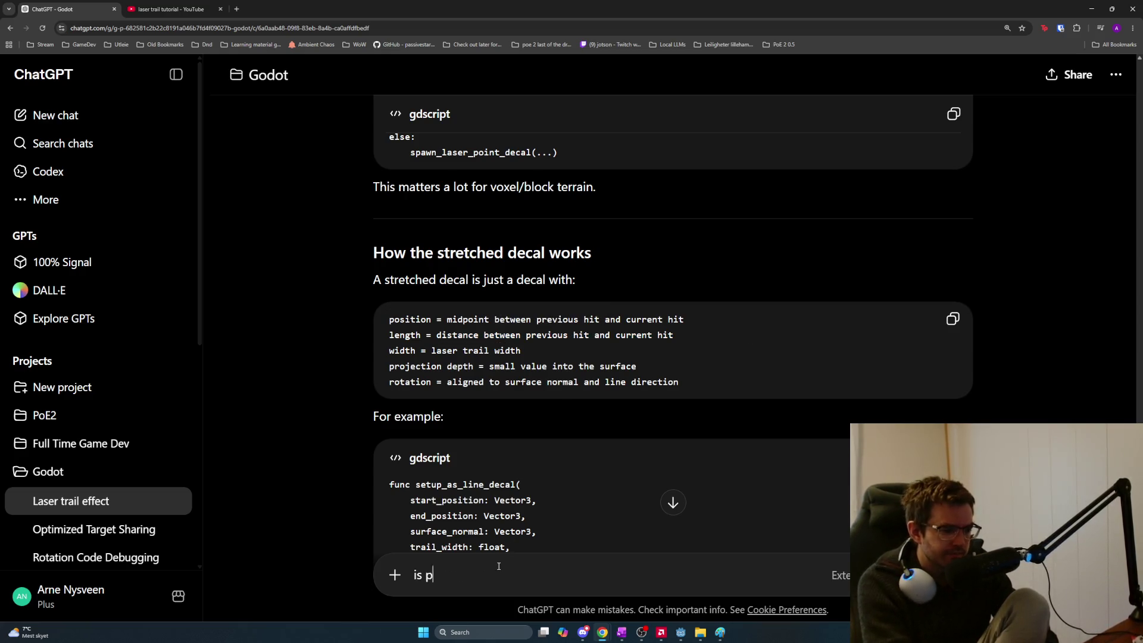
{"action": "type", "text": "rojection depth "}
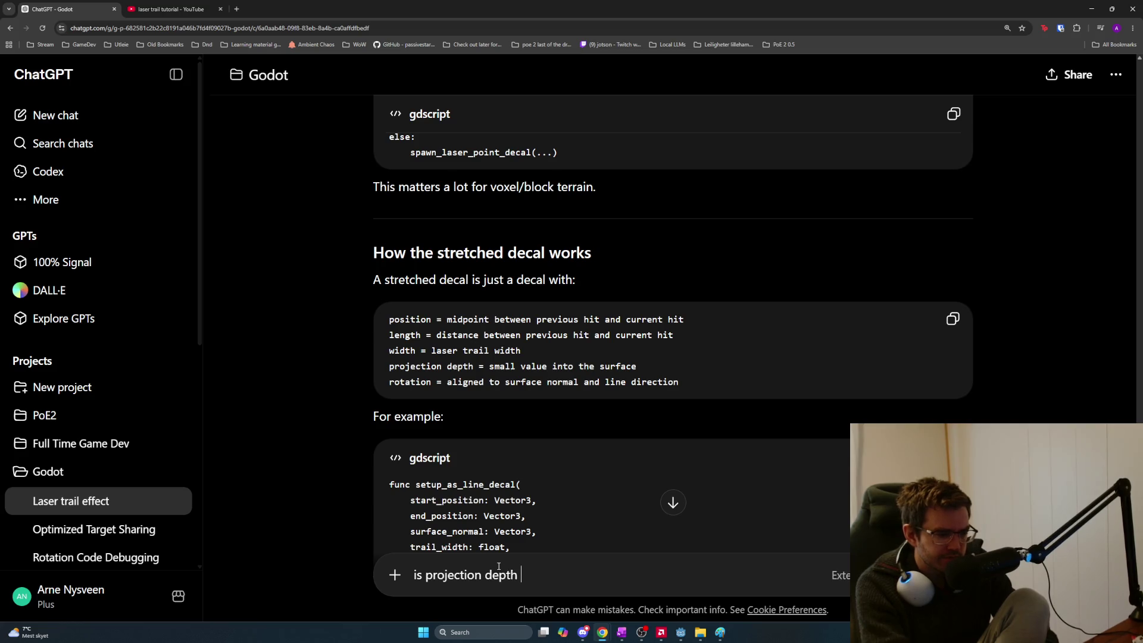
{"action": "type", "text": "just the "}
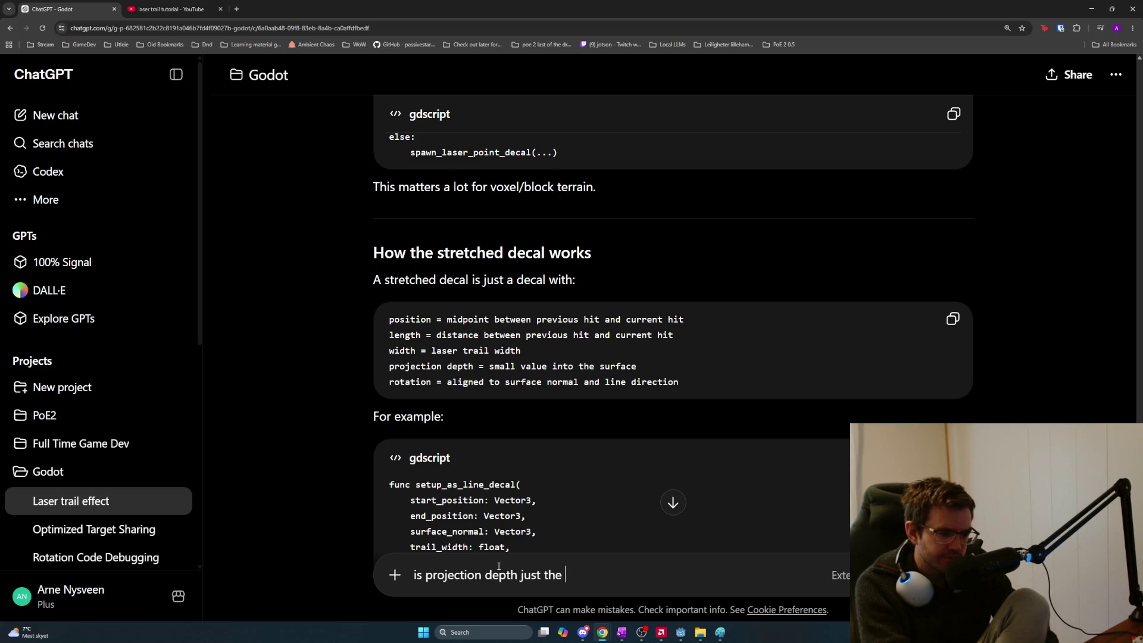
{"action": "type", "text": "dep"}
{"action": "key", "text": "BackSpace"}
{"action": "key", "text": "BackSpace"}
{"action": "key", "text": "BackSpace"}
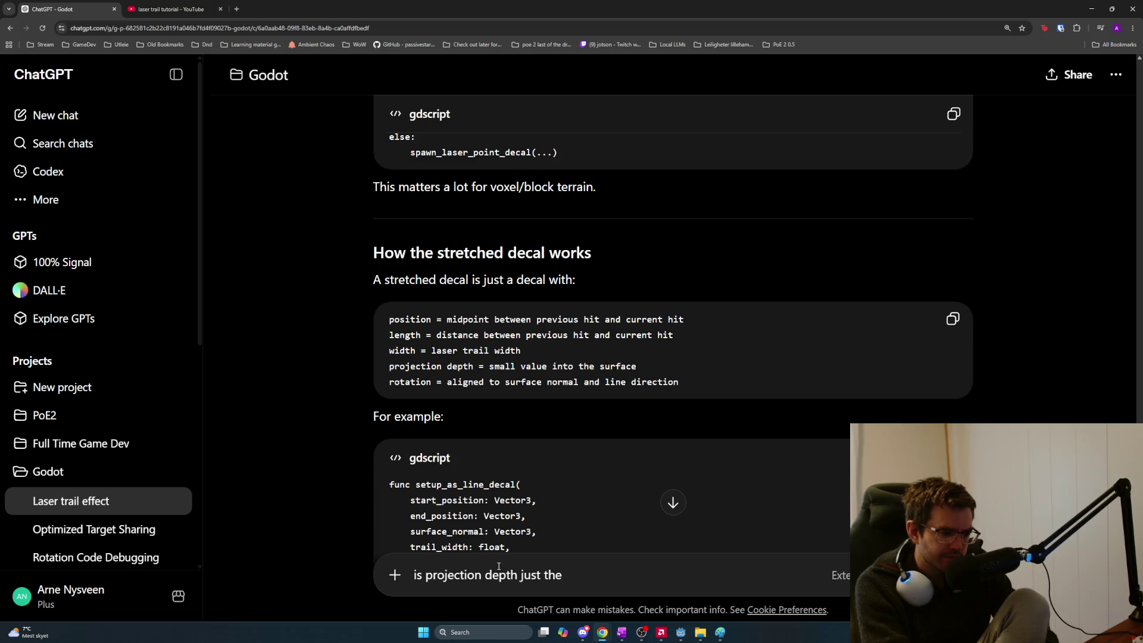
{"action": "type", "text": " height of the"}
{"action": "type", "text": " boundary box"}
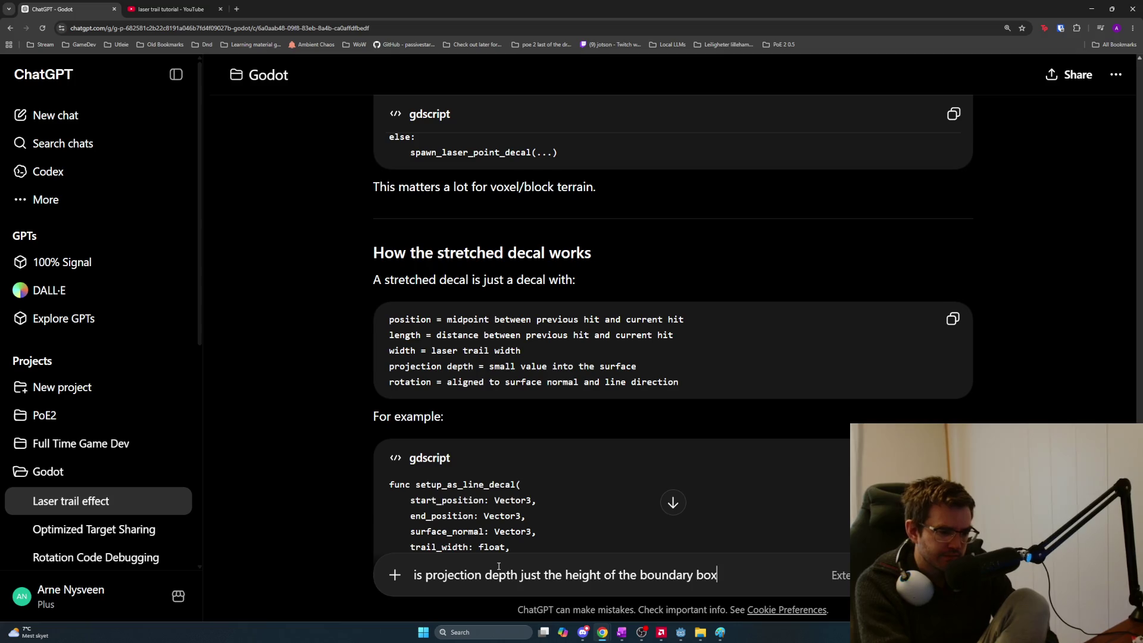
{"action": "type", "text": " for the decal "}
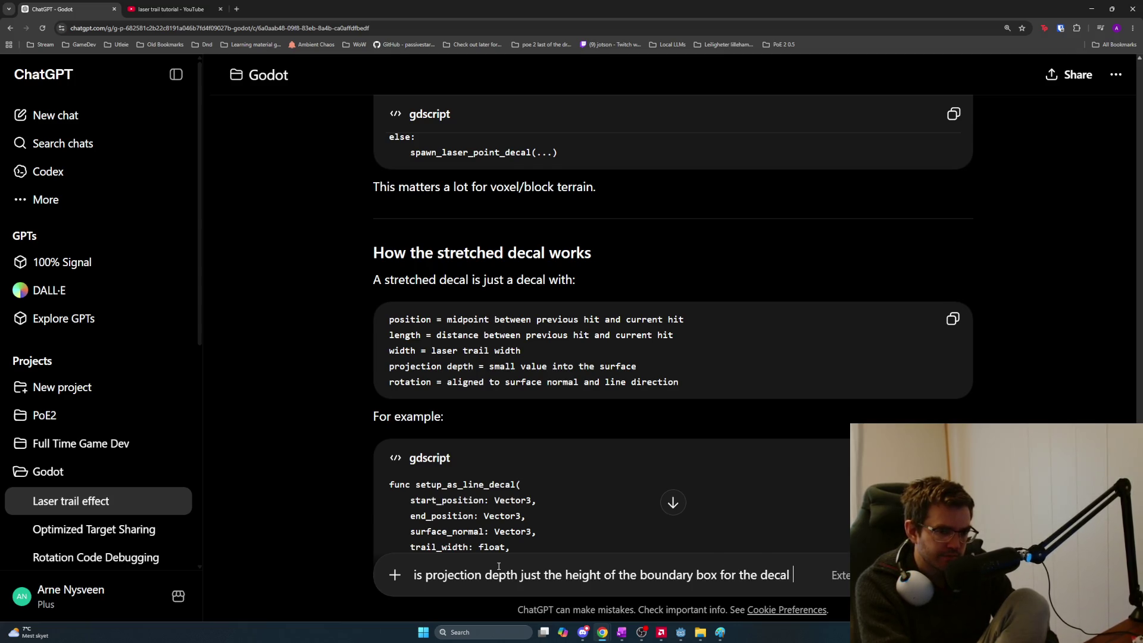
{"action": "type", "text": "effect or what c"}
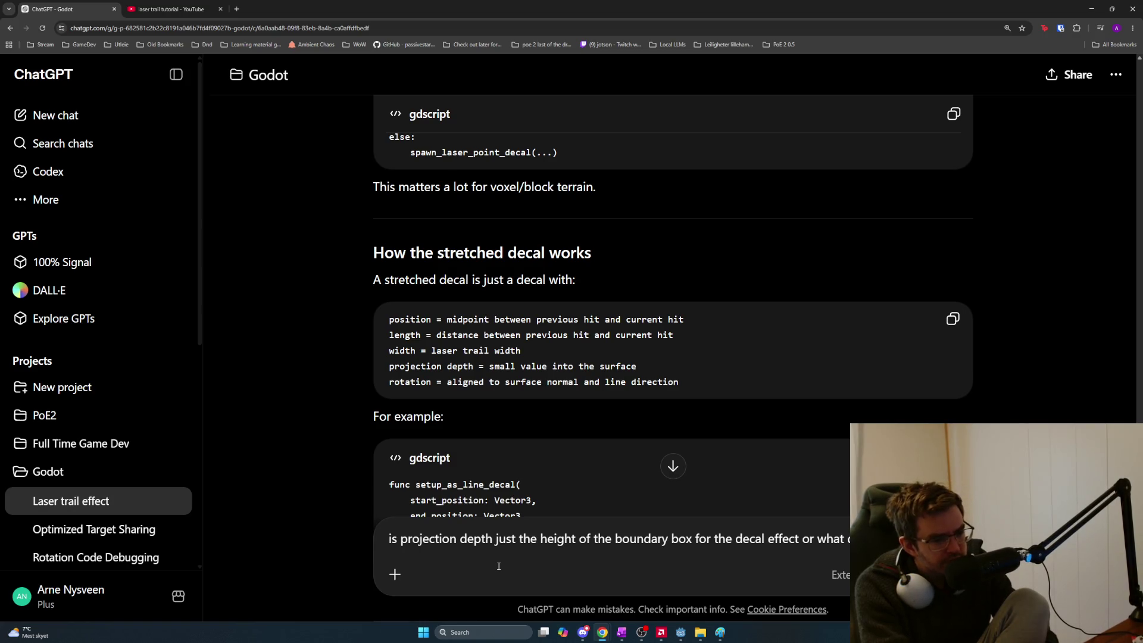
{"action": "type", "text": " change?"}
{"action": "key", "text": "shift+Return"}
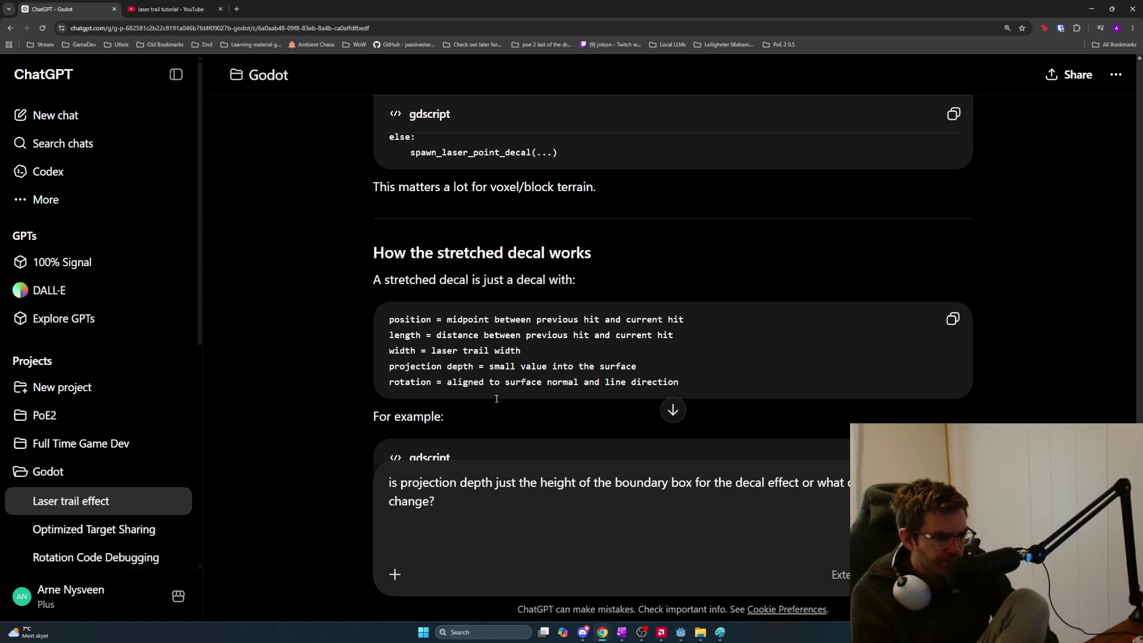
Scroll down through the example code in ChatGPT's answer
{"action": "mouse_move", "coordinate": [495, 382]}
{"action": "left_mouse_down"}
{"action": "mouse_move", "coordinate": [649, 366]}
{"action": "mouse_move", "coordinate": [679, 381]}
{"action": "left_mouse_up"}
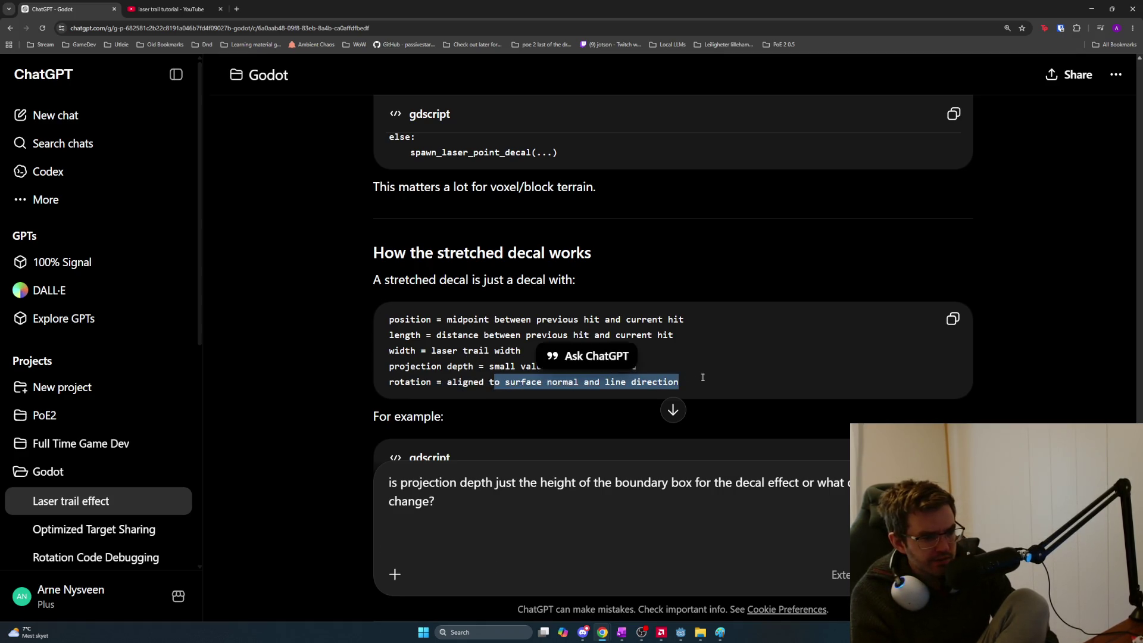
{"action": "scroll", "coordinate": [676, 375], "scroll_direction": "down", "scroll_amount": 2}
{"action": "scroll", "coordinate": [677, 375], "scroll_direction": "down", "scroll_amount": 5}
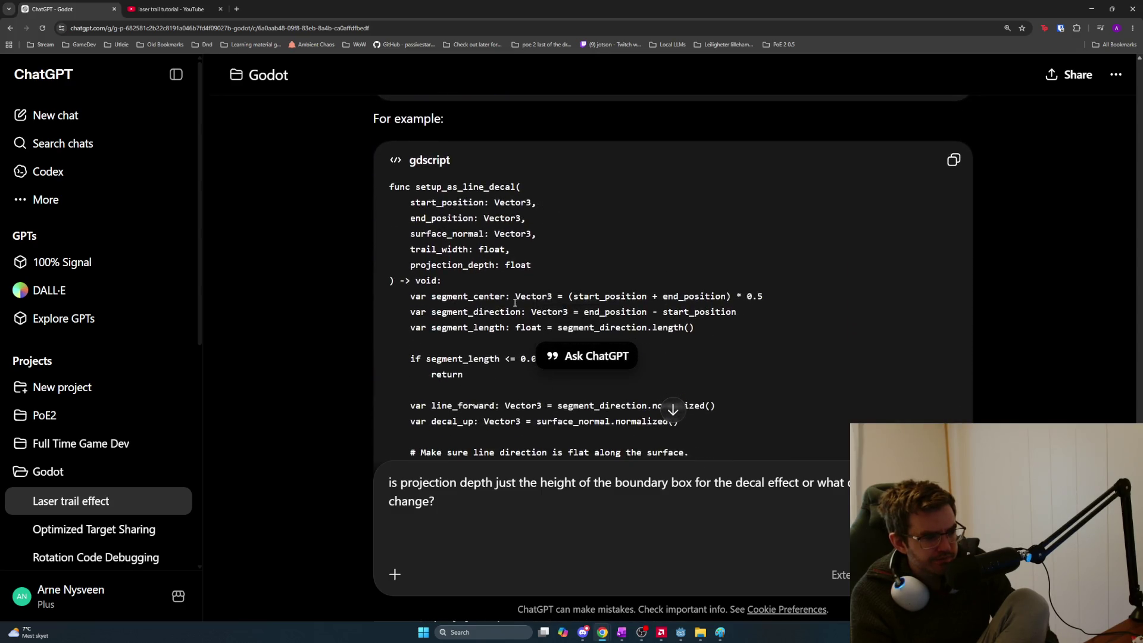
{"action": "scroll", "coordinate": [517, 303], "scroll_direction": "down", "scroll_amount": 2}
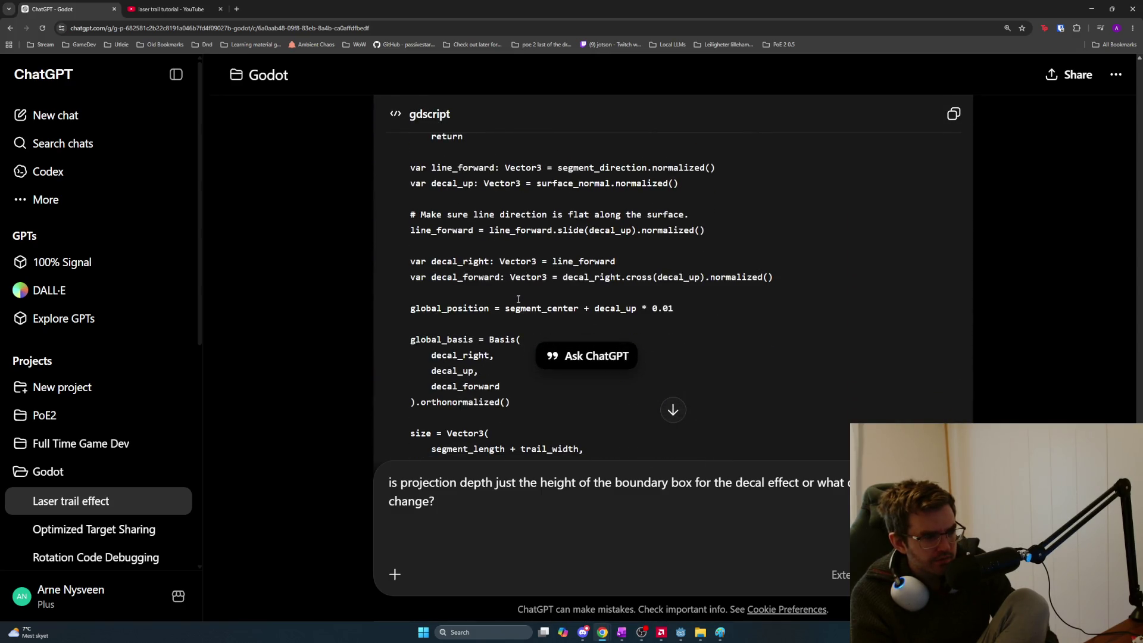
{"action": "scroll", "coordinate": [518, 300], "scroll_direction": "down", "scroll_amount": 1}
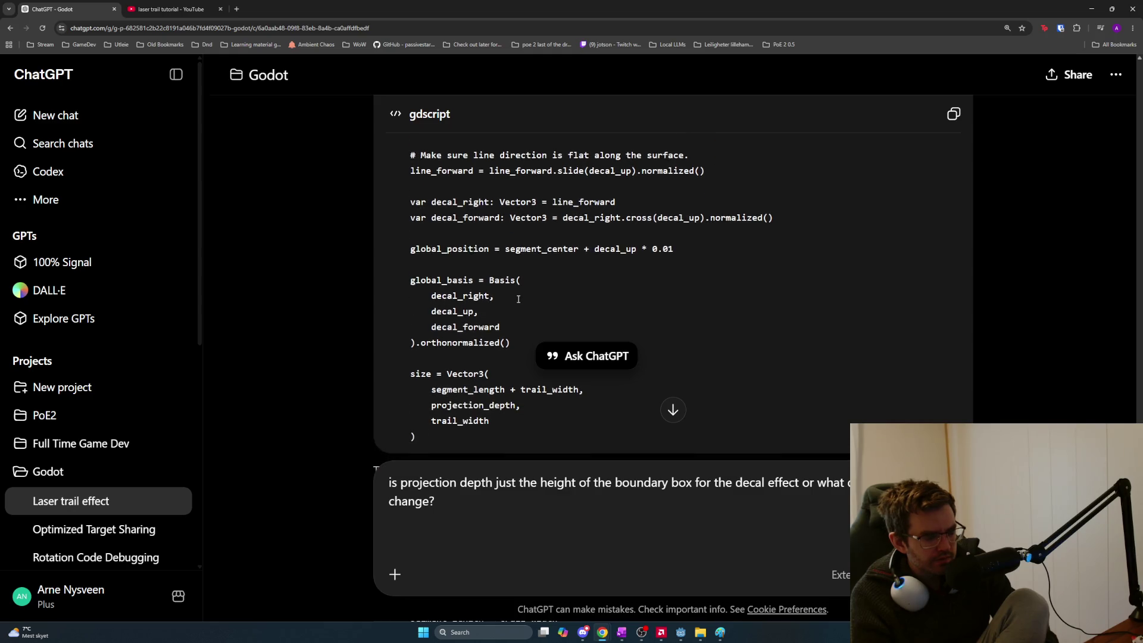
{"action": "scroll", "coordinate": [518, 300], "scroll_direction": "down", "scroll_amount": 1}
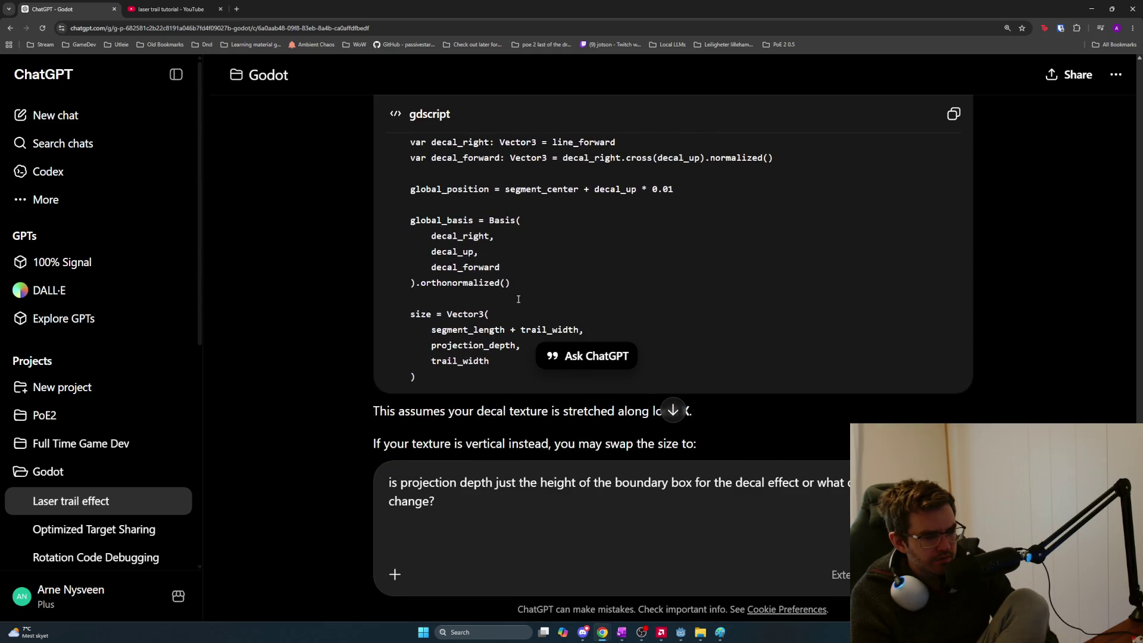
{"action": "scroll", "coordinate": [518, 299], "scroll_direction": "down", "scroll_amount": 1}
{"action": "scroll", "coordinate": [517, 300], "scroll_direction": "down", "scroll_amount": 3}
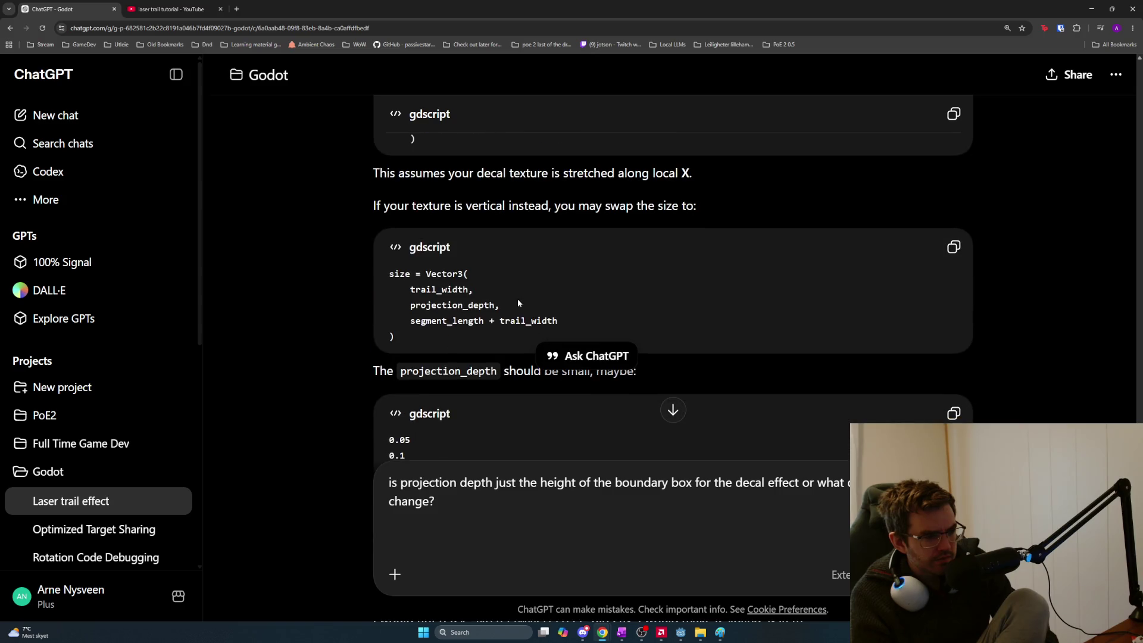